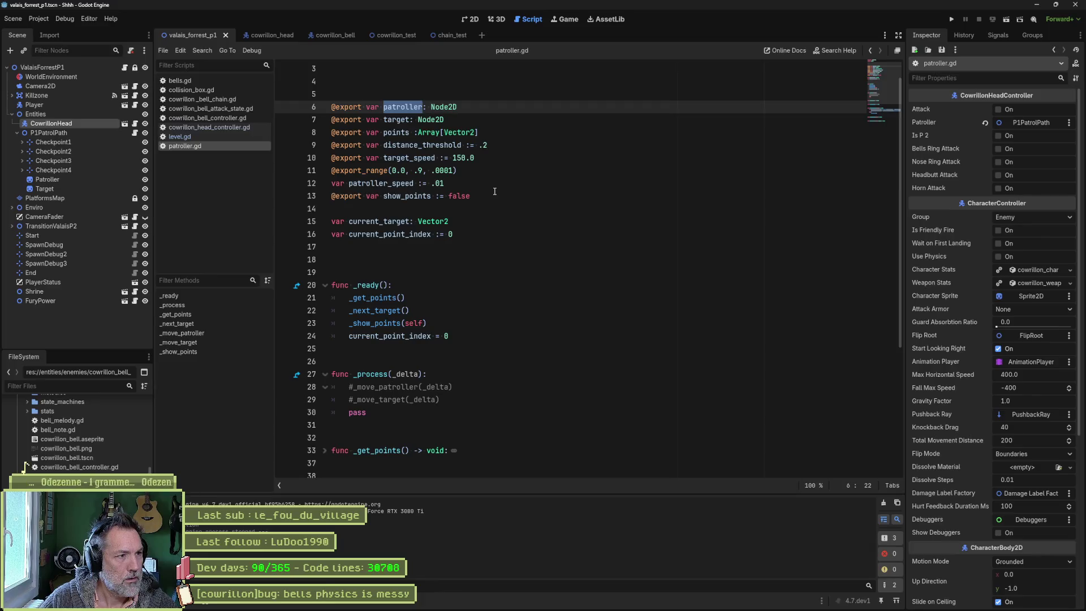
# Step: Inspect P1PatrolPath and the CowrillonHead controller script, then open the cowrillon_head scene
pyautogui.click(74, 133)
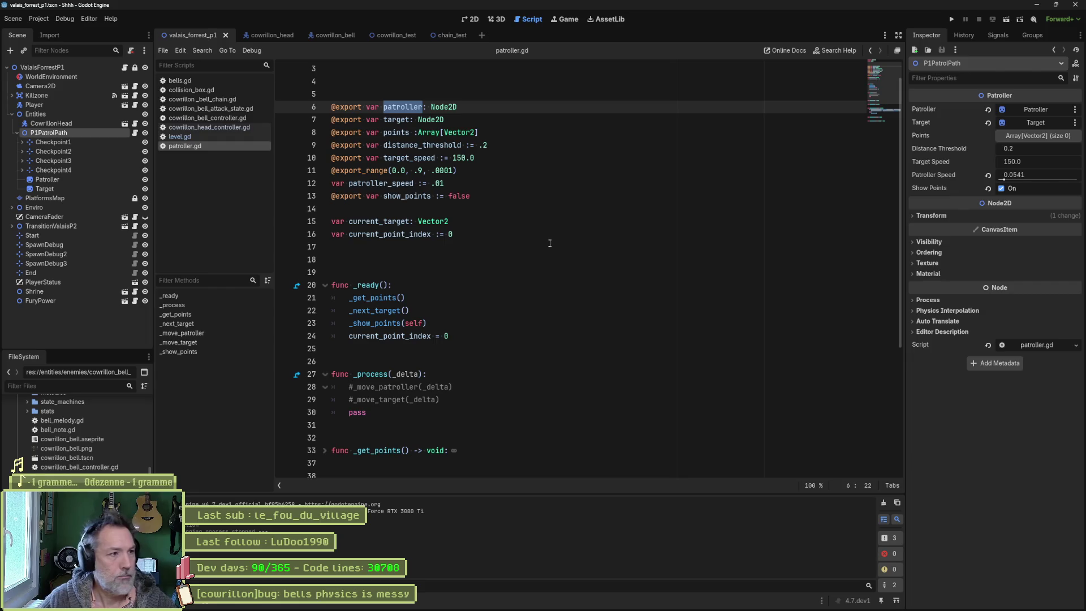
pyautogui.click(136, 124)
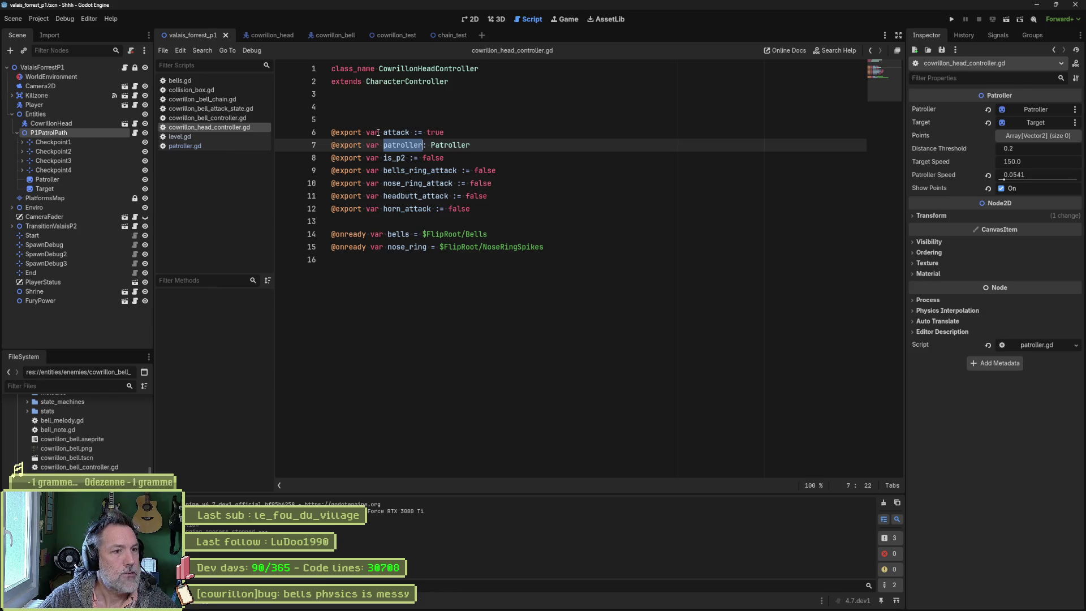
pyautogui.click(134, 126)
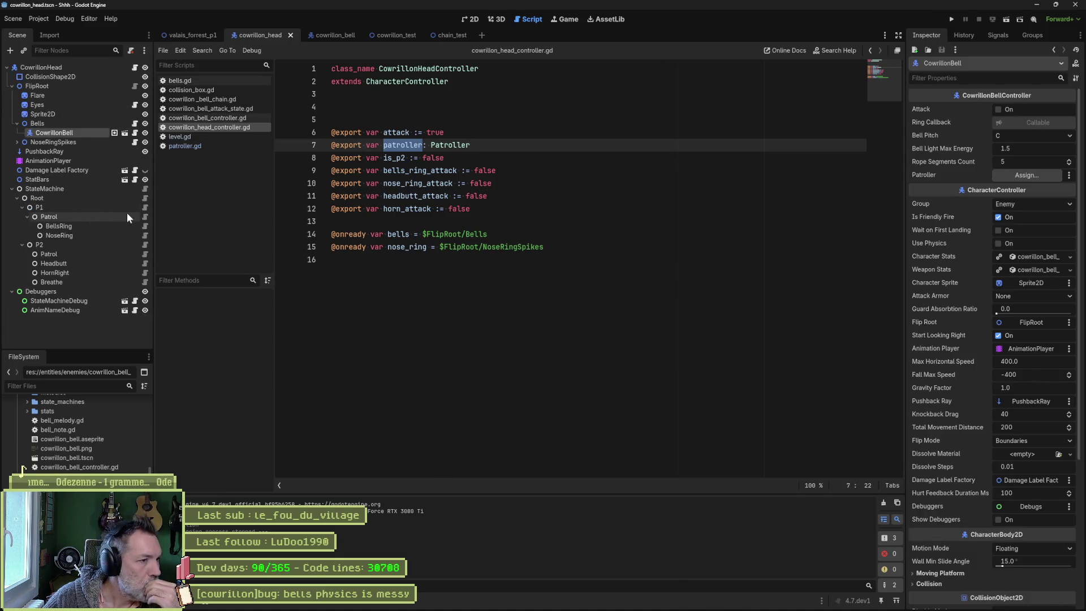
# Step: Copy the whole _move function from cowrillon_p1_patrol_state.gd and switch to the cowrillon_bell script
pyautogui.click(145, 216)
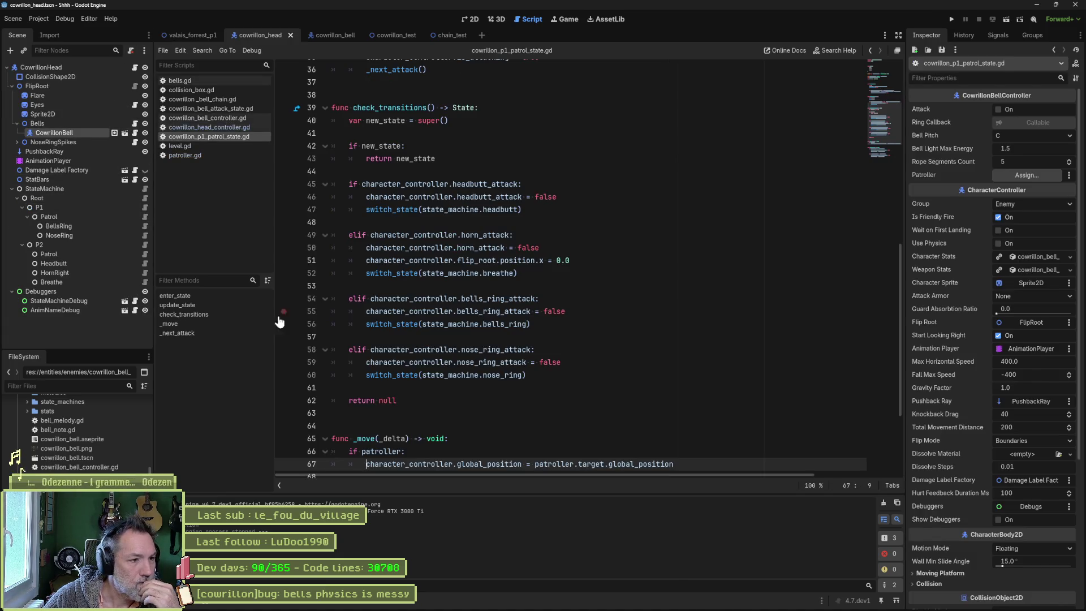
pyautogui.click(208, 324)
pyautogui.click(374, 310)
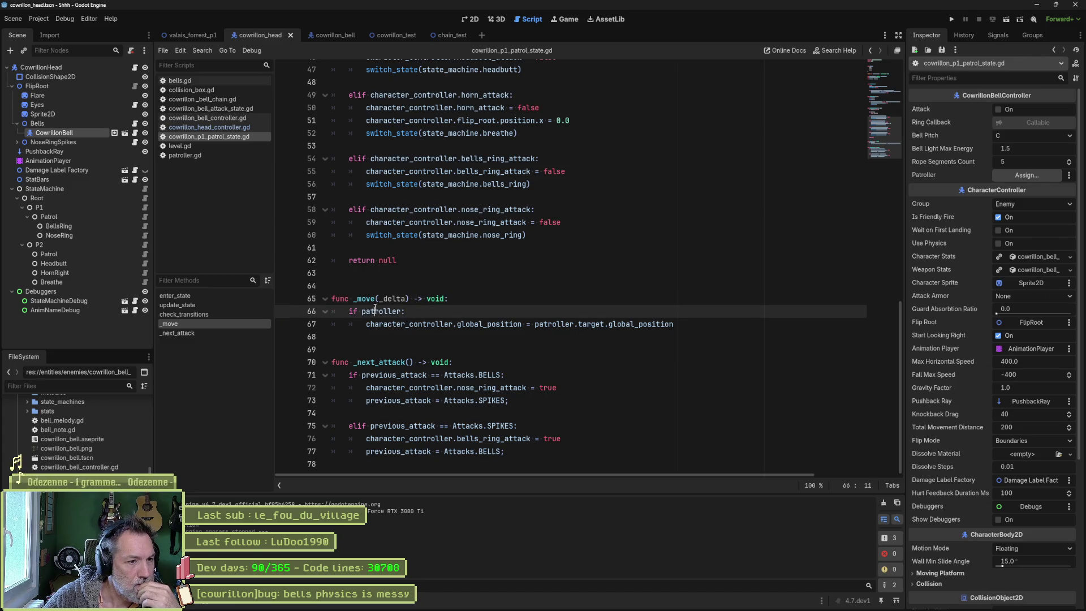
pyautogui.moveTo(669, 322); pyautogui.dragTo(680, 286)
pyautogui.hotkey('ctrl', 'c')
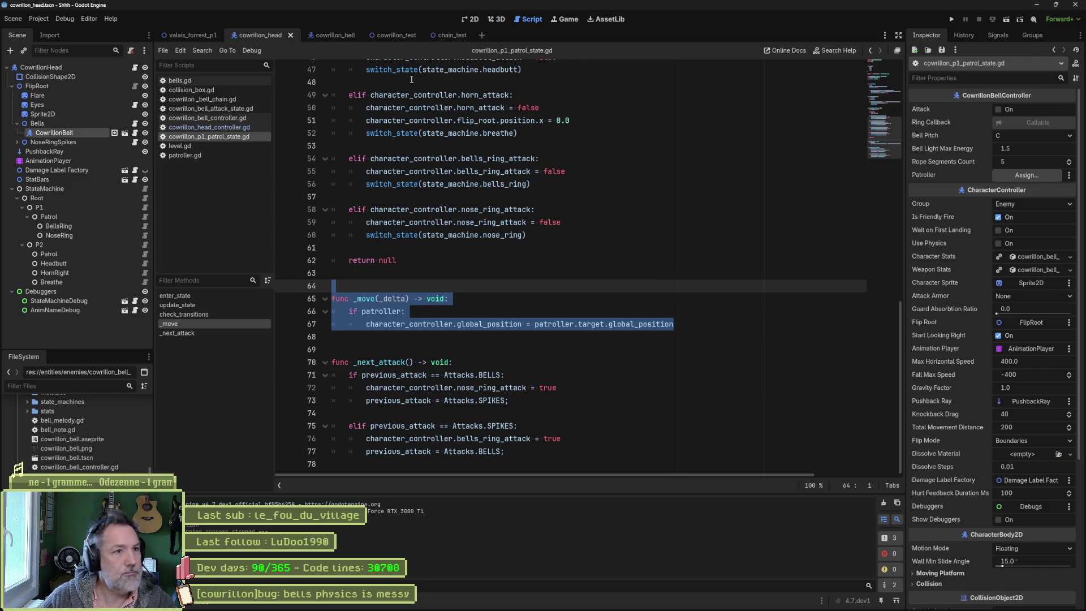
pyautogui.click(336, 35)
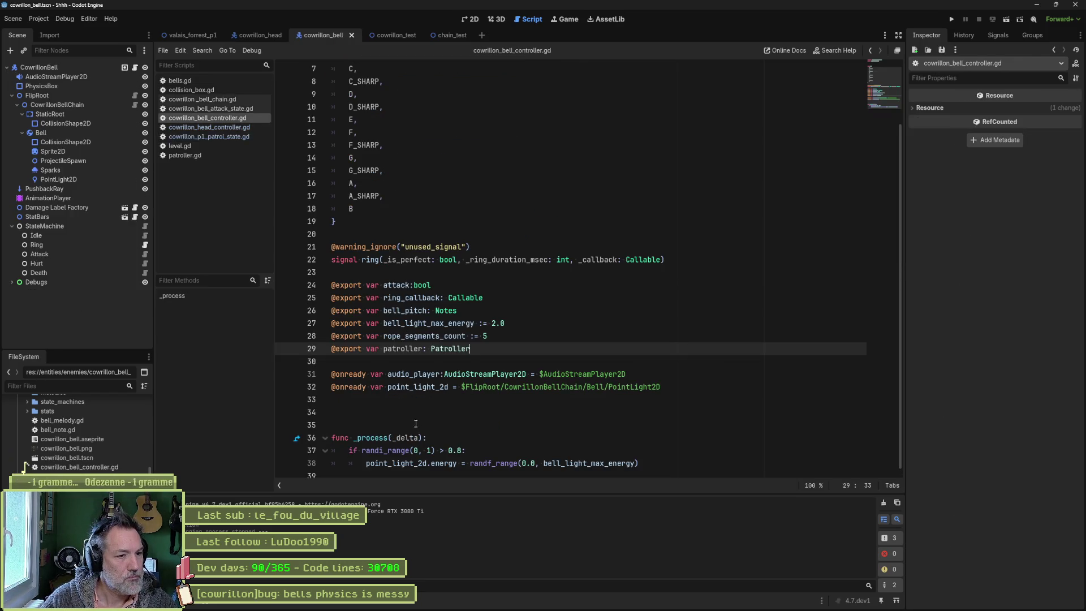
# Step: Paste the _move function after _process in cowrillon_bell_controller.gd, with a blank line before it
pyautogui.click(650, 472)
pyautogui.hotkey('ctrl', 'v')
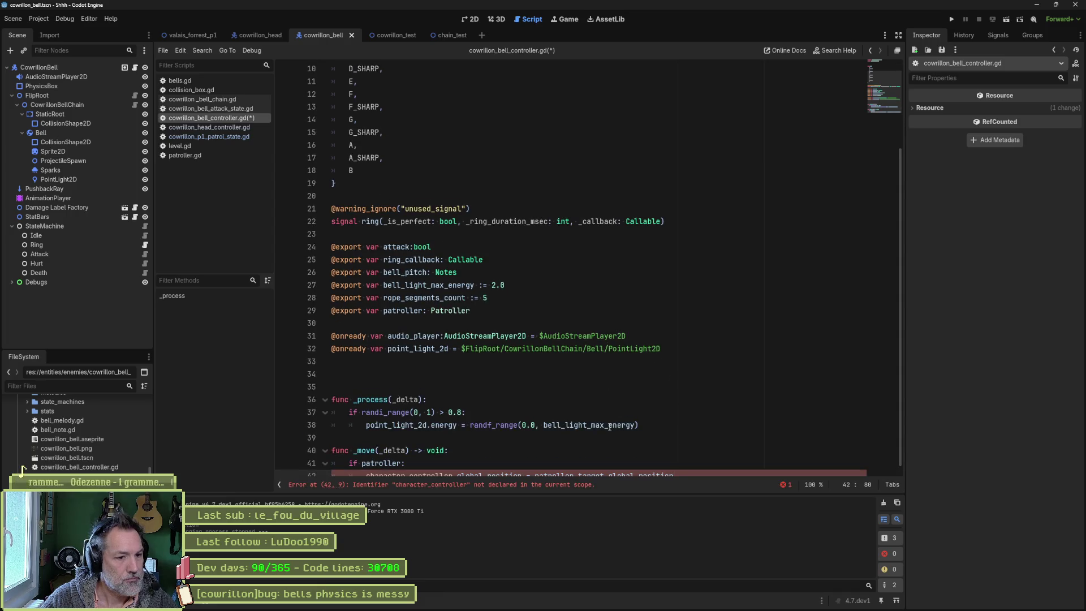
pyautogui.click(593, 451)
pyautogui.hotkey('ctrl', 'shift', 'Return')
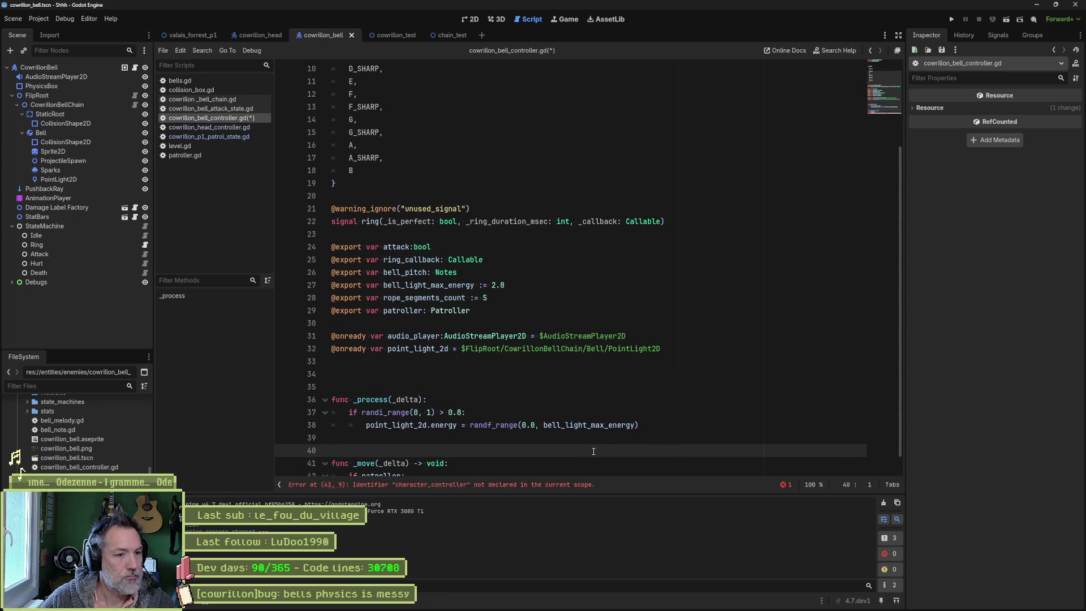
pyautogui.scroll(-1, 592, 436)
pyautogui.moveTo(596, 405)
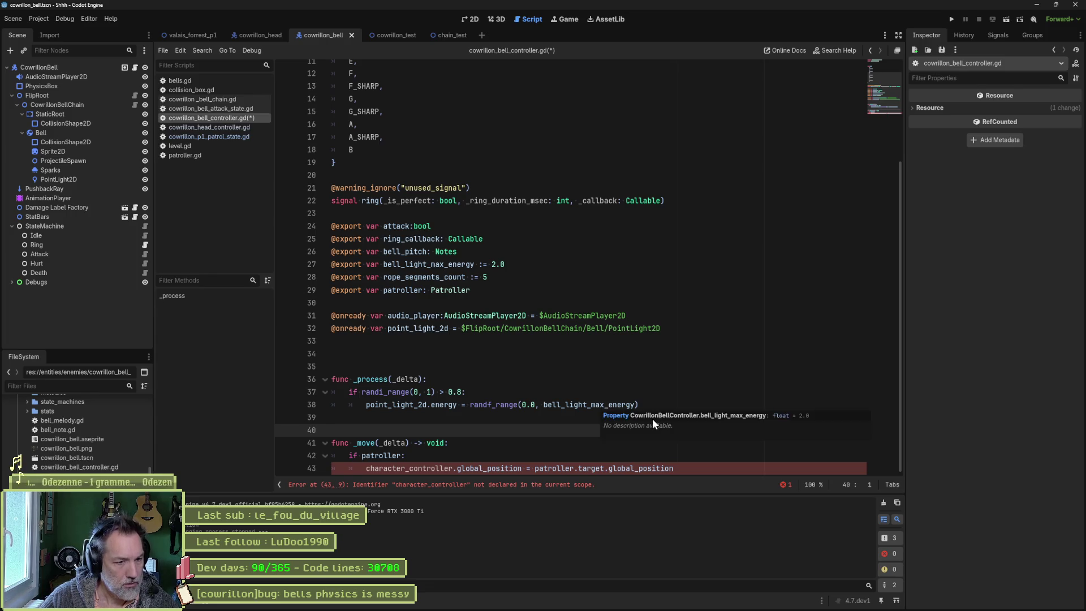
# Step: Remove the 'character_controller.' prefix from the patroller line and save the script
pyautogui.doubleClick(554, 468)
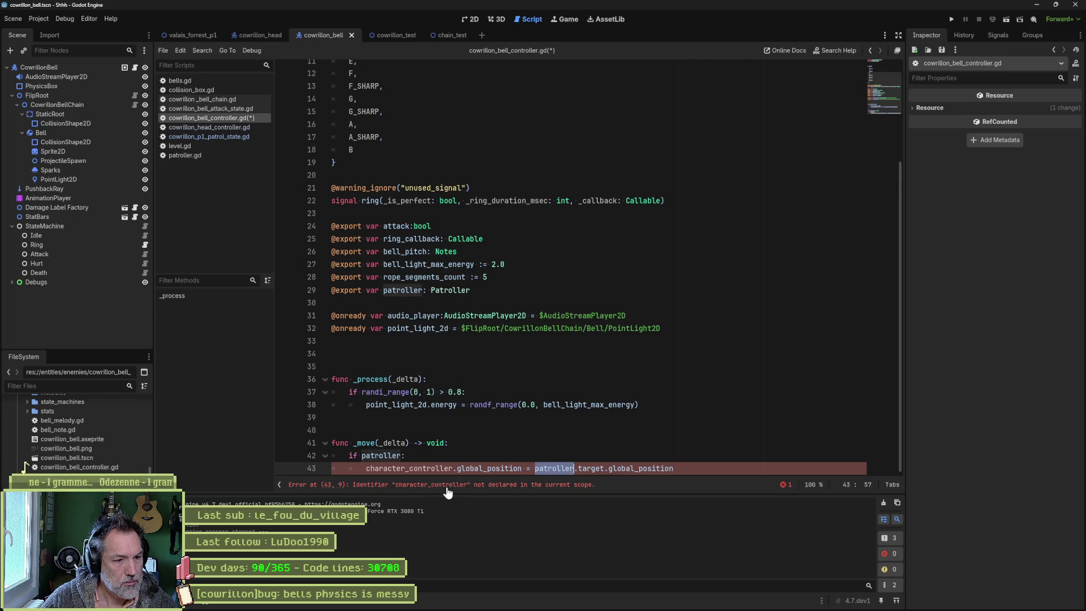
pyautogui.click(427, 468)
pyautogui.doubleClick(427, 468)
pyautogui.press('Delete')
pyautogui.press('Delete')
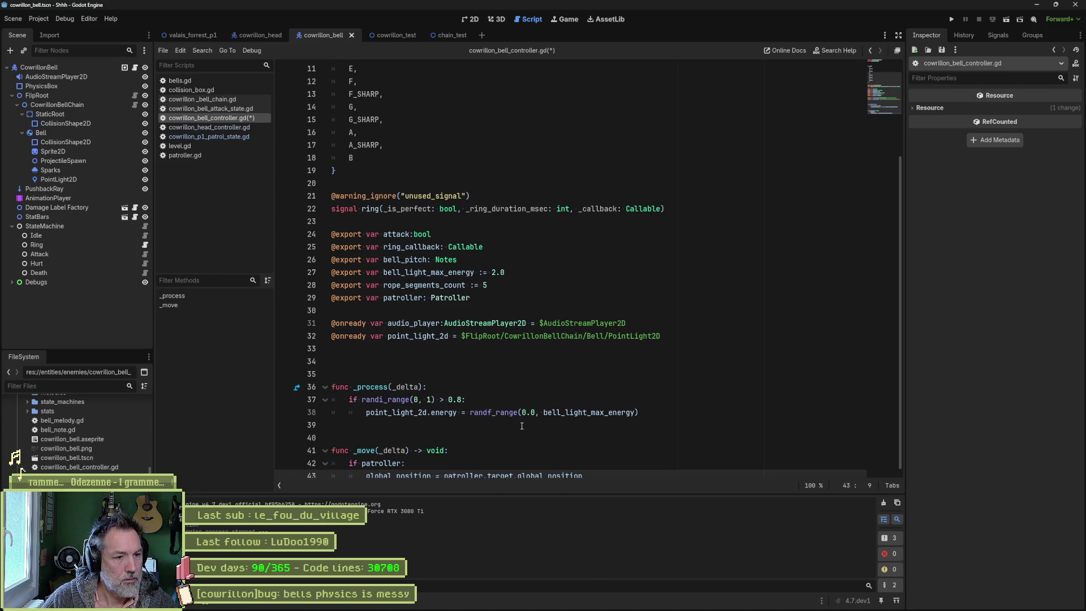
pyautogui.hotkey('ctrl', 's')
# Step: Call _move(_delta) at the end of _process, then run the game
pyautogui.click(656, 411)
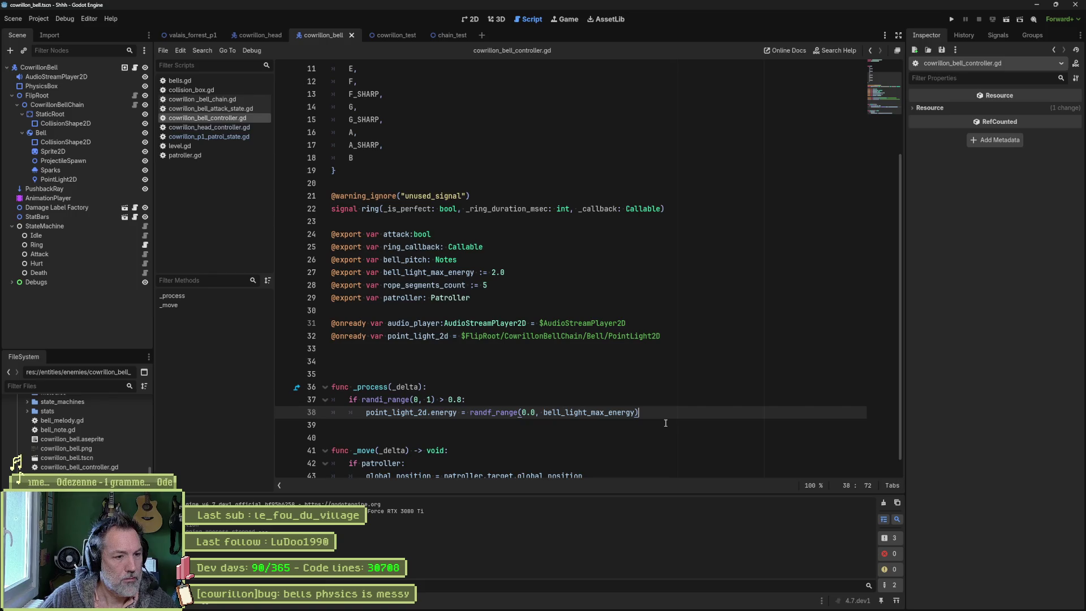
pyautogui.hotkey('ctrl', 'End')
pyautogui.click(658, 399)
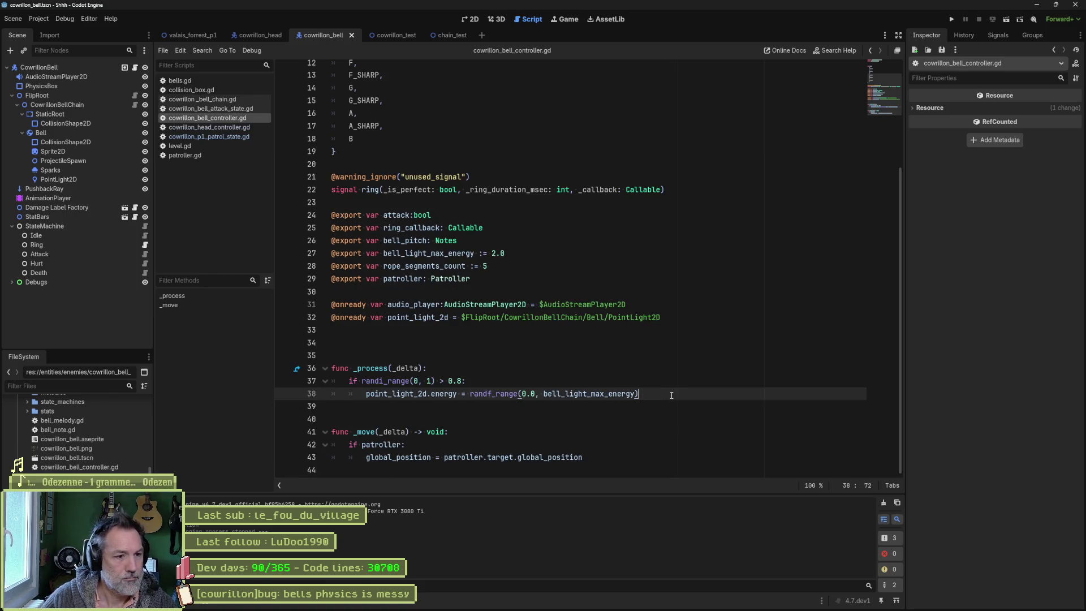
pyautogui.press('Return')
pyautogui.write('_move')
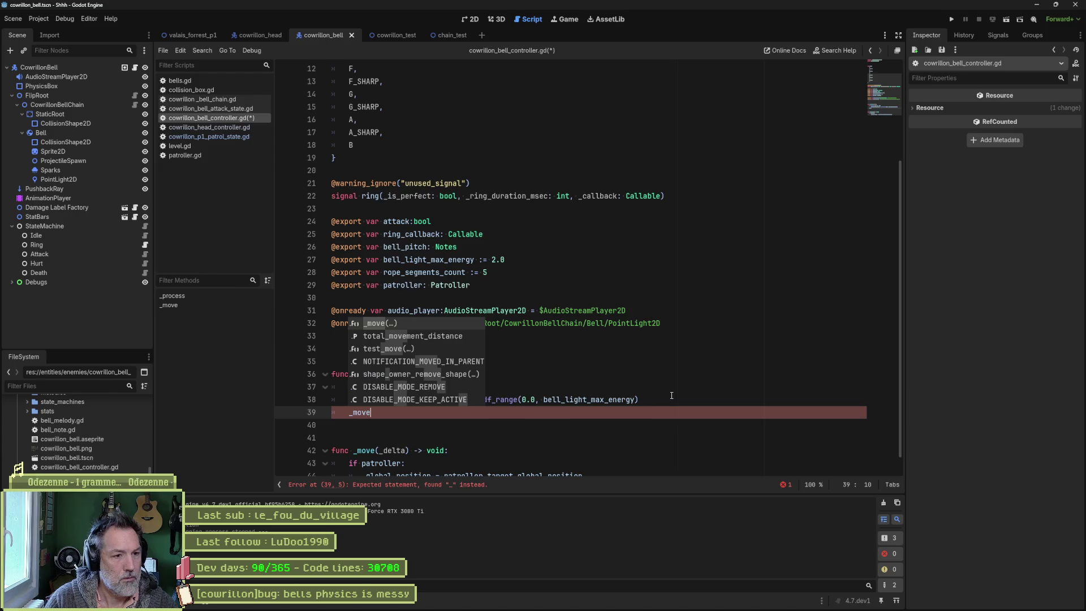
pyautogui.write('(_delta')
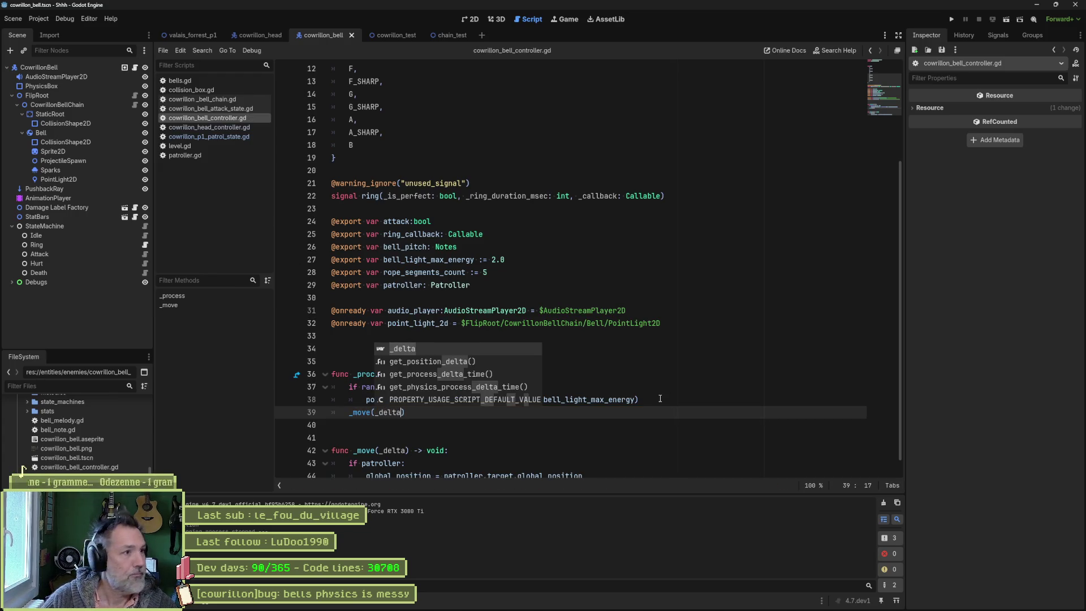
pyautogui.press('F5')
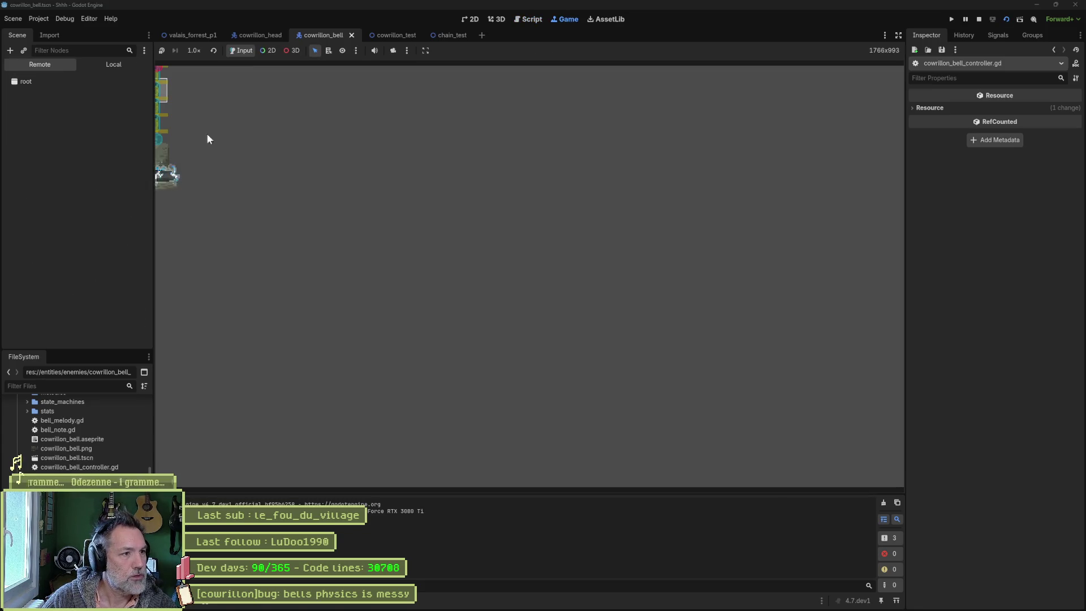
# Step: Stop the game and instance cowrillon_bell.tscn under Entities in valais_forrest_p1, placed below CowrillonHead
pyautogui.press('F8')
pyautogui.click(201, 36)
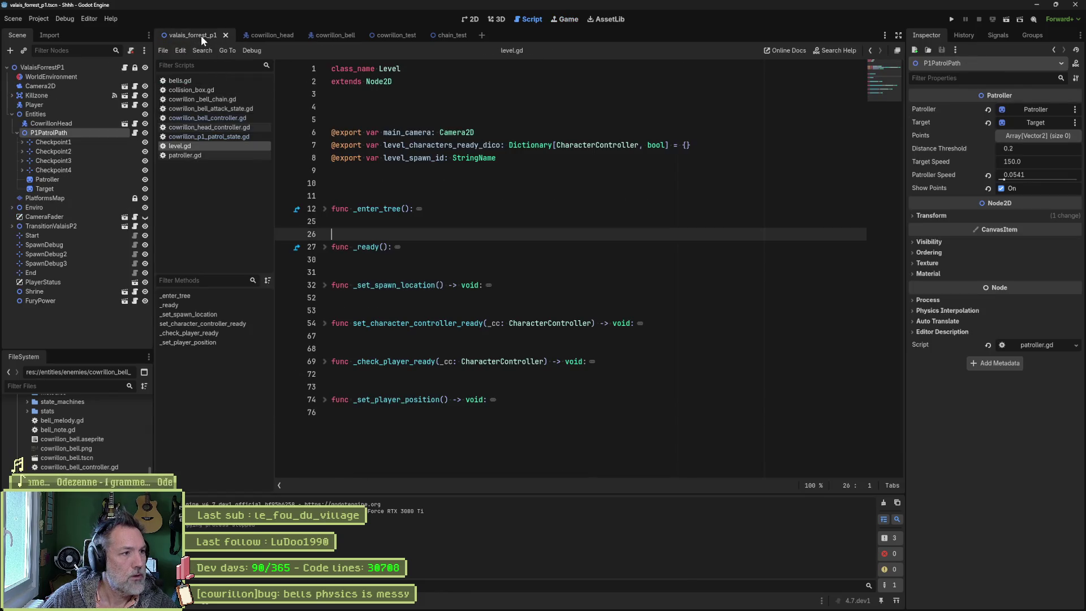
pyautogui.click(69, 117)
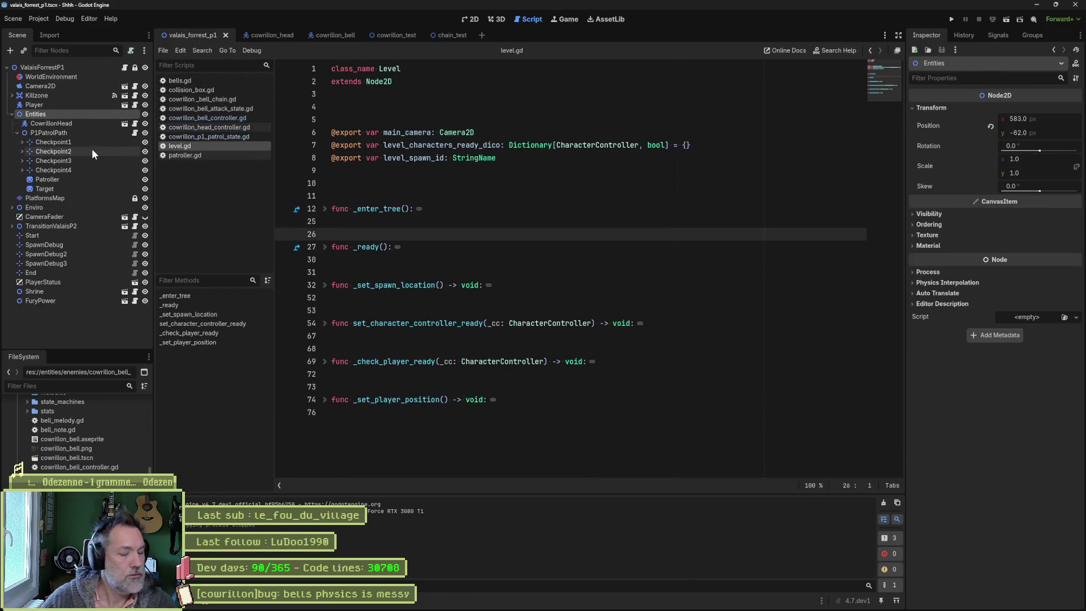
pyautogui.hotkey('ctrl', 'shift', 'a')
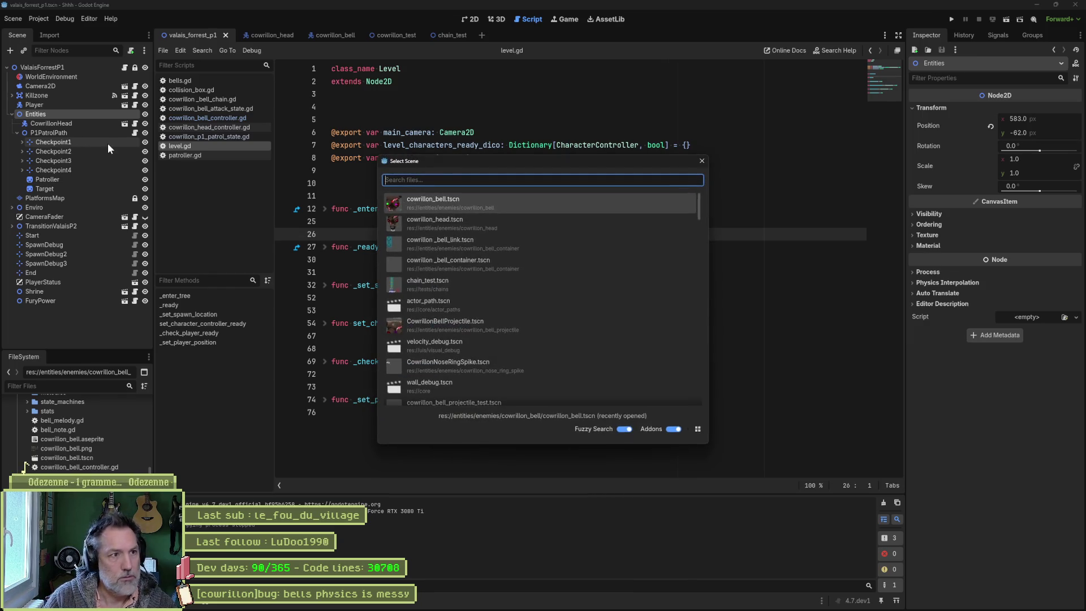
pyautogui.write('cowrillonbell')
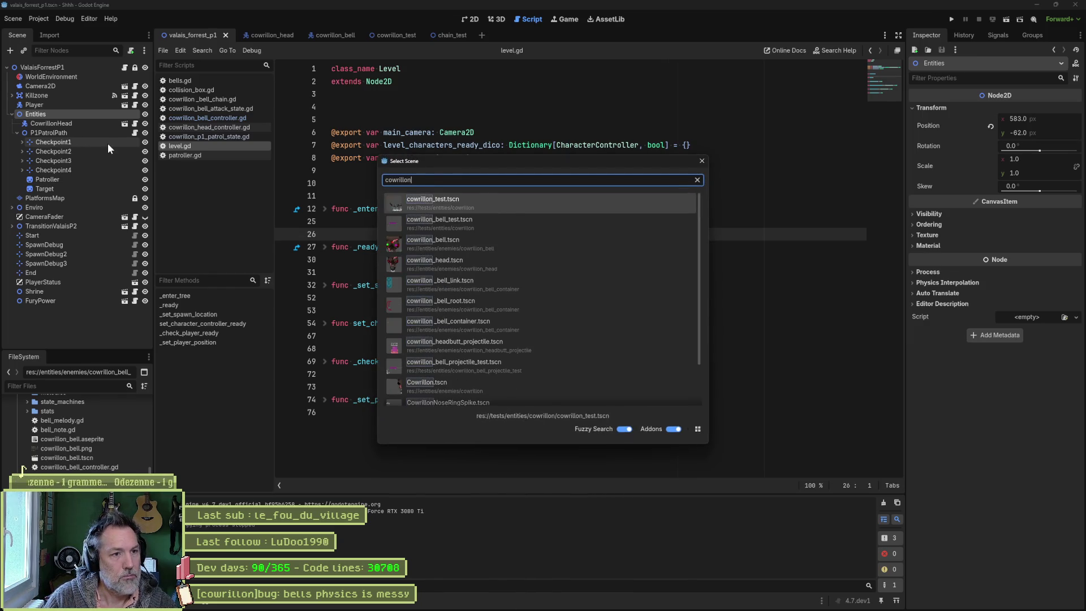
pyautogui.press('Down')
pyautogui.press('Down')
pyautogui.press('Return')
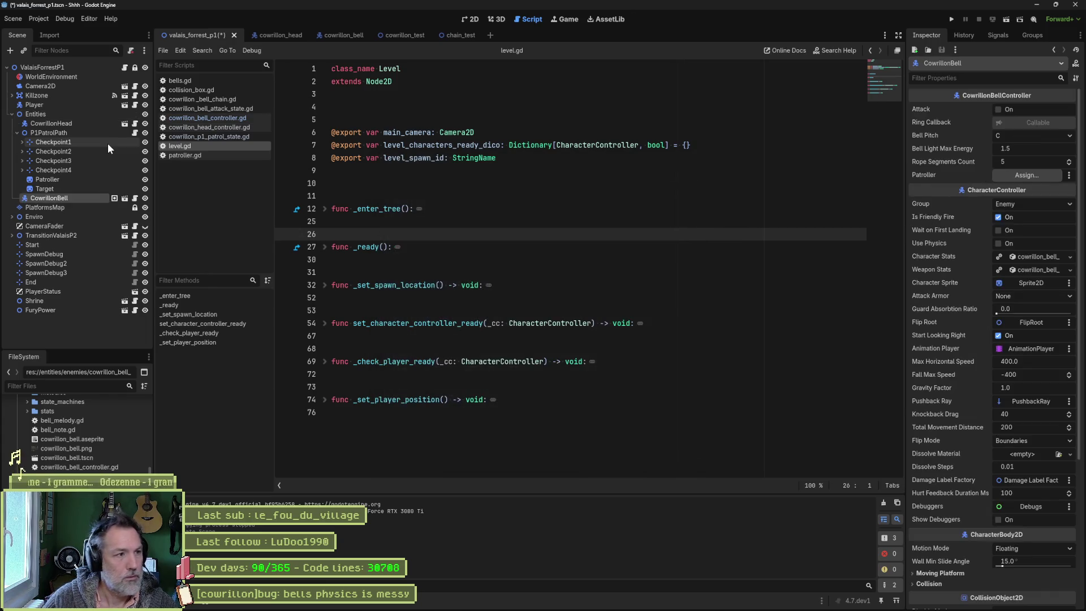
pyautogui.moveTo(45, 199); pyautogui.dragTo(47, 132)
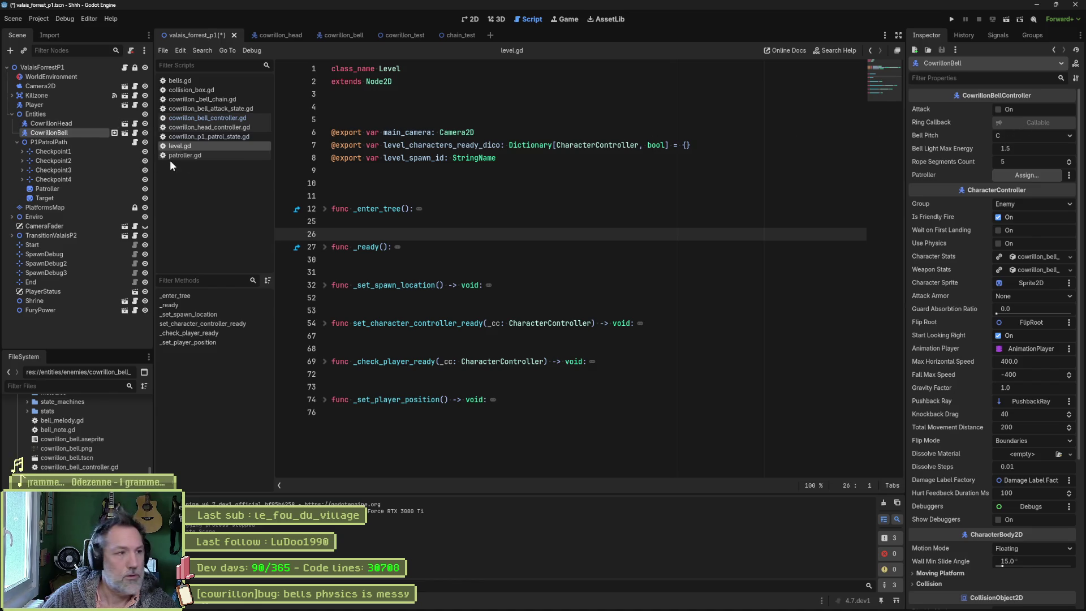
# Step: Assign P1PatrolPath to CowrillonBell's Patroller property and return to the 2D view
pyautogui.click(84, 143)
pyautogui.moveTo(50, 133); pyautogui.dragTo(925, 113)
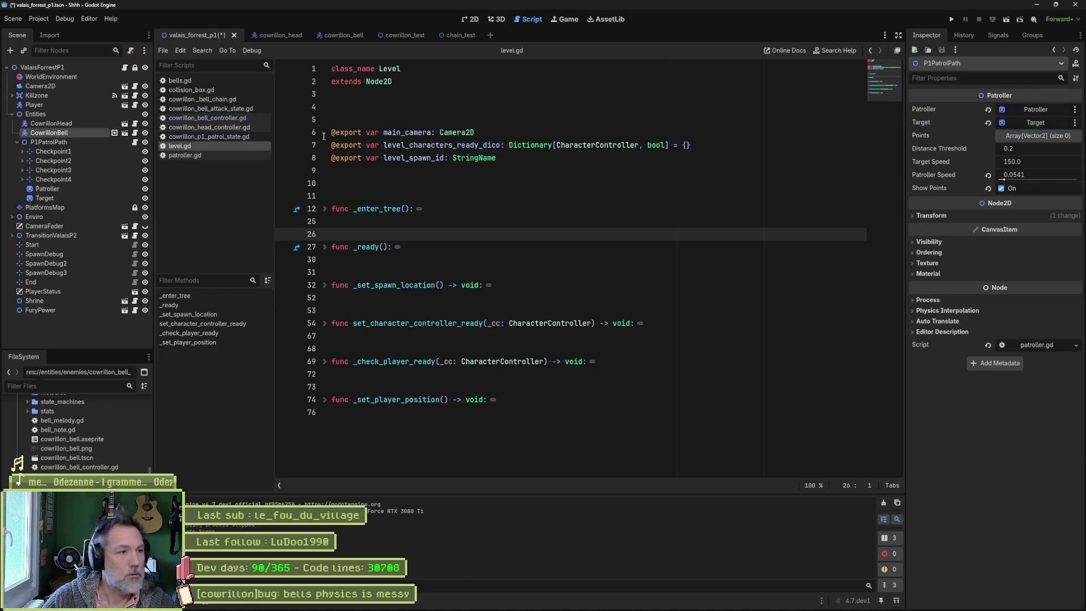
pyautogui.click(70, 134)
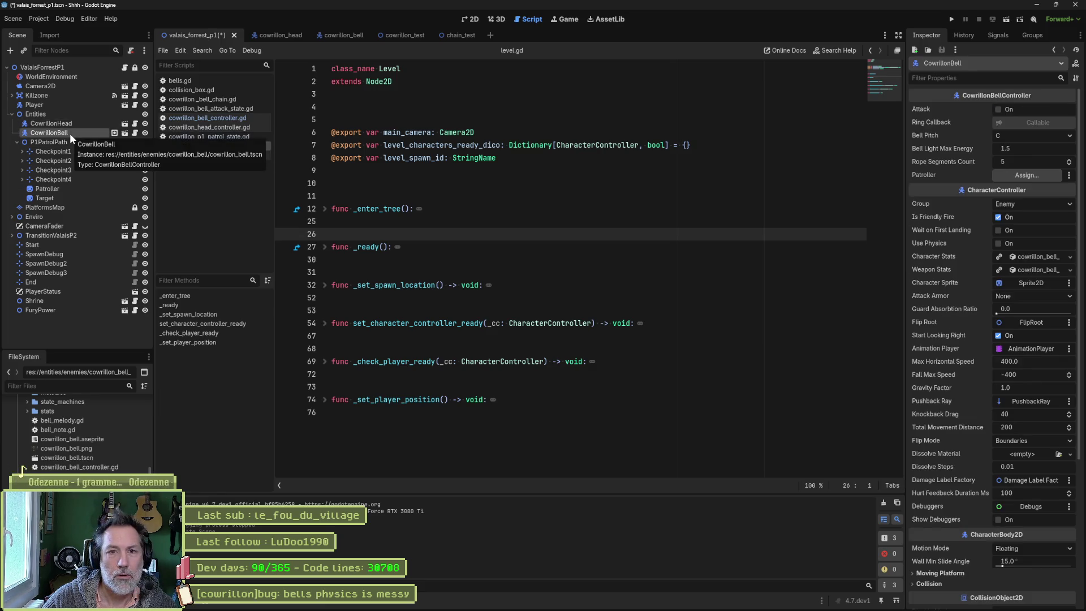
pyautogui.moveTo(49, 142)
pyautogui.mouseDown()
pyautogui.moveTo(1077, 193)
pyautogui.moveTo(1027, 174)
pyautogui.mouseUp()
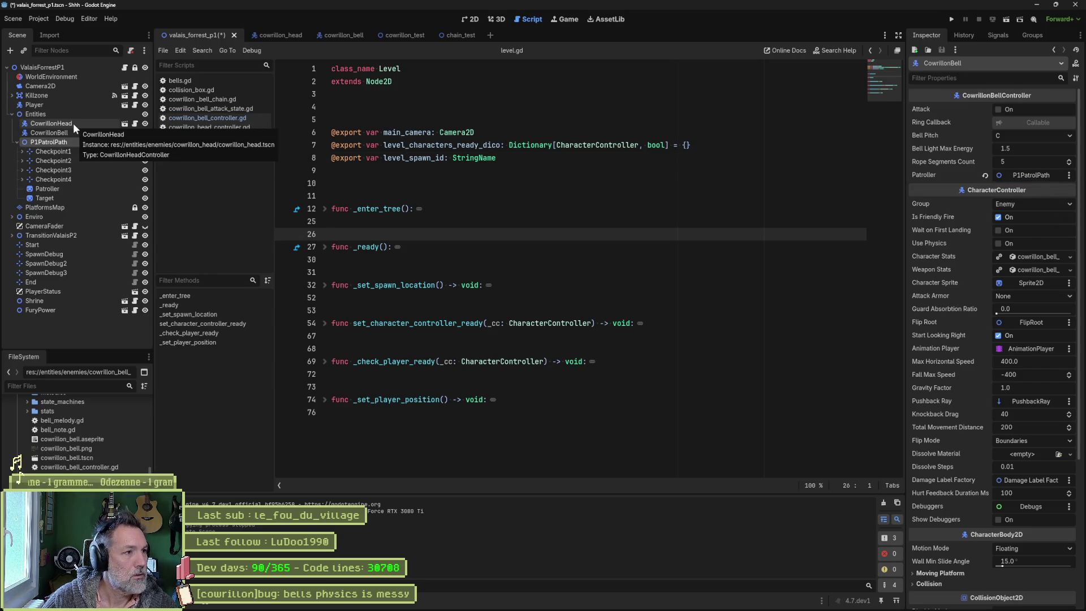
pyautogui.click(465, 19)
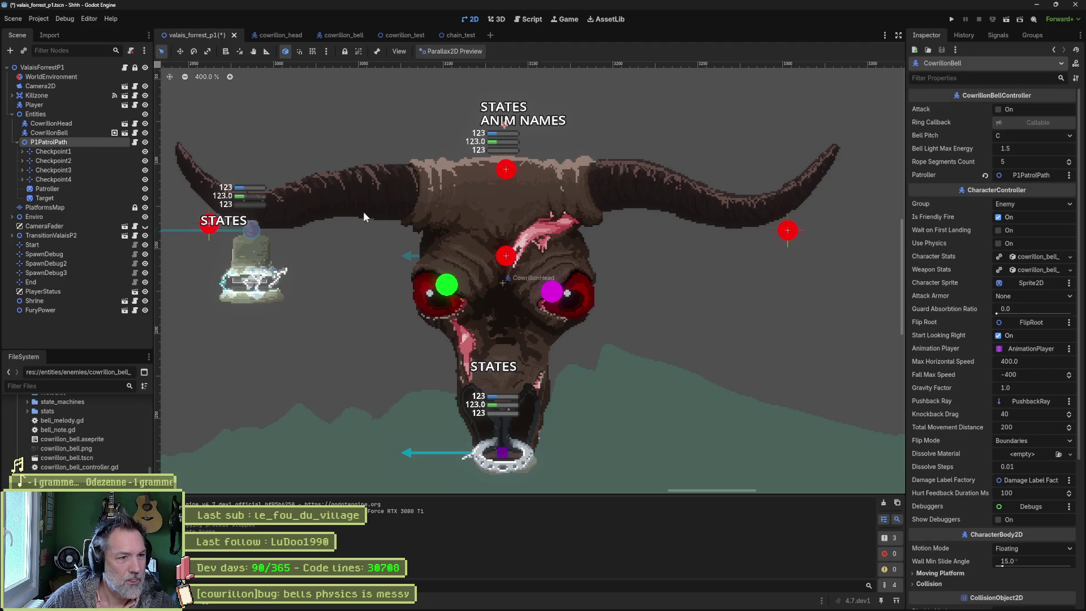
# Step: Select CowrillonBell and centre the level view on it
pyautogui.click(51, 132)
pyautogui.scroll(-8, 814, 255)
pyautogui.moveTo(815, 255)
pyautogui.mouseDown()
pyautogui.moveTo(535, 263)
pyautogui.moveTo(734, 253)
pyautogui.mouseUp()
pyautogui.press('w')
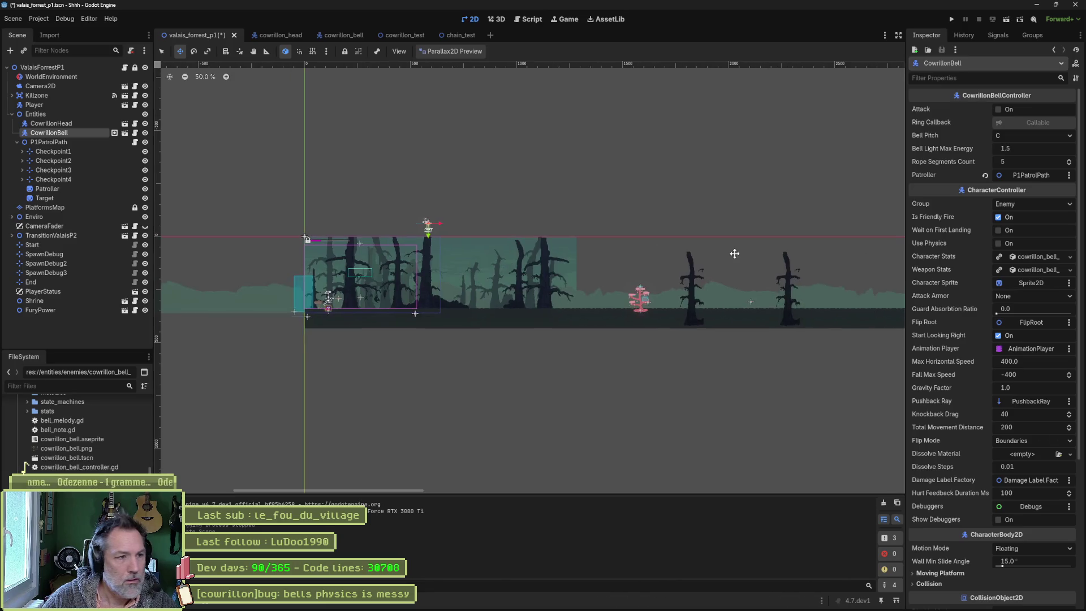
pyautogui.press('f')
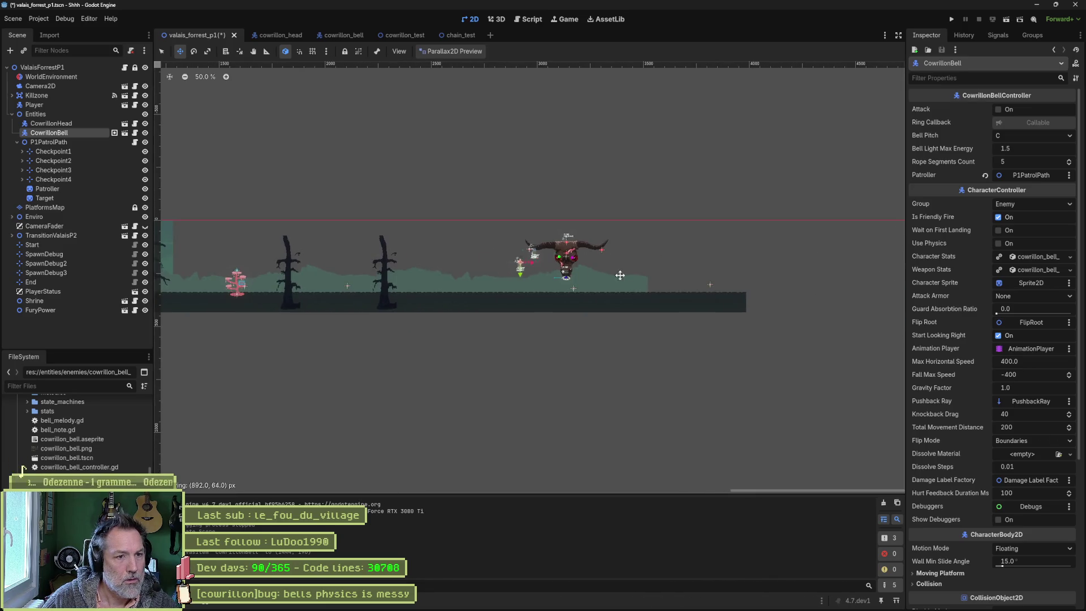
pyautogui.scroll(6, 626, 285)
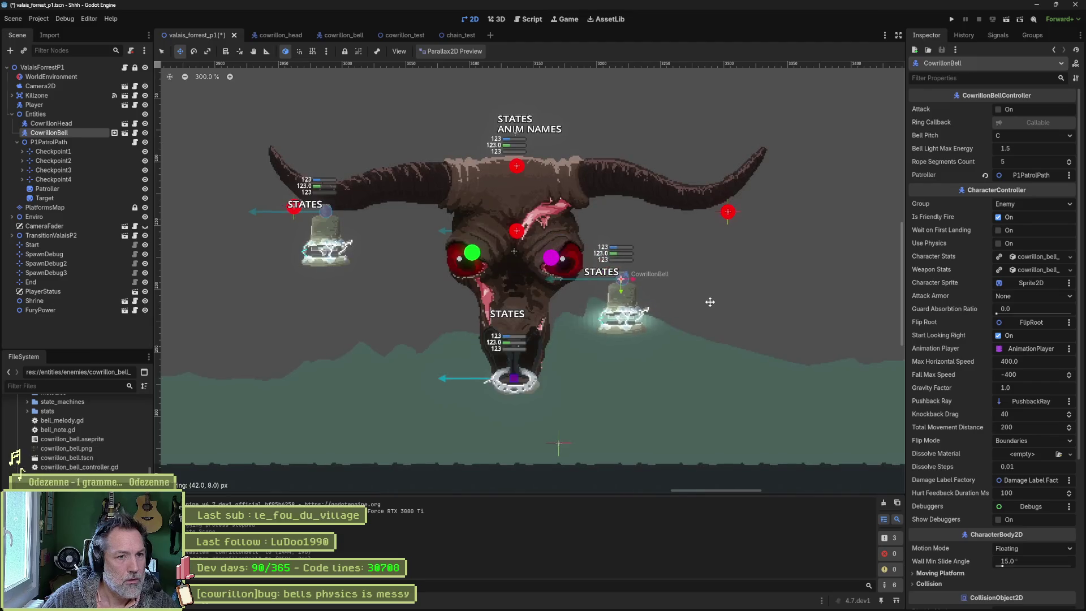
# Step: Run the level, then rerun it with CowrillonHead hidden, stopping each time
pyautogui.press('F5')
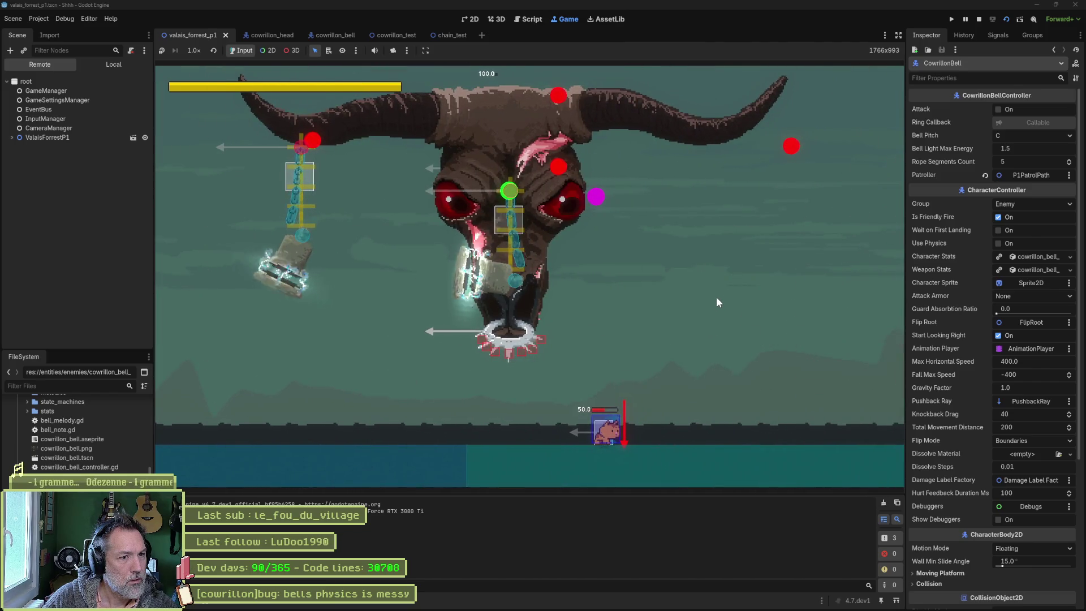
pyautogui.press('F8')
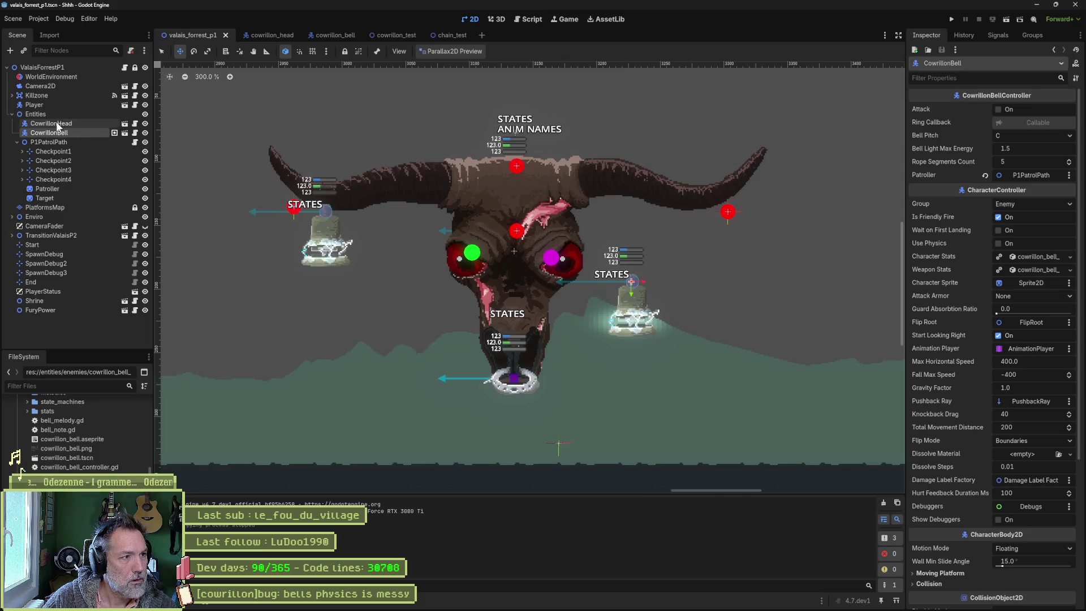
pyautogui.click(145, 124)
pyautogui.press('F5')
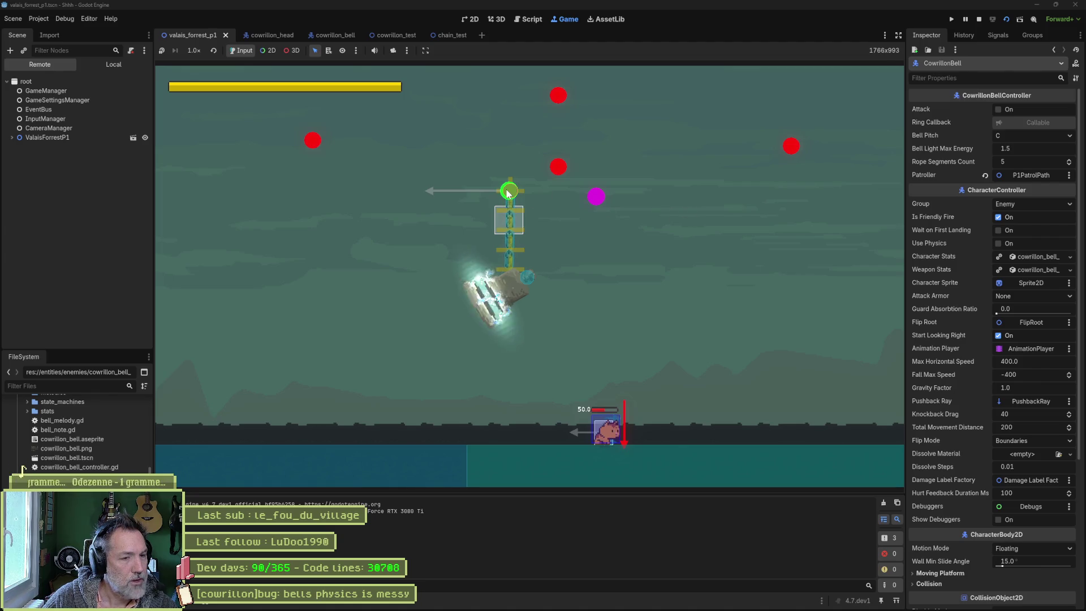
pyautogui.press('F8')
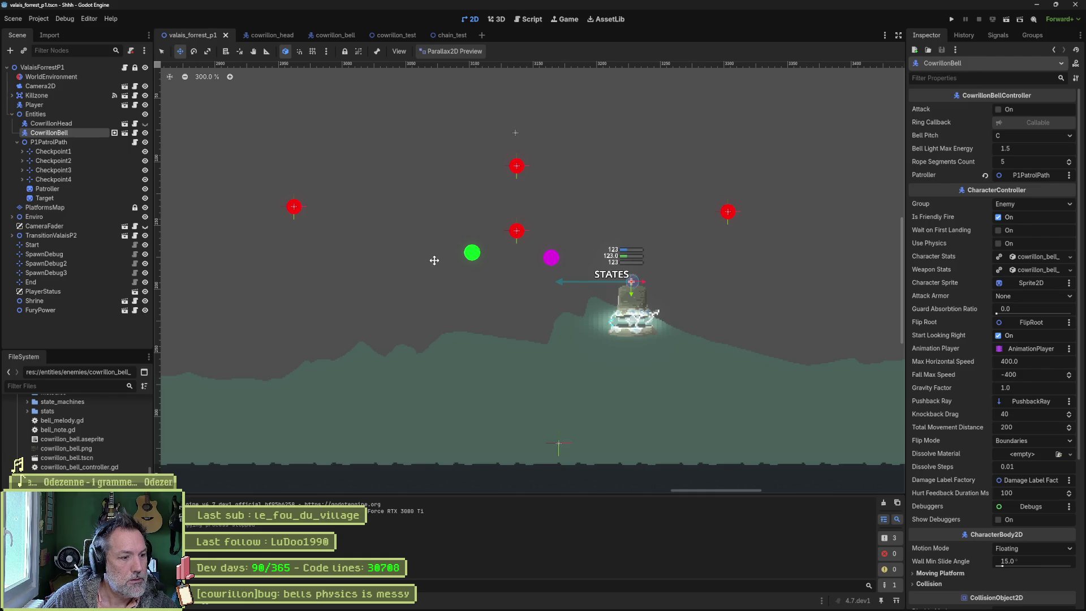
# Step: Open CowrillonBell's controller script and select its _move function
pyautogui.click(134, 133)
pyautogui.scroll(-1, 449, 370)
pyautogui.moveTo(584, 463); pyautogui.dragTo(332, 439)
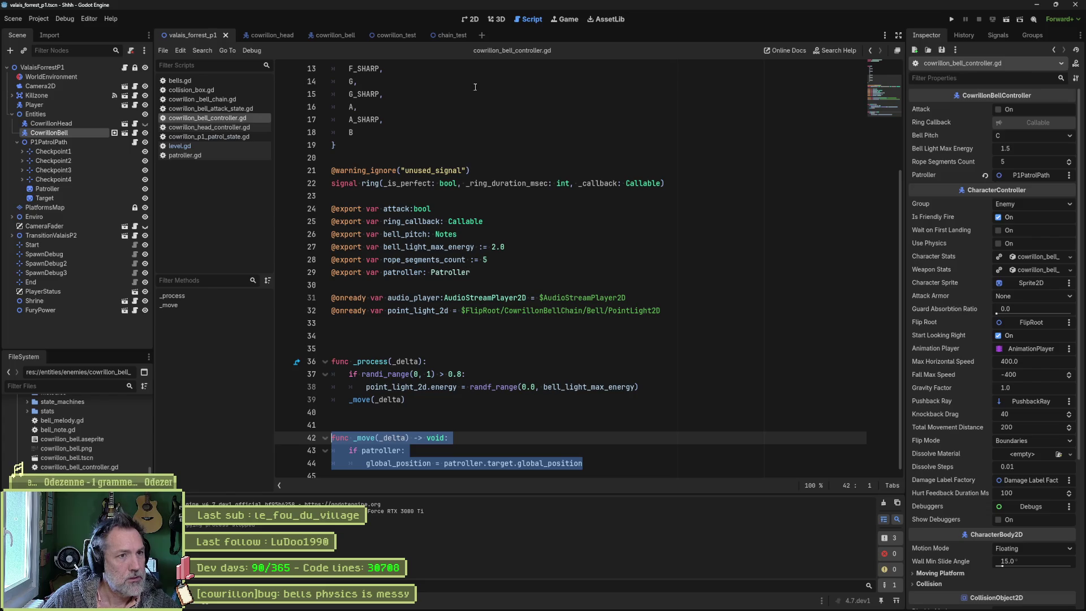
pyautogui.click(479, 276)
pyautogui.hotkey('ctrl', 'shift', 'k')
pyautogui.moveTo(678, 455); pyautogui.dragTo(679, 393)
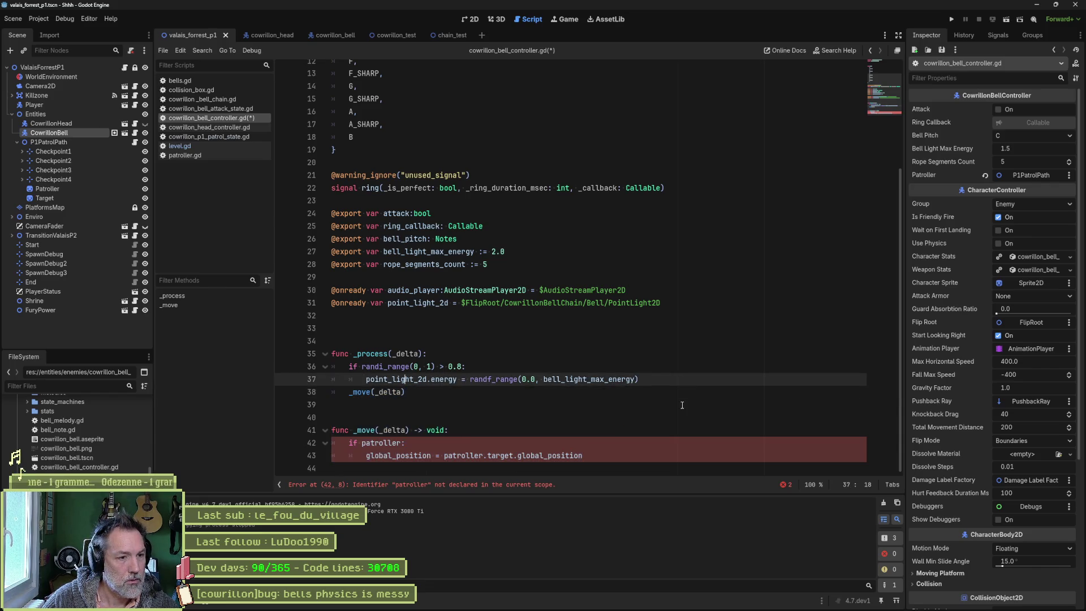
pyautogui.press('Delete')
pyautogui.hotkey('ctrl', 'shift', 'k')
pyautogui.hotkey('ctrl', 's')
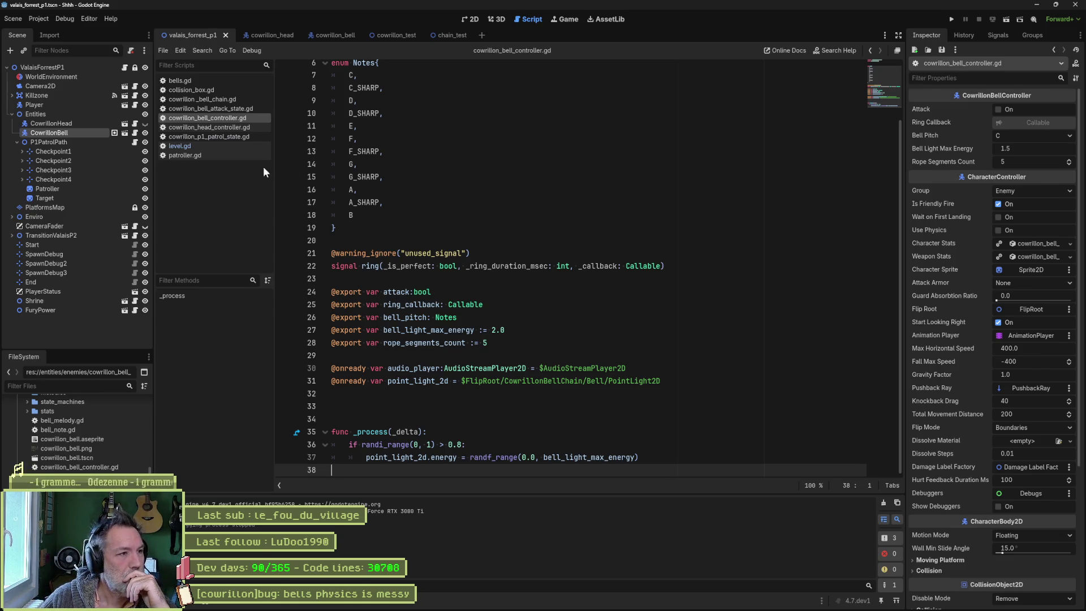
# Step: Delete the CowrillonBell node from the valais_forrest_p1 level
pyautogui.click(82, 132)
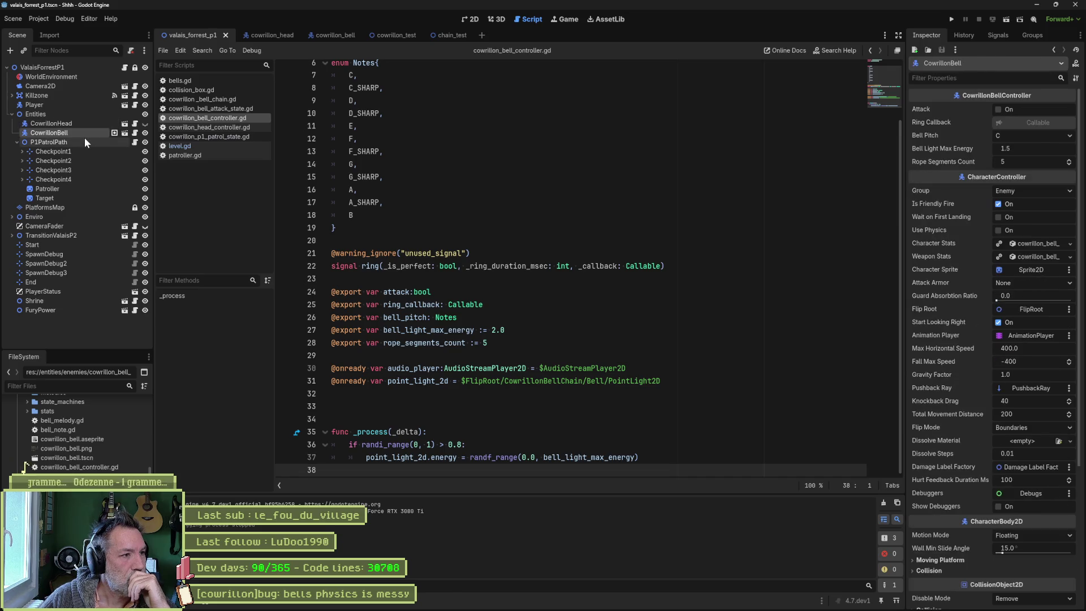
pyautogui.press('Delete')
pyautogui.press('Return')
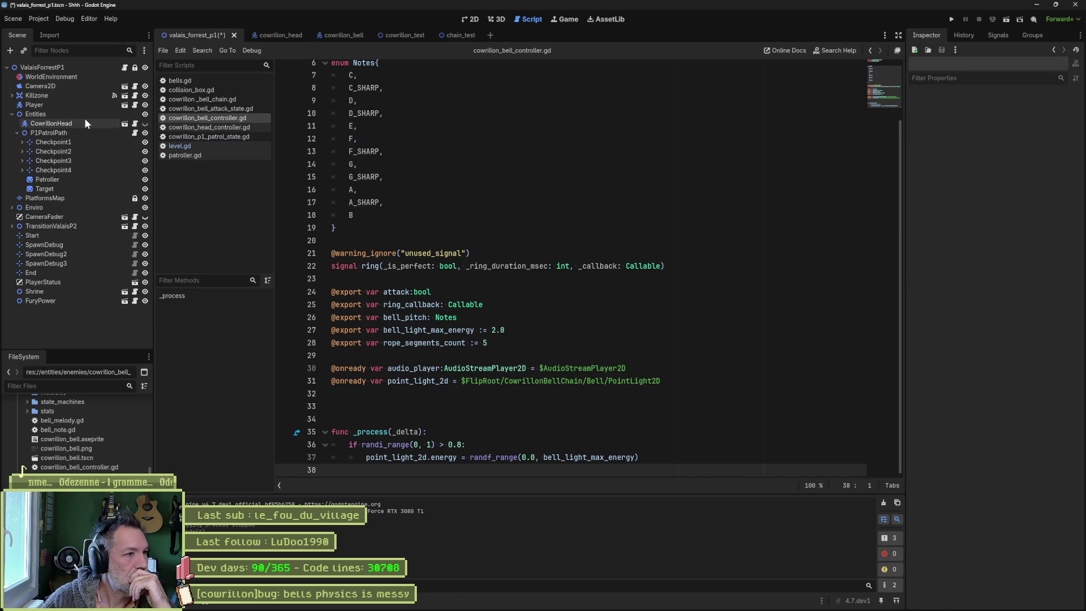
# Step: Select CowrillonHead in the level and open cowrillon_head_controller.gd
pyautogui.click(85, 123)
pyautogui.click(467, 20)
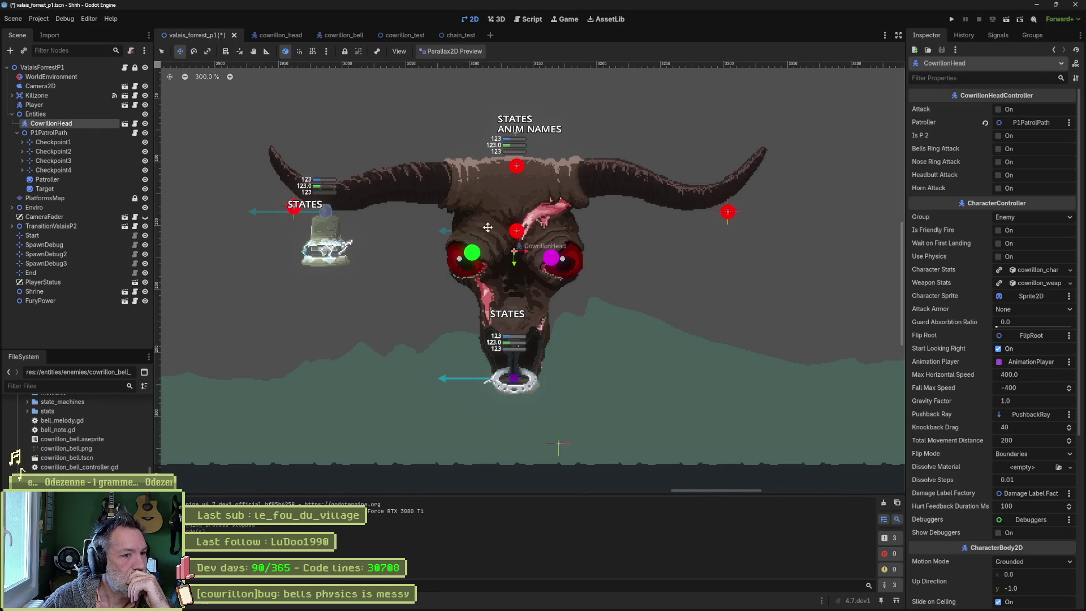
pyautogui.click(135, 123)
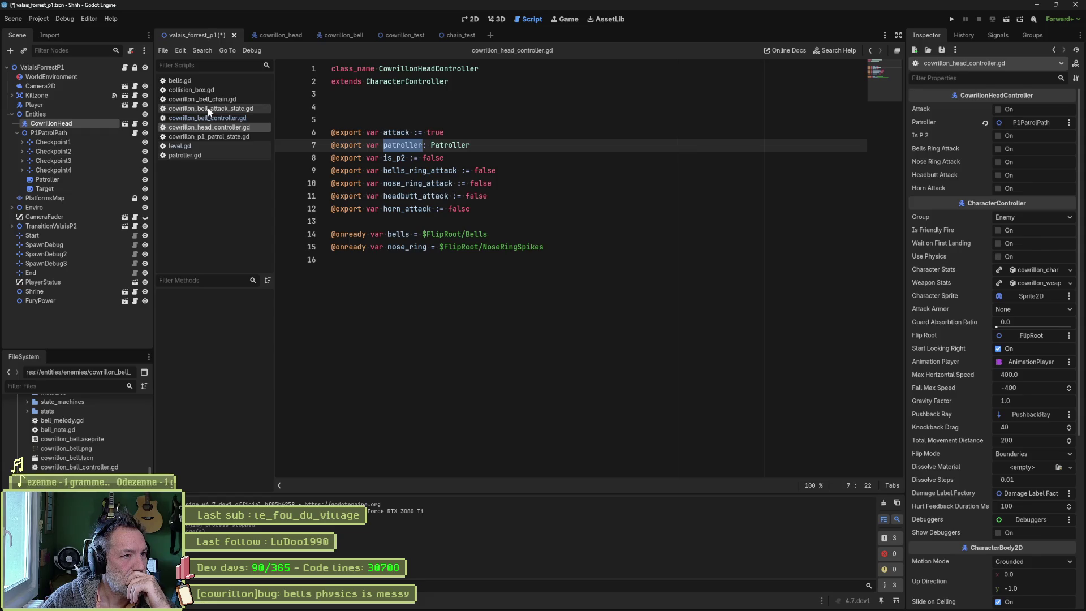
# Step: Read the _move function in cowrillon_p1_patrol_state.gd, then switch to the cowrillon_bell scene
pyautogui.click(241, 135)
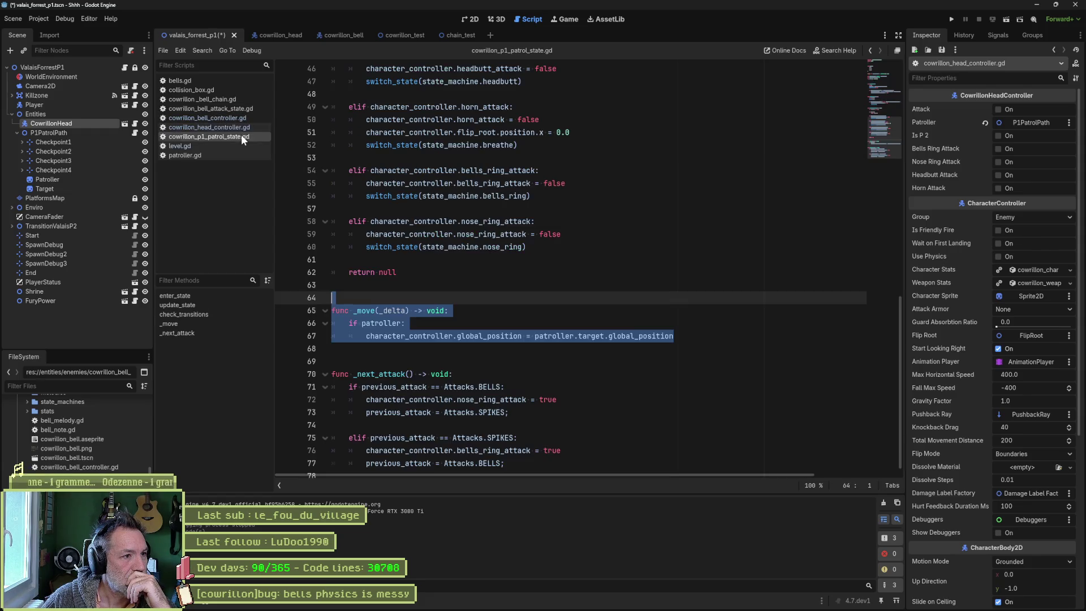
pyautogui.click(375, 312)
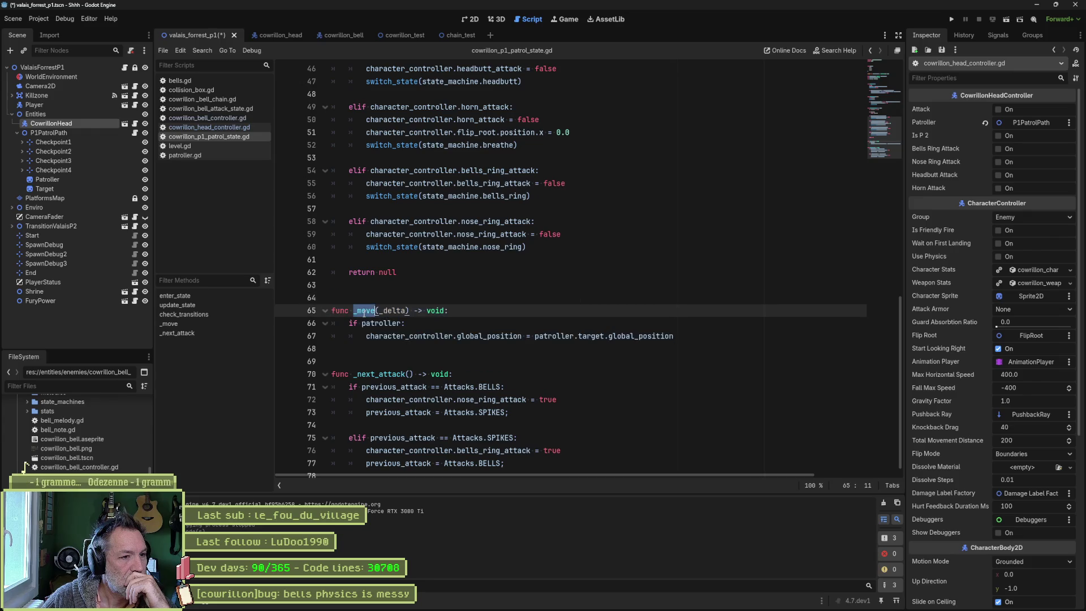
pyautogui.scroll(6, 477, 306)
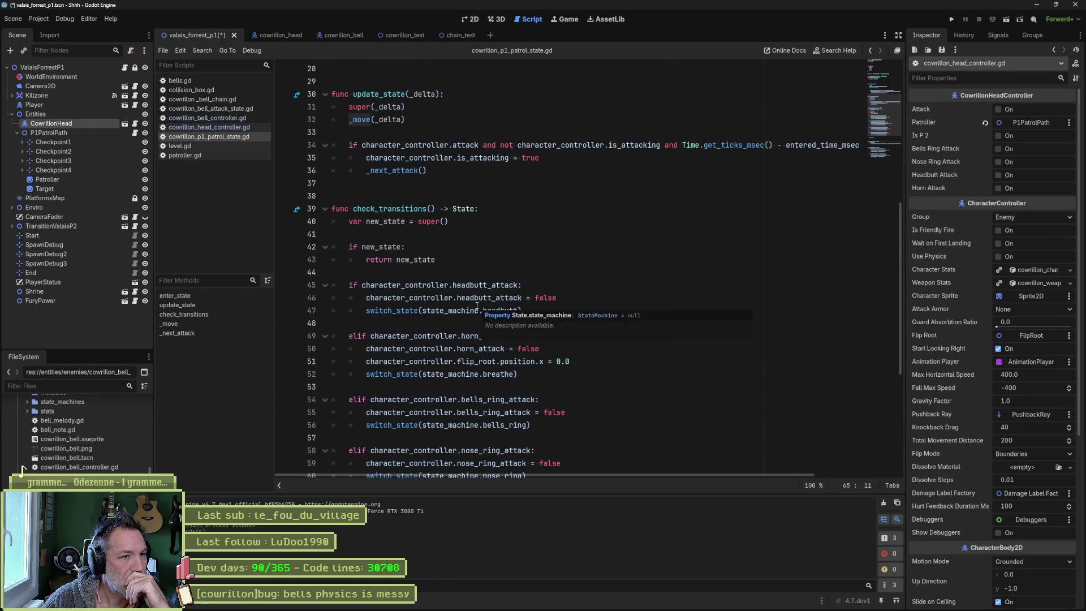
pyautogui.scroll(5, 477, 306)
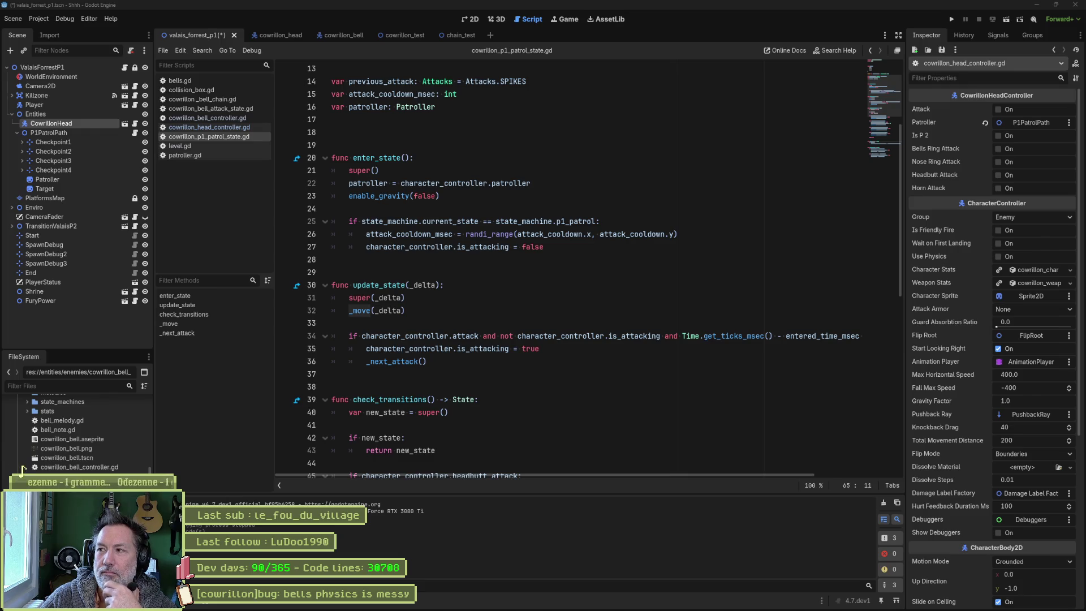
pyautogui.click(680, 277)
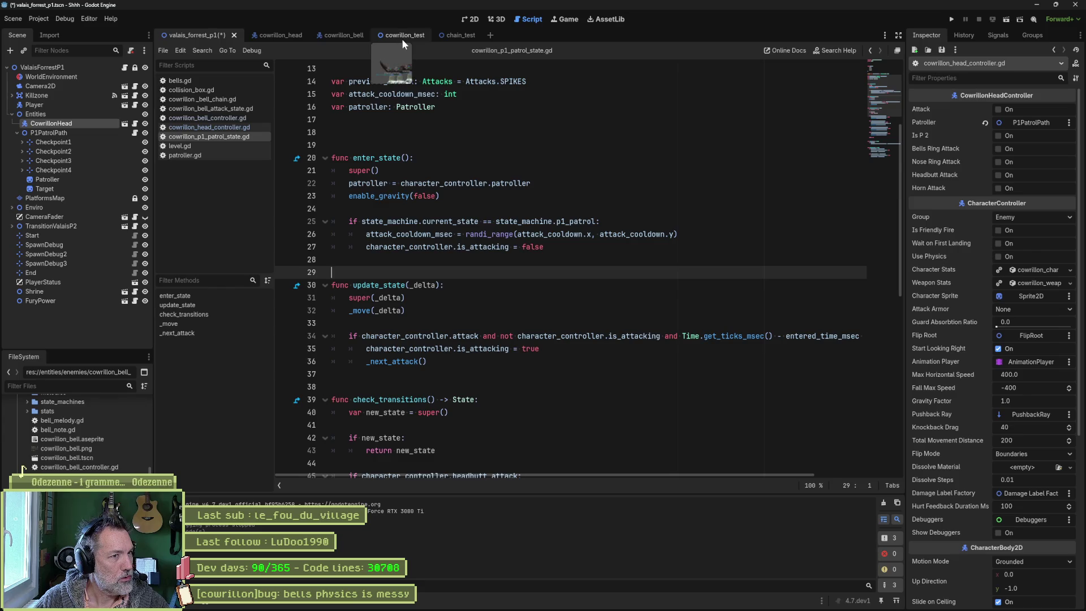
pyautogui.click(352, 37)
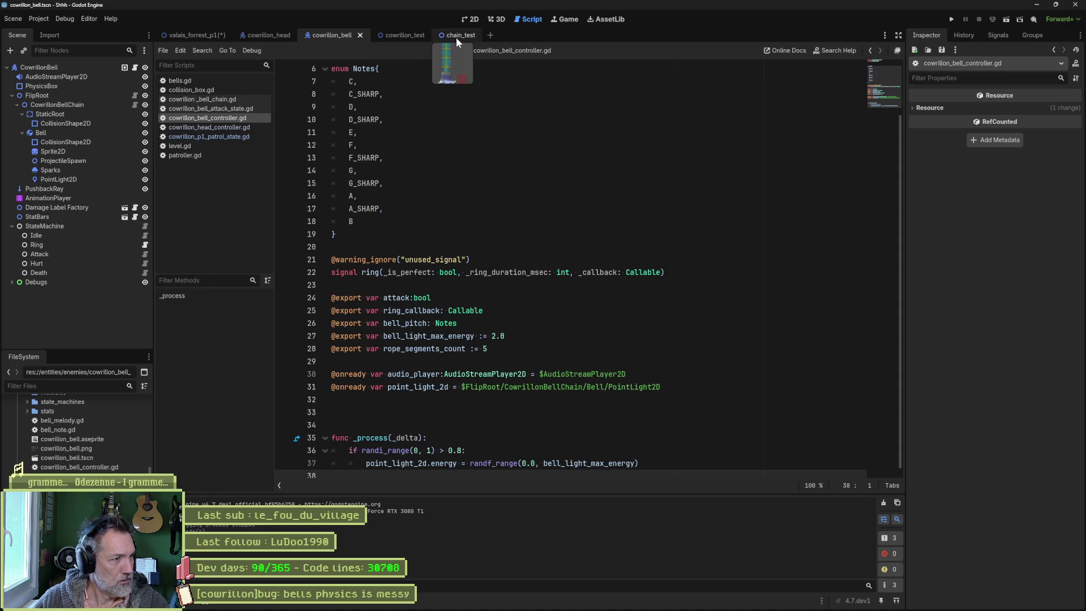
# Step: Open cowrillon_bell_chain.gd and read through the generate_rope function's pins and segments
pyautogui.click(236, 99)
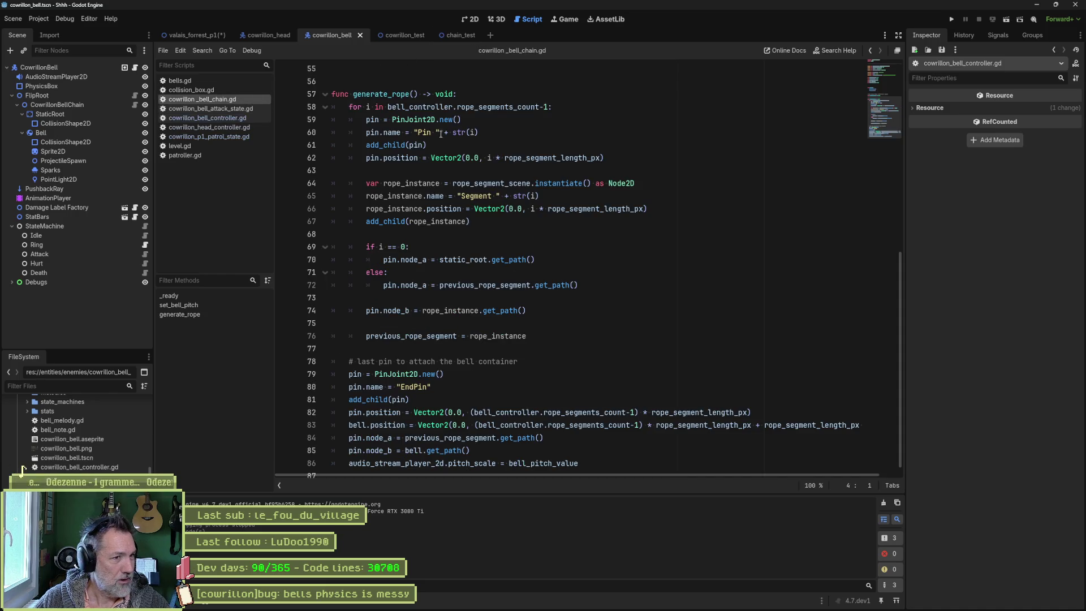
pyautogui.doubleClick(380, 94)
pyautogui.scroll(5, 506, 255)
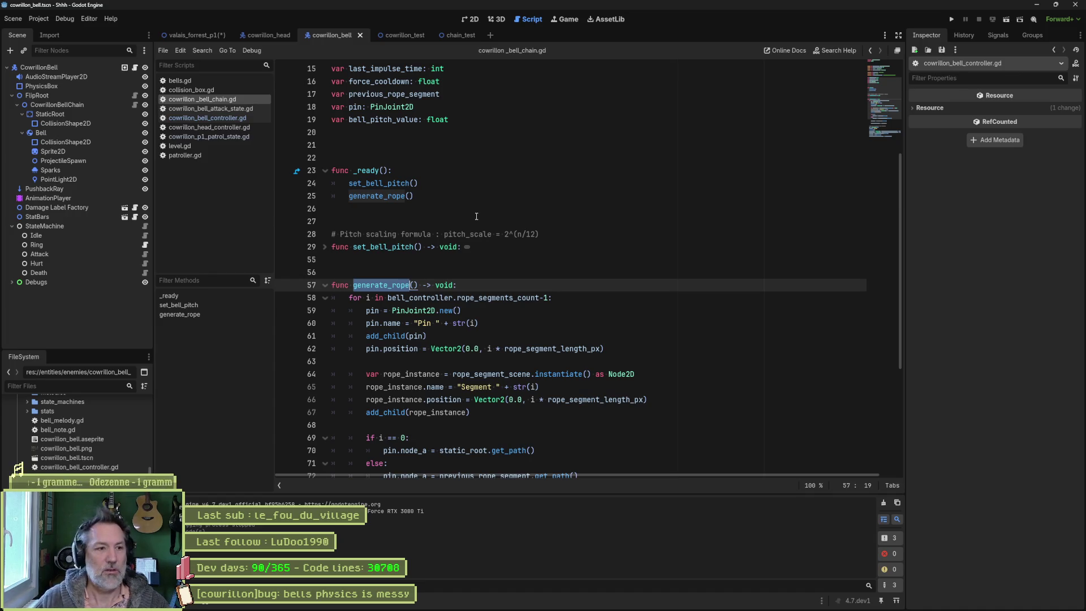
pyautogui.click(406, 286)
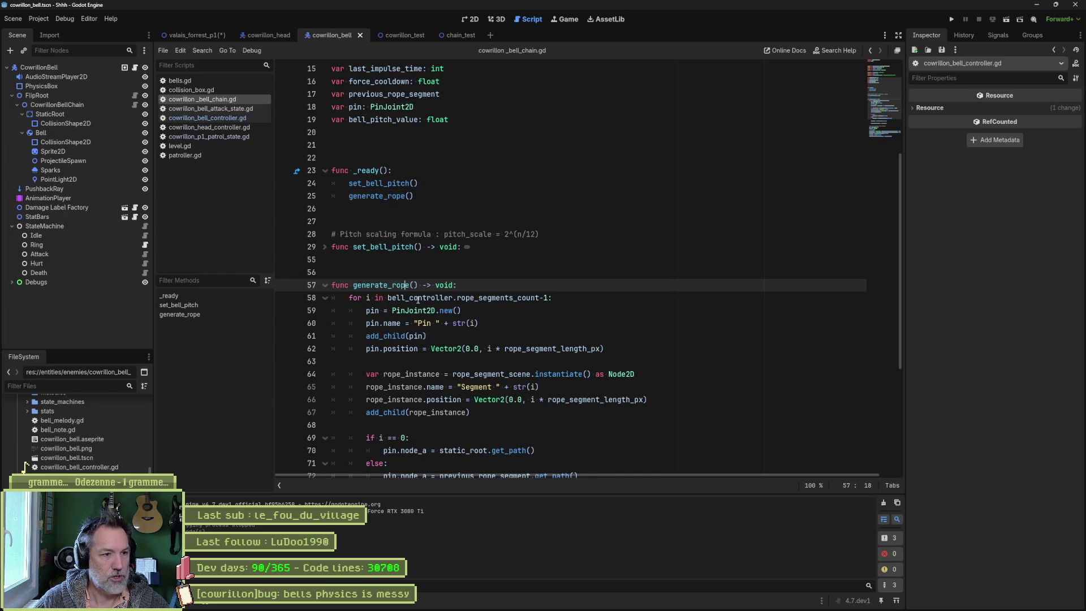
pyautogui.scroll(-5, 435, 256)
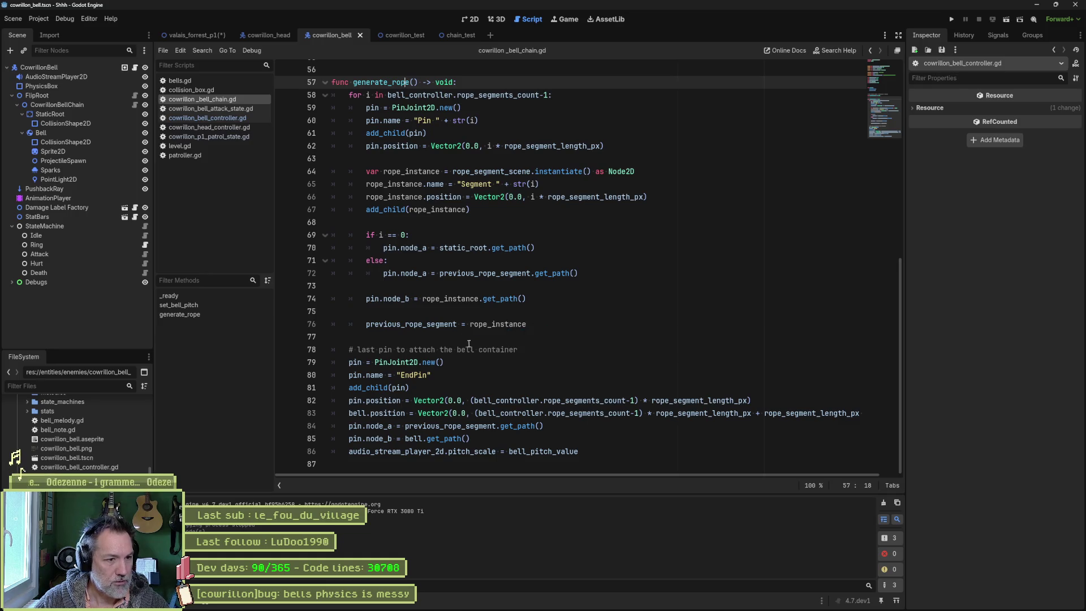
pyautogui.scroll(1, 467, 219)
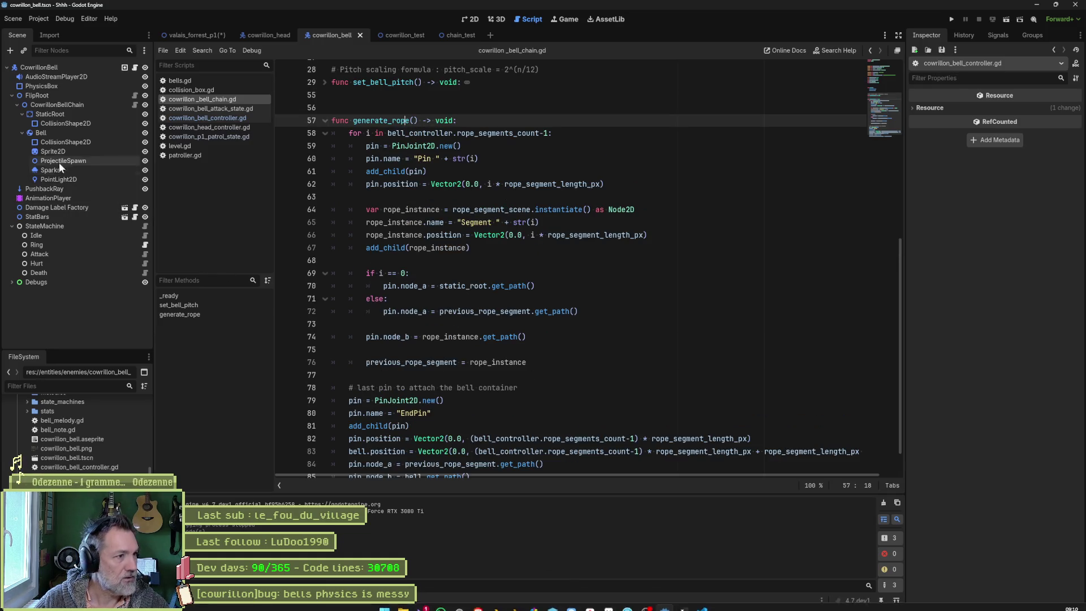
# Step: Expand the Bell rigid body's Deactivation settings and toggle Sleeping to review Can Sleep and Freeze
pyautogui.click(51, 132)
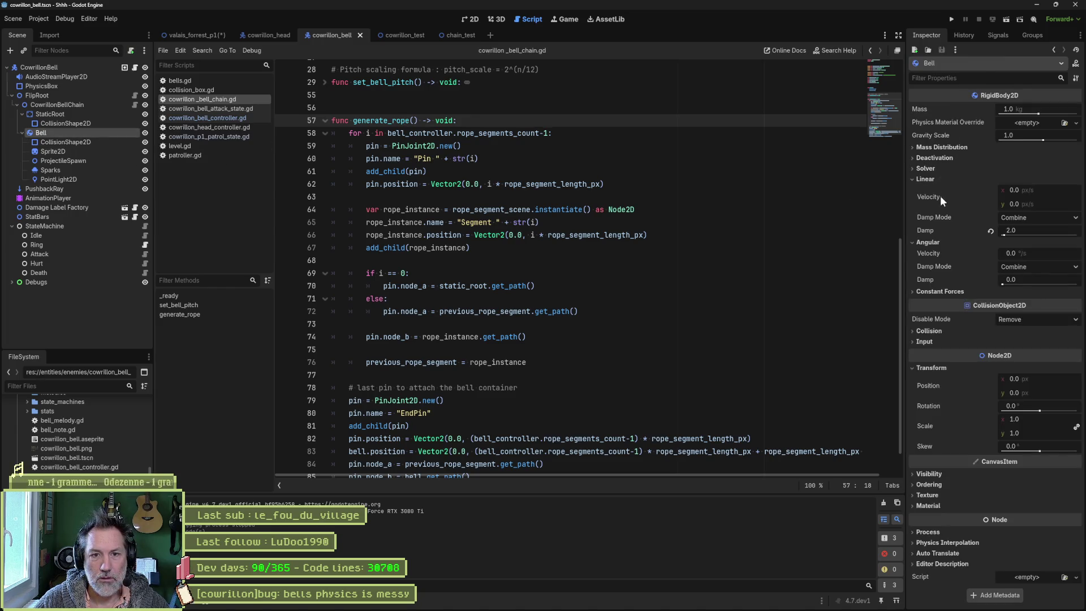
pyautogui.click(934, 159)
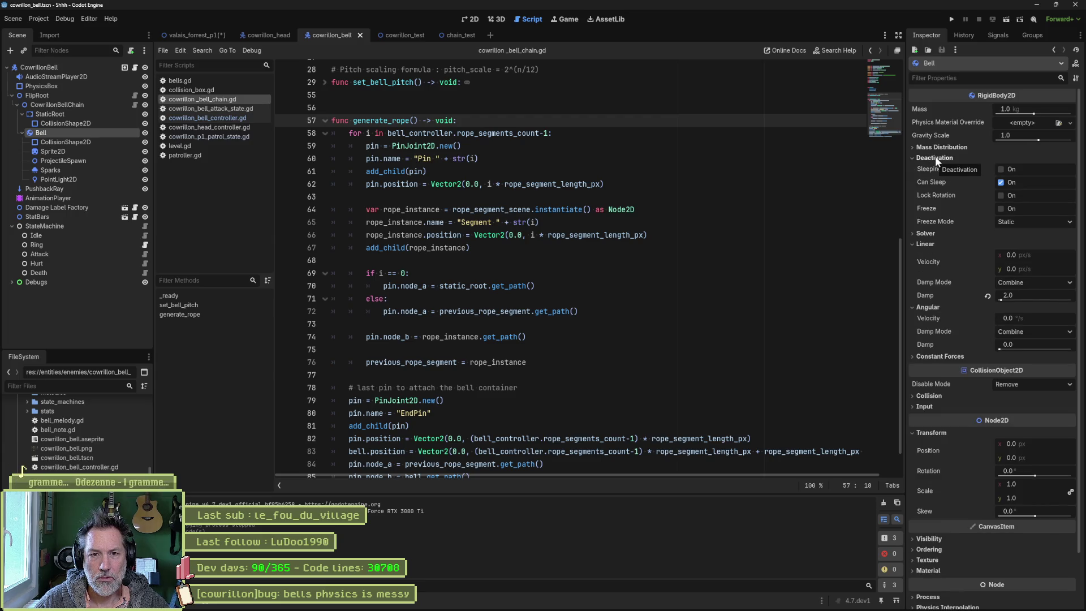
pyautogui.click(998, 170)
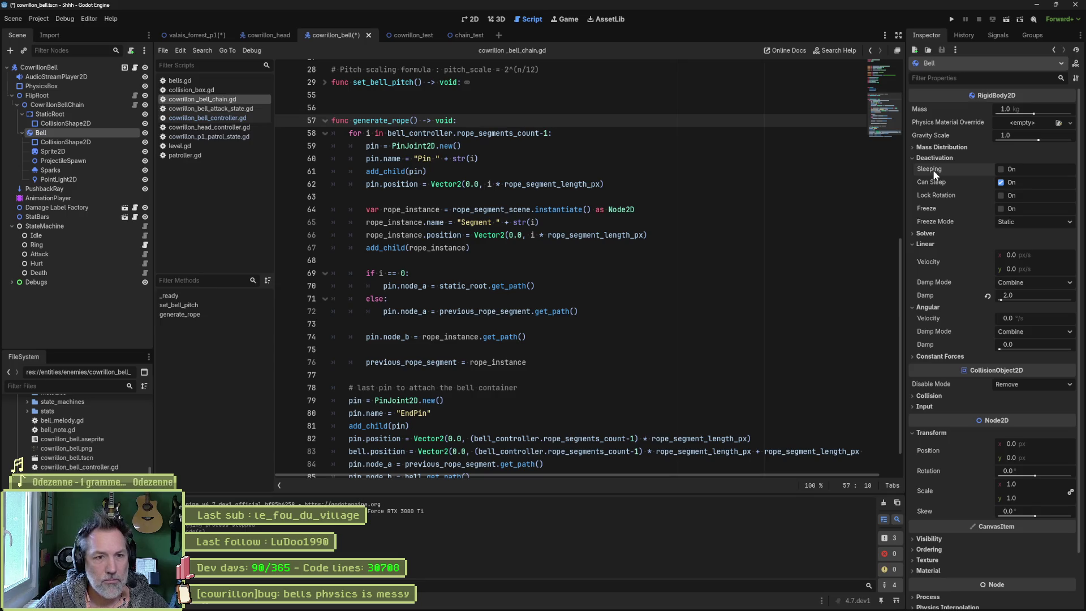
pyautogui.moveTo(940, 169)
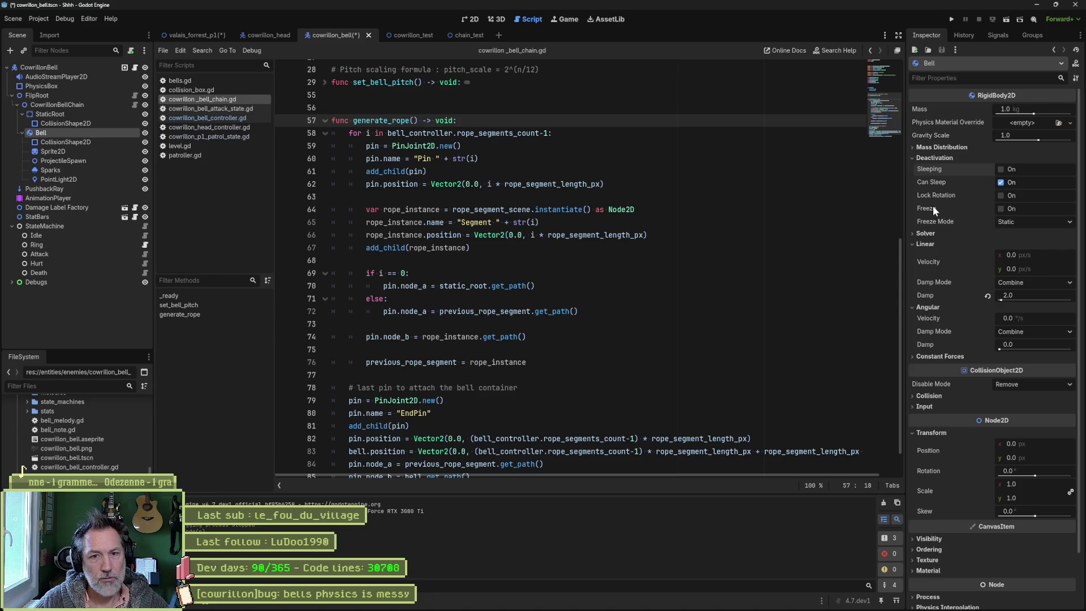
pyautogui.moveTo(931, 205)
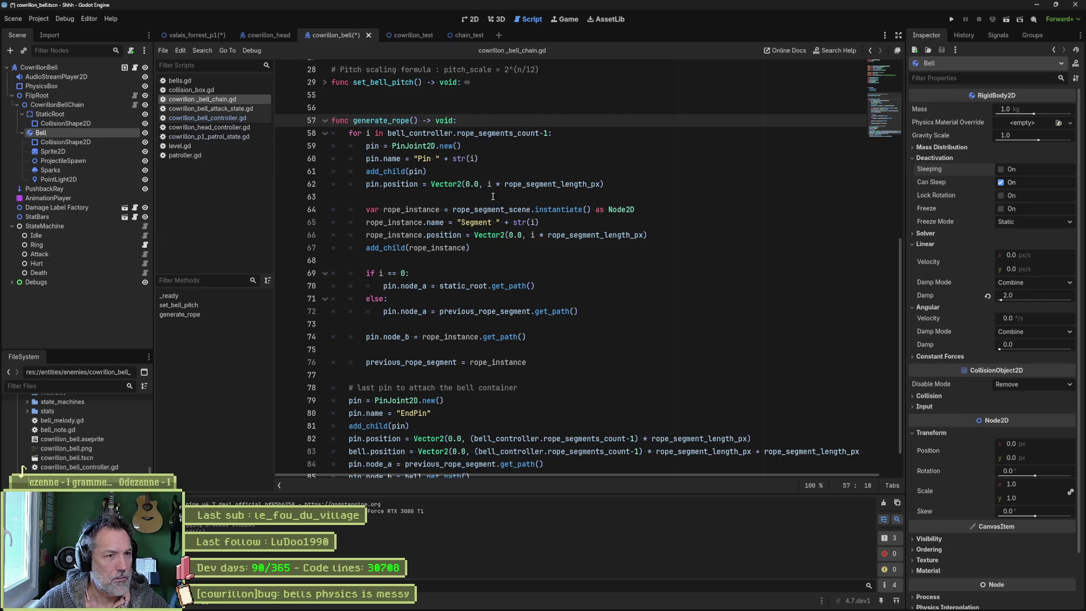
pyautogui.scroll(-1, 501, 232)
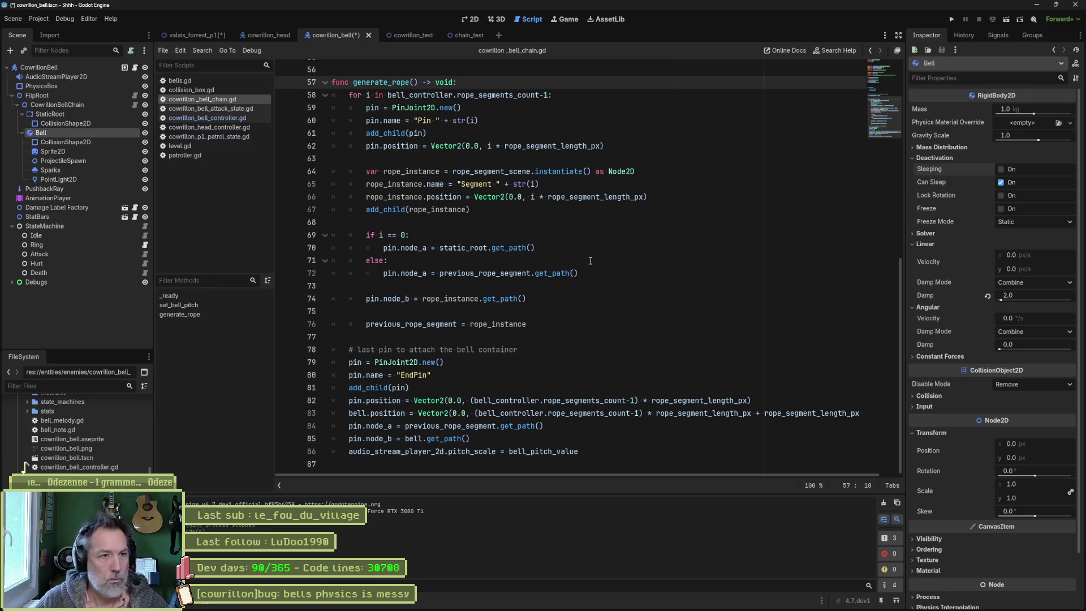
pyautogui.hotkey('shift', 'alt', 'o')
# Step: Open cowrillon_bell_link.tscn and turn on Freeze for its CowrillonBellLink rigid body
pyautogui.write('link')
pyautogui.press('Down')
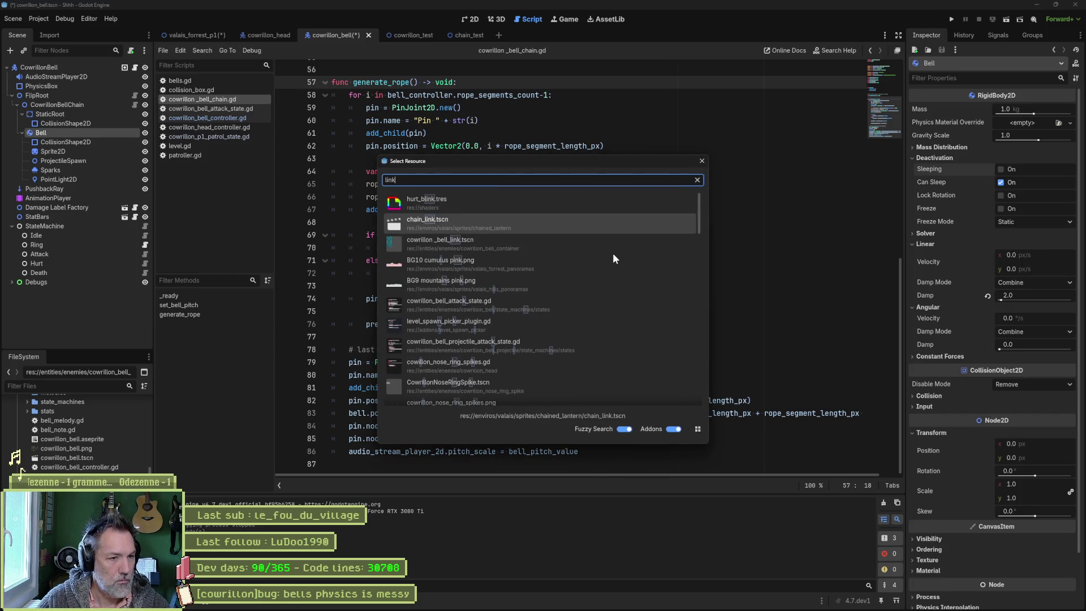
pyautogui.press('Down')
pyautogui.press('Return')
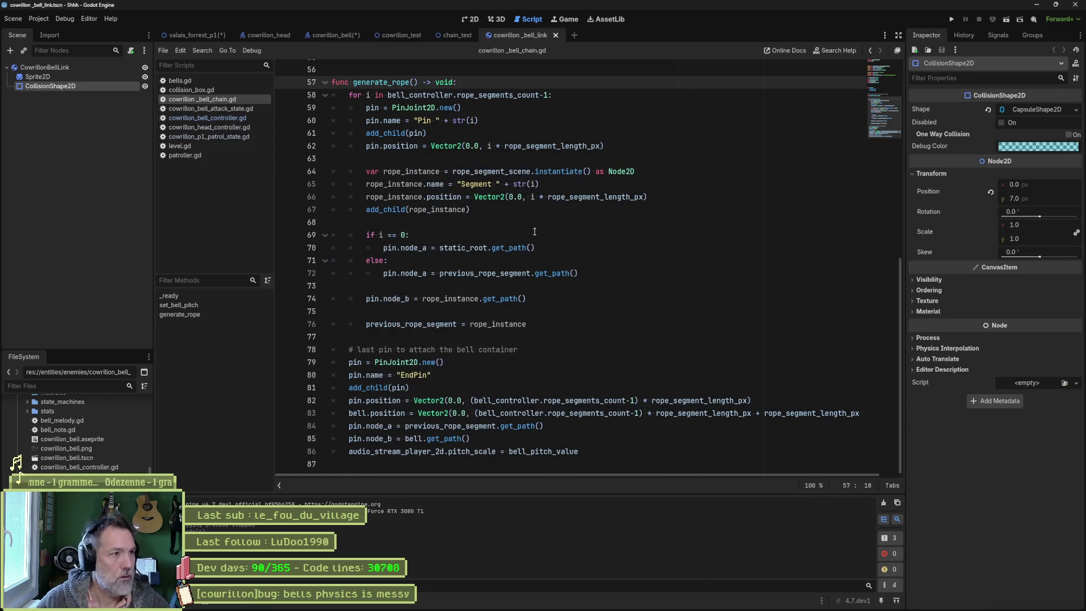
pyautogui.click(125, 68)
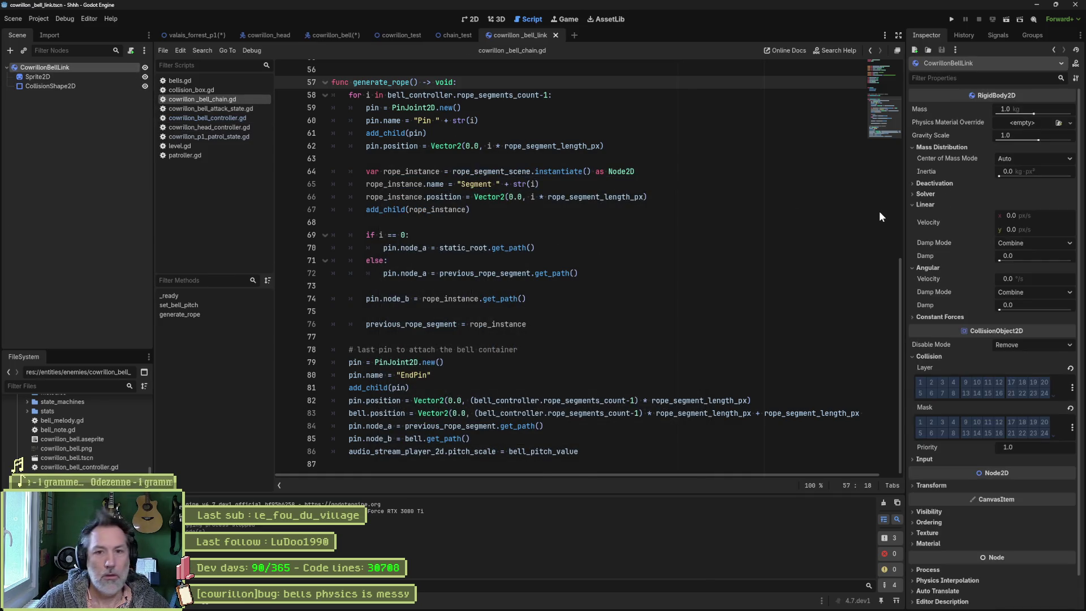
pyautogui.click(934, 183)
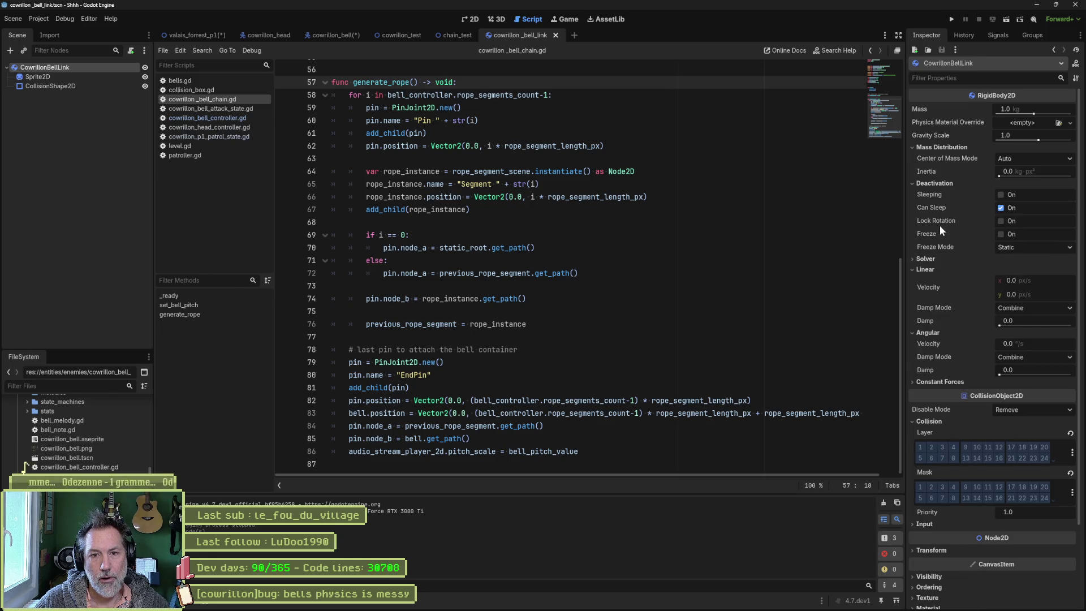
pyautogui.click(1000, 234)
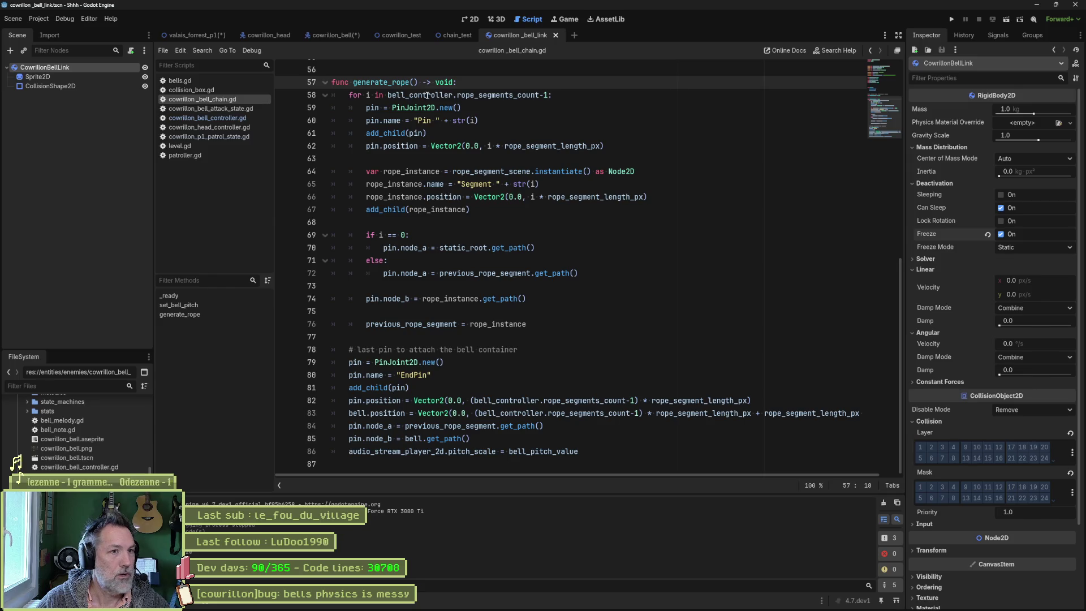
# Step: Turn on Freeze for the Bell in cowrillon_bell, save, and return to valais_forrest_p1
pyautogui.click(331, 35)
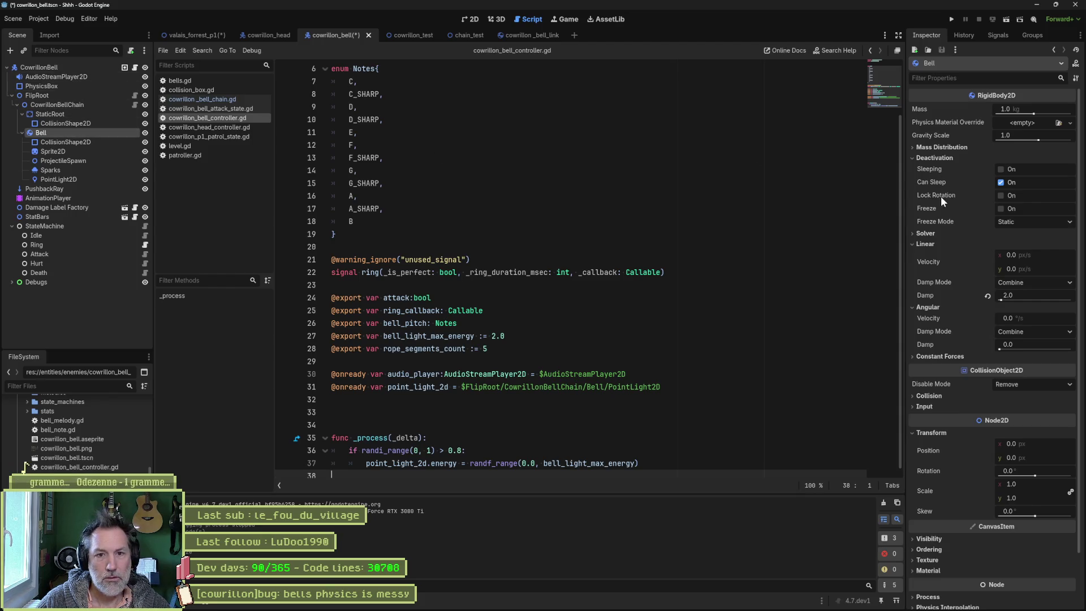
pyautogui.click(1000, 210)
pyautogui.hotkey('ctrl', 's')
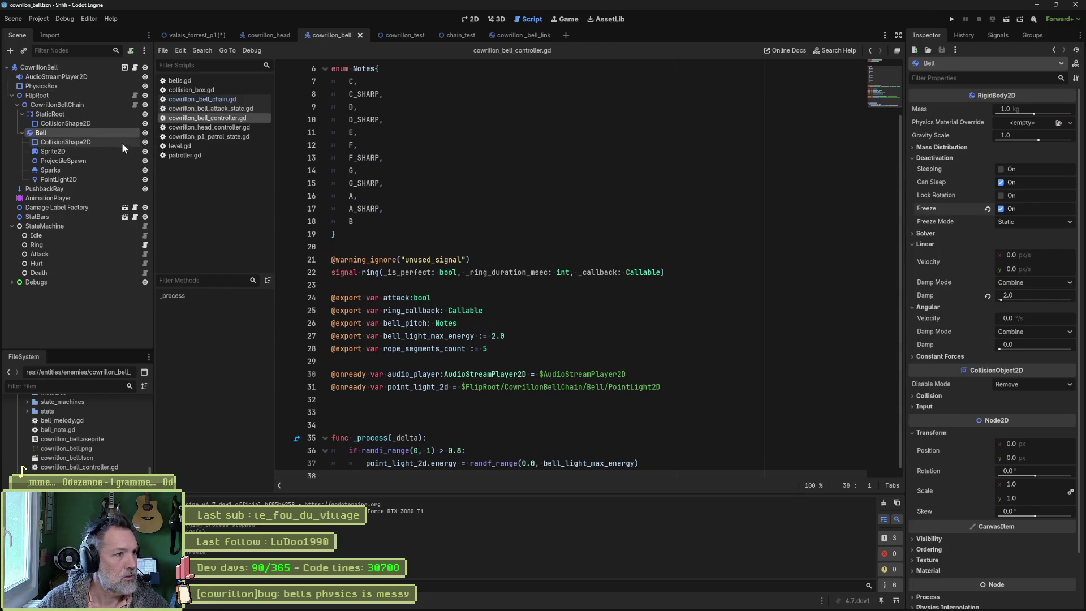
pyautogui.click(203, 35)
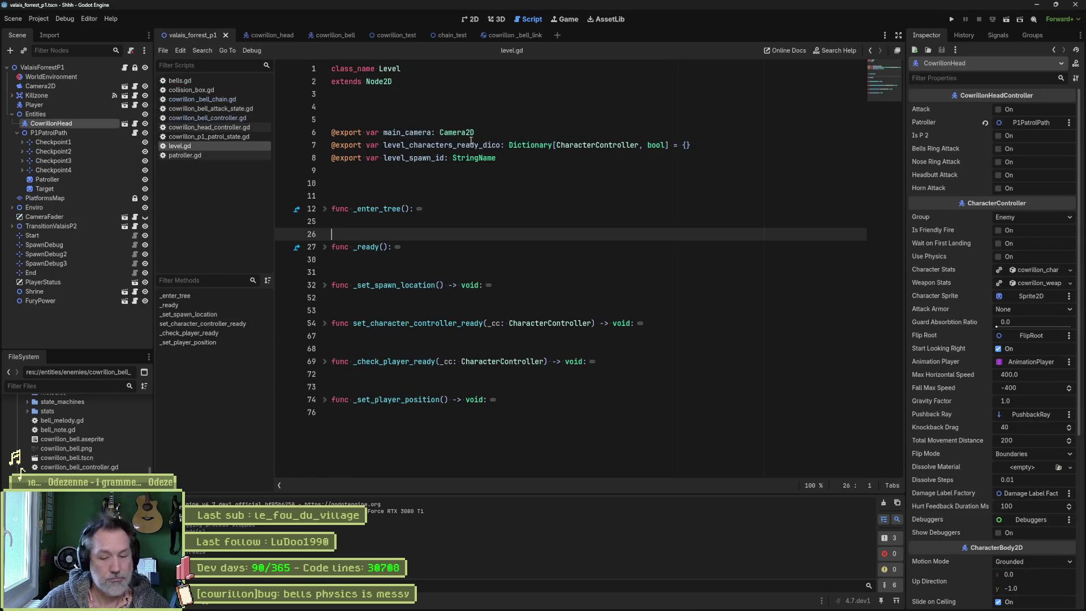
# Step: Run the valais_forrest_p1 level with F6, stop it, then relaunch with F5
pyautogui.press('F6')
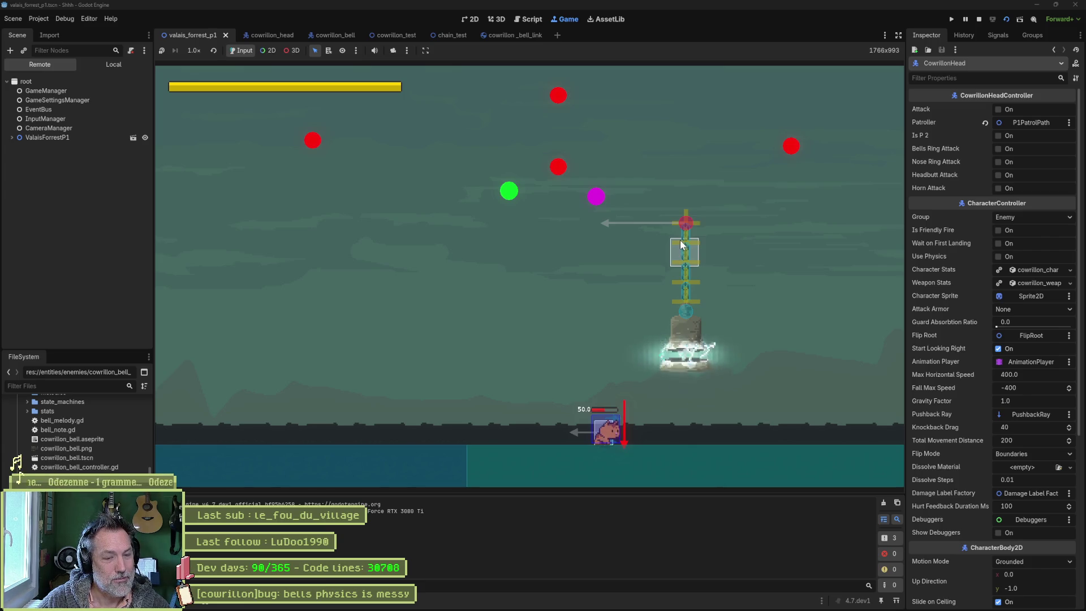
pyautogui.press('F8')
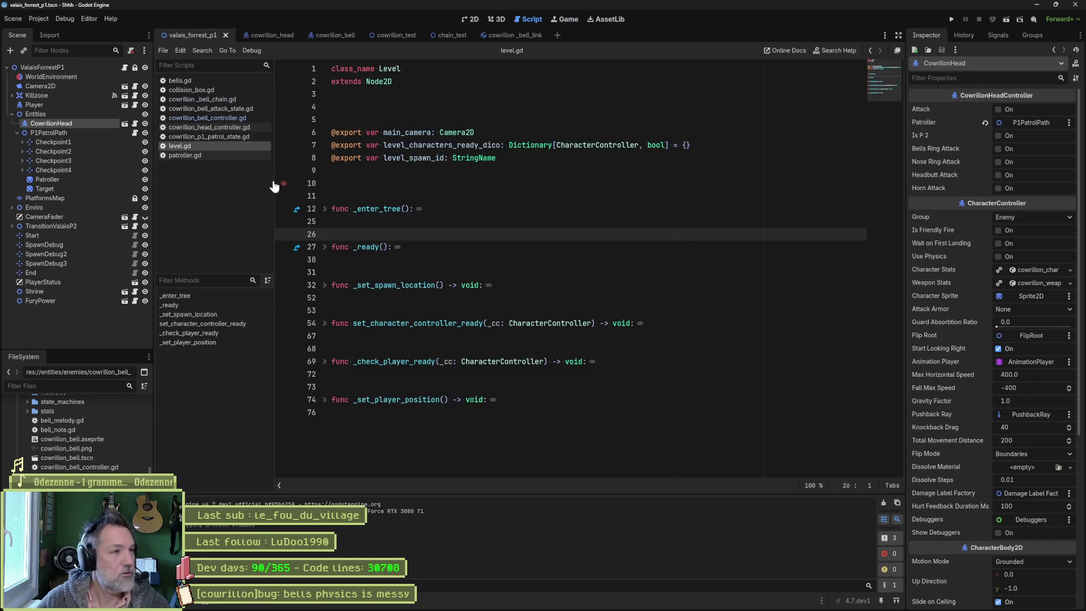
pyautogui.click(472, 21)
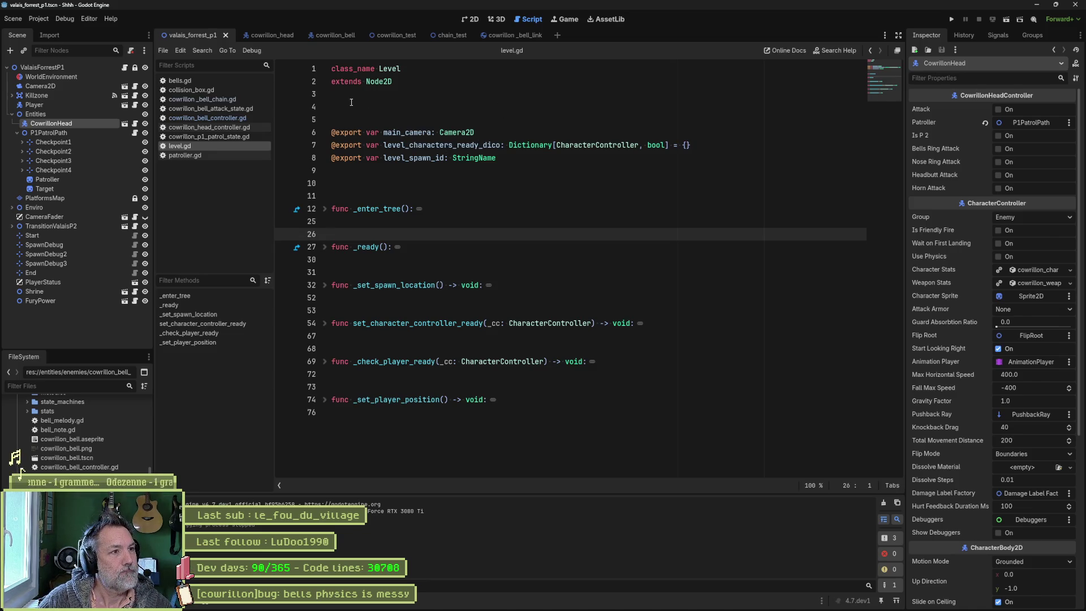
pyautogui.press('F5')
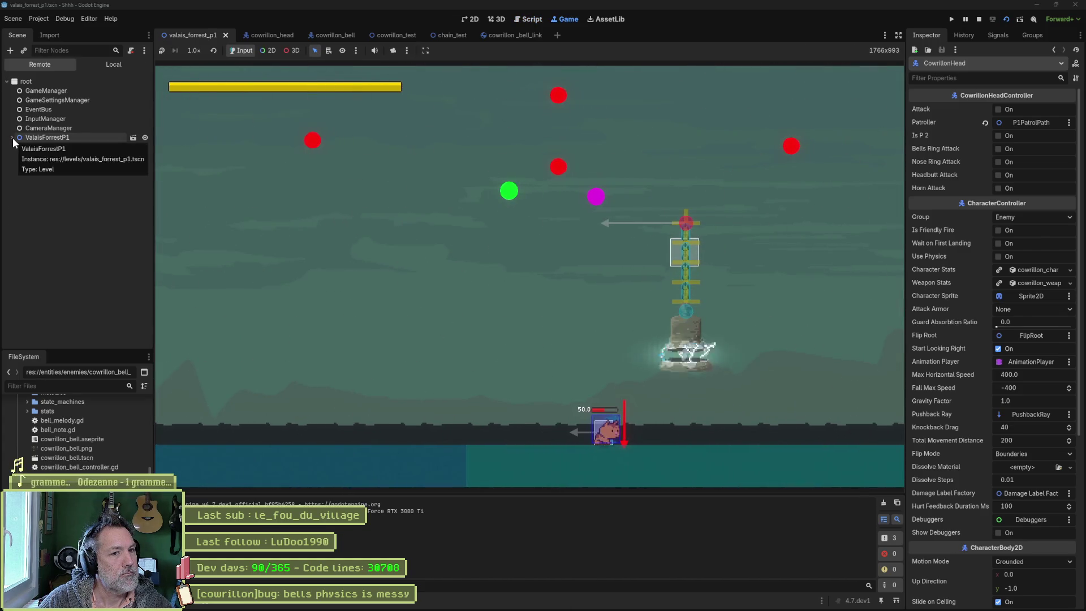
# Step: Expand ValaisForrestP1 in the live Remote tree and inspect the CowrillonBell node
pyautogui.click(13, 137)
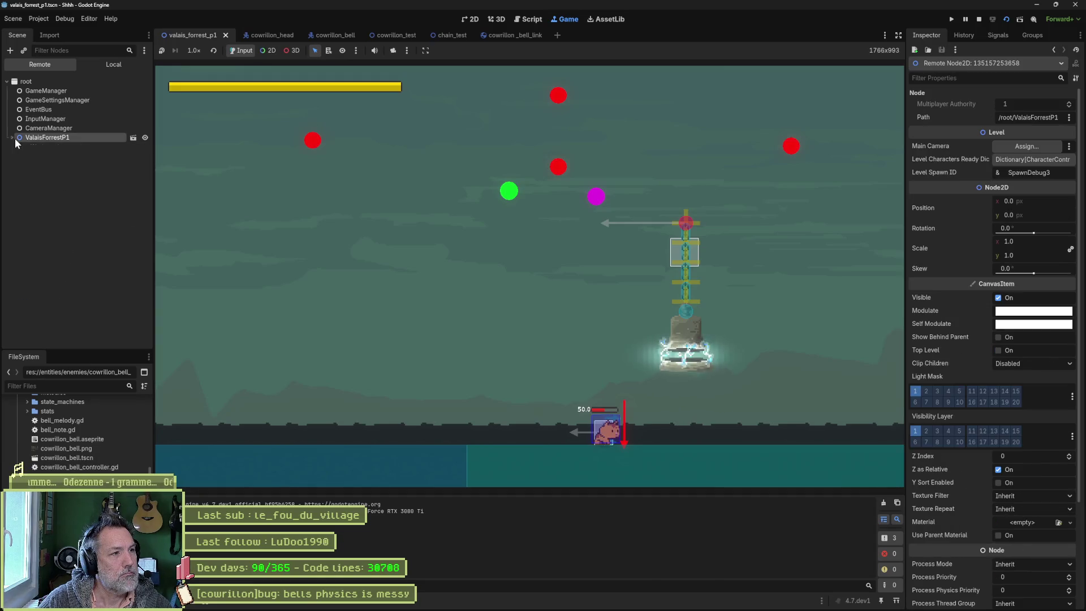
pyautogui.click(15, 138)
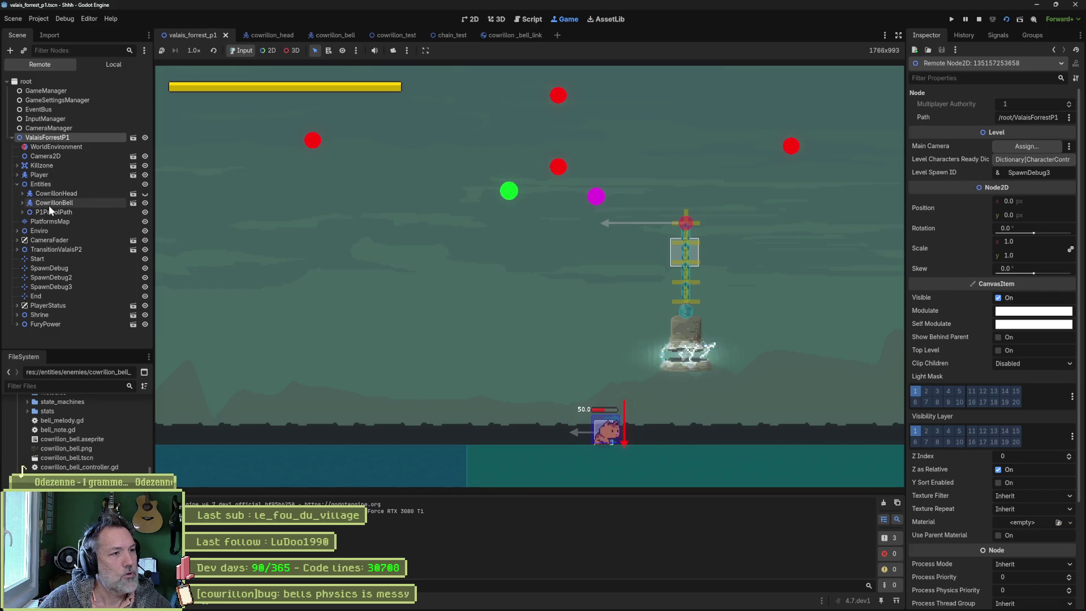
pyautogui.doubleClick(46, 202)
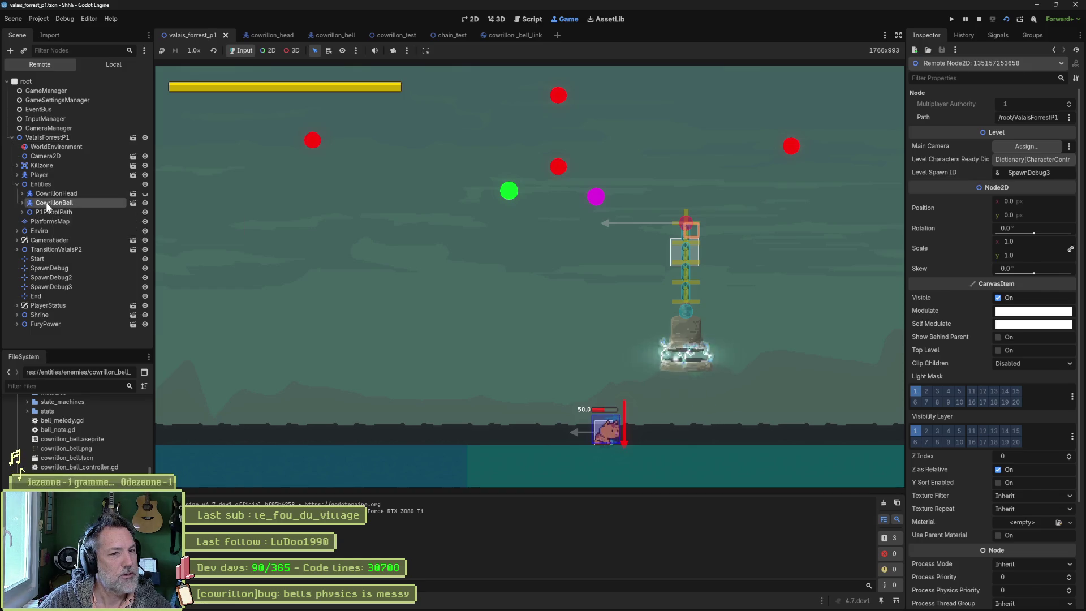
# Step: Stop the game, collapse P1PatrolPath, and relaunch the level with F6
pyautogui.press('F8')
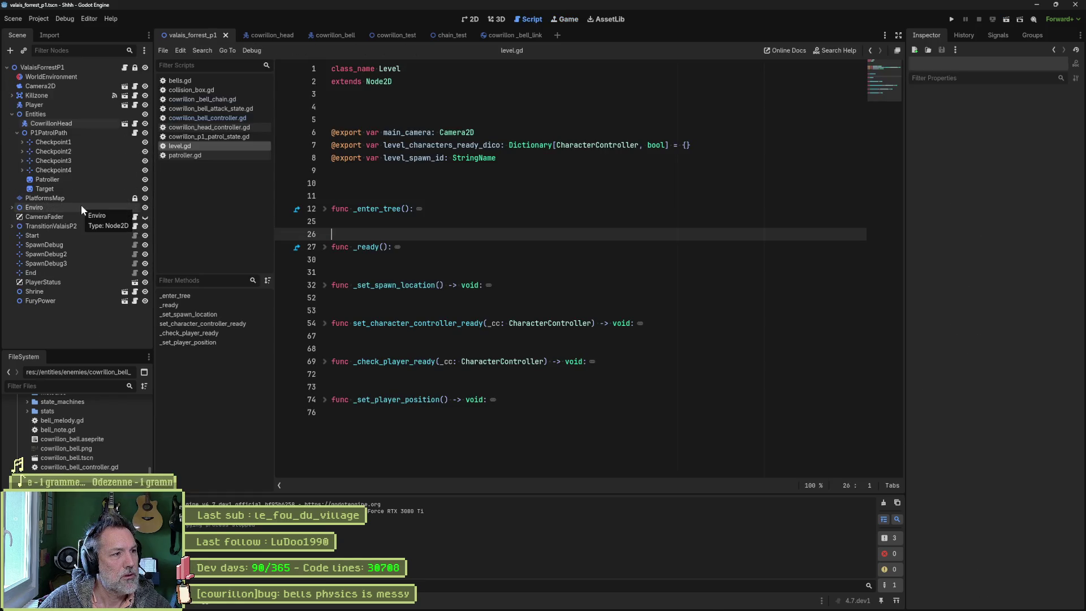
pyautogui.click(17, 132)
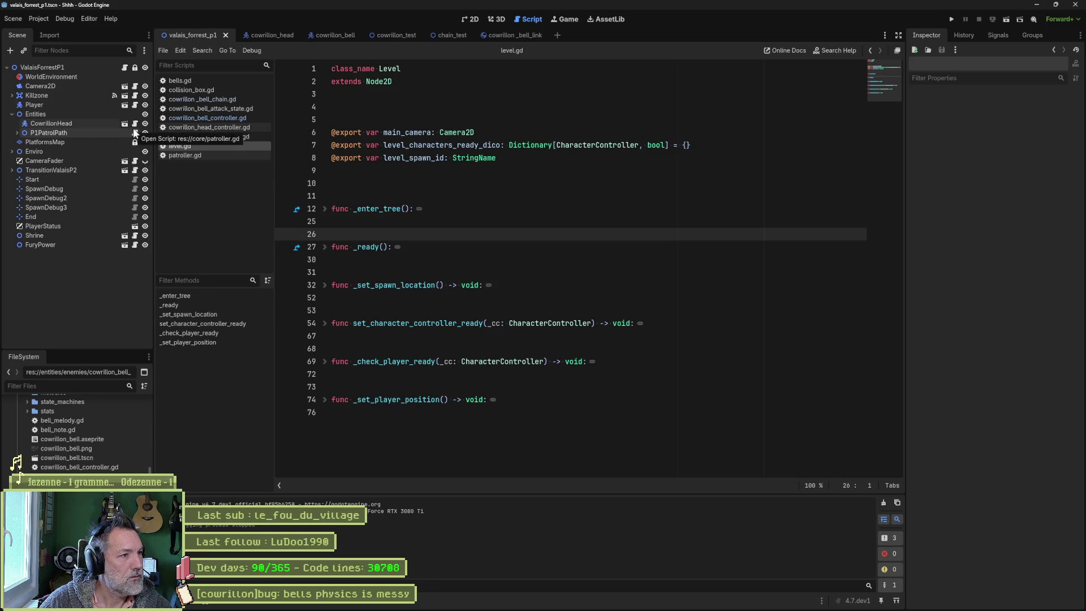
pyautogui.press('F6')
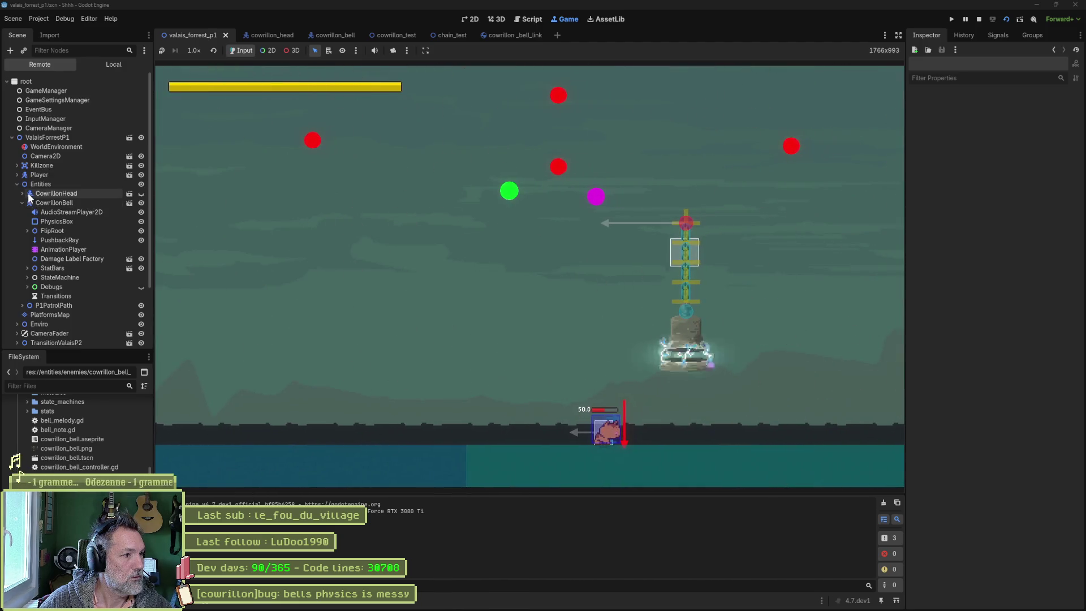
# Step: Expand CowrillonHead > FlipRoot > Bells in the live tree and inspect its CowrillonBell
pyautogui.click(23, 194)
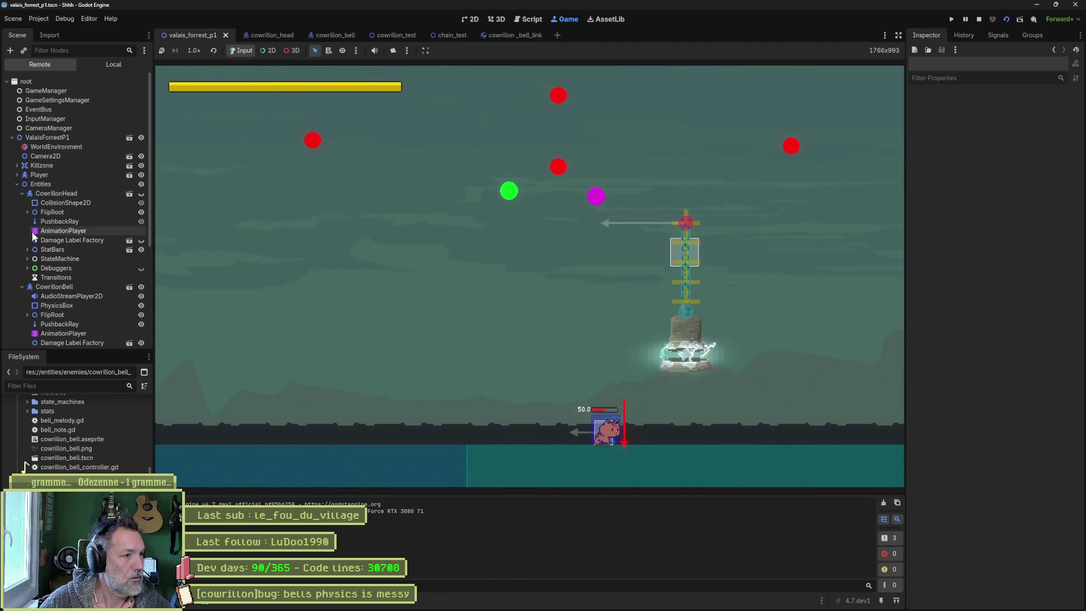
pyautogui.click(26, 212)
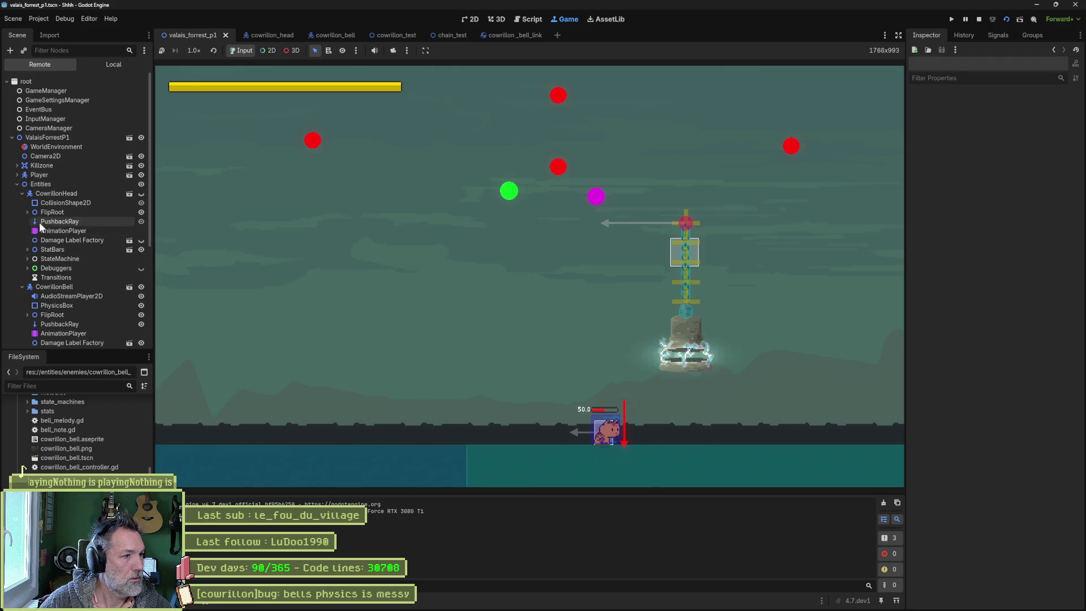
pyautogui.click(33, 249)
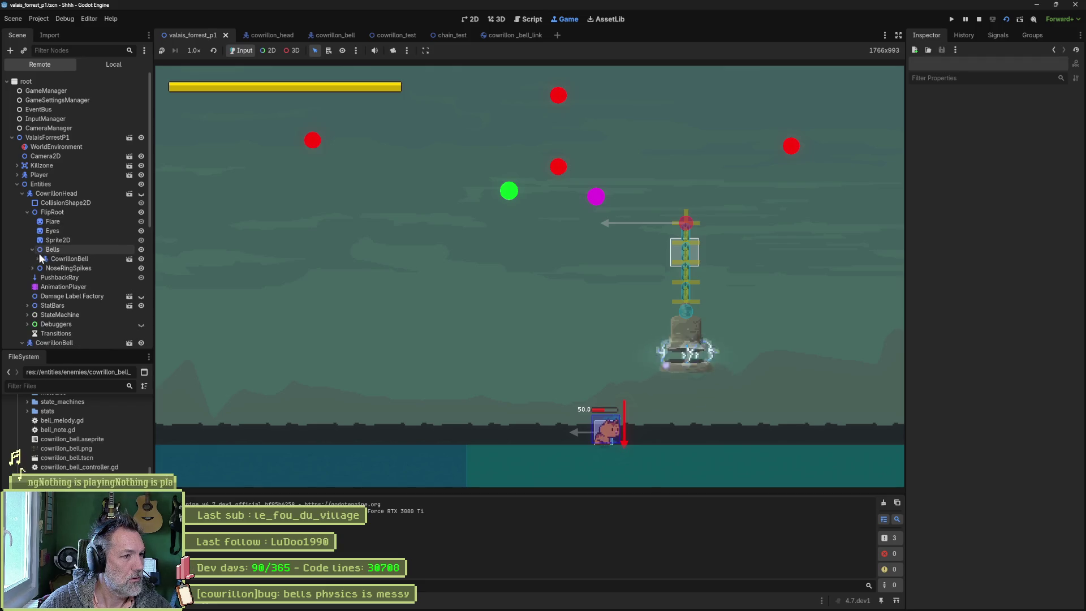
pyautogui.click(57, 260)
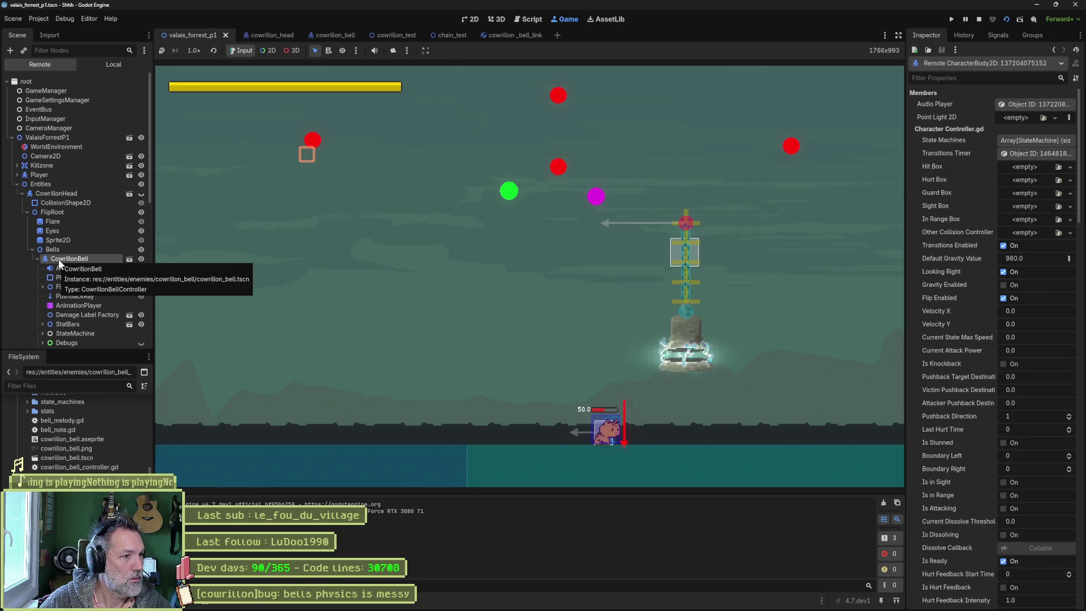
# Step: Make CowrillonHead visible in the running game, inspect the second CowrillonBell, then stop the game
pyautogui.click(140, 193)
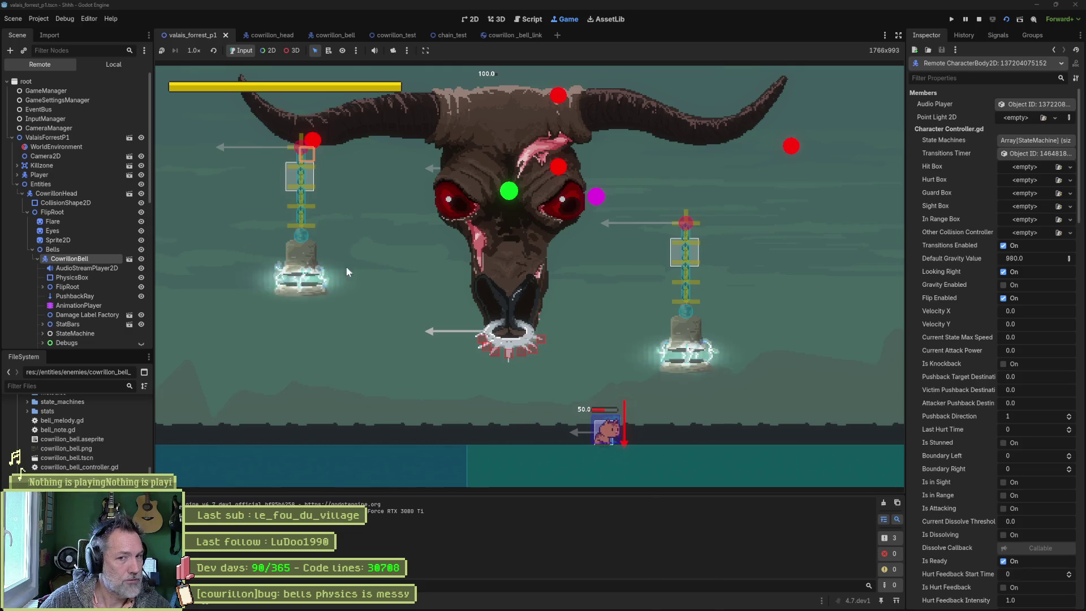
pyautogui.scroll(-3, 79, 250)
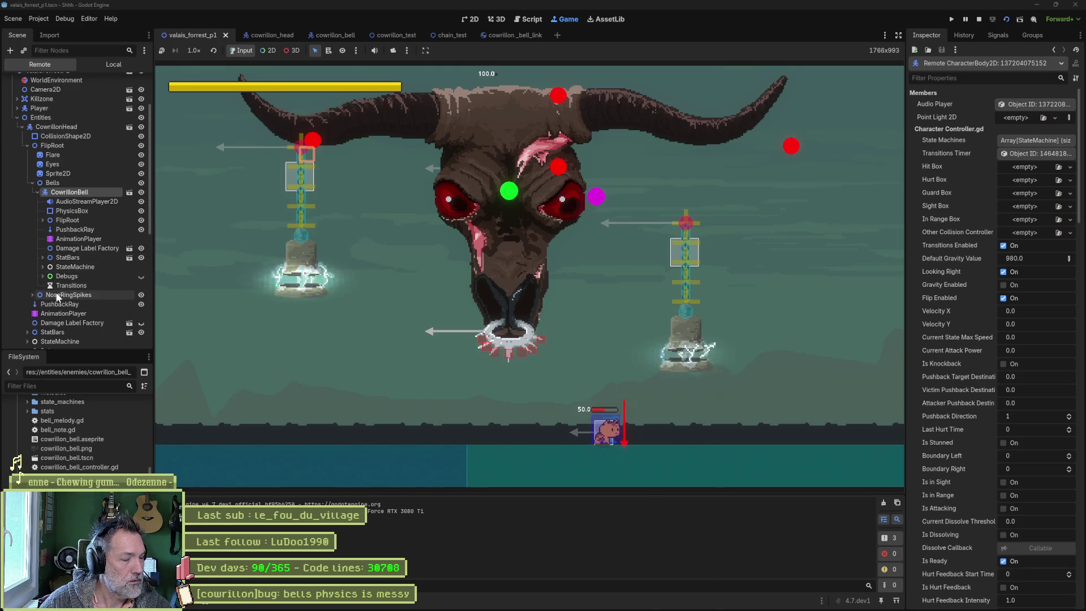
pyautogui.click(37, 192)
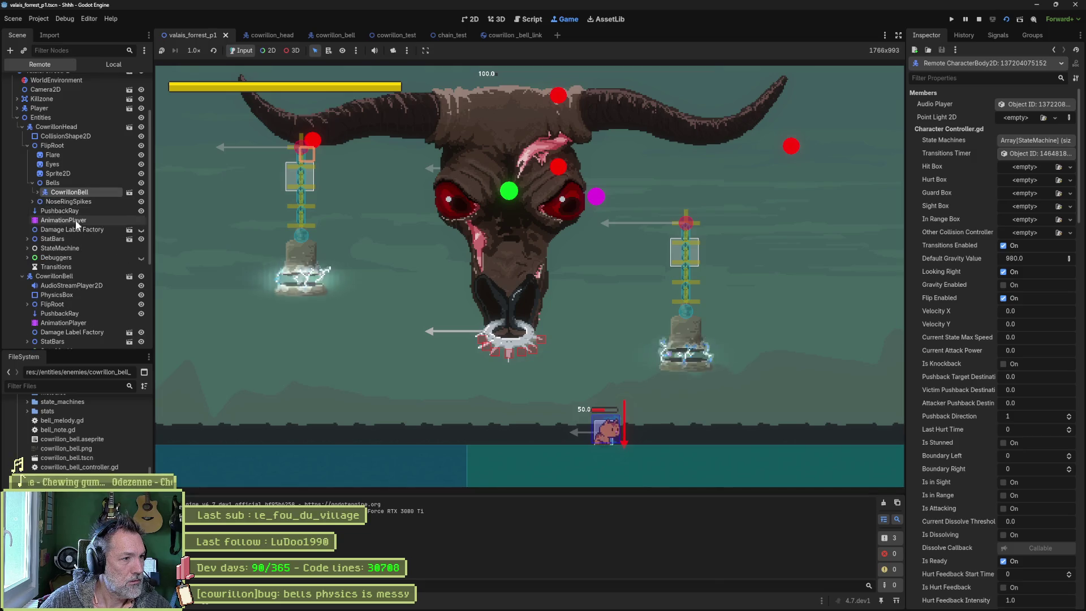
pyautogui.click(63, 276)
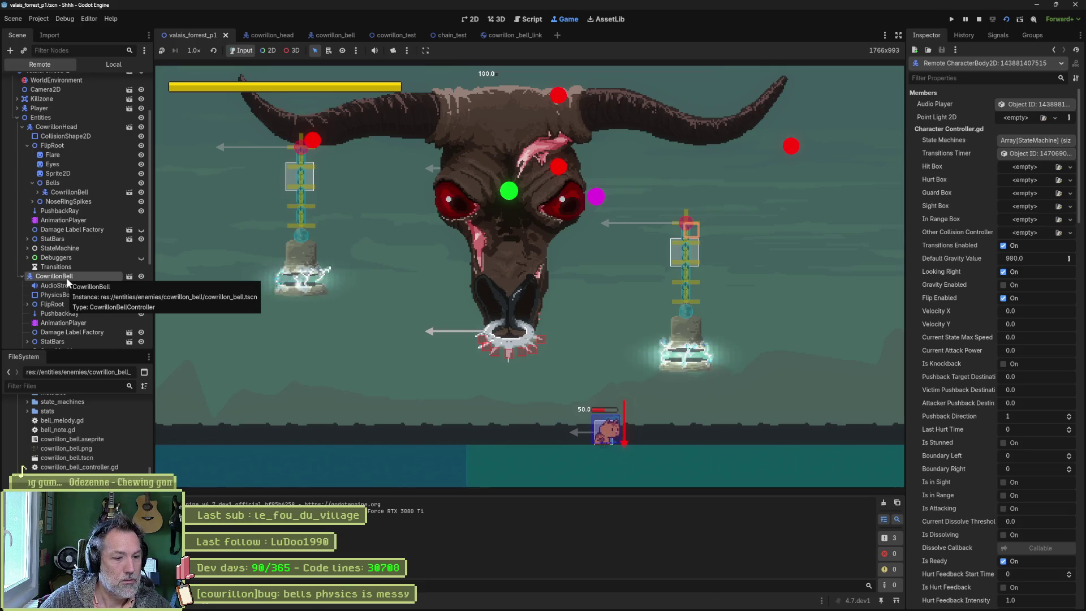
pyautogui.press('F8')
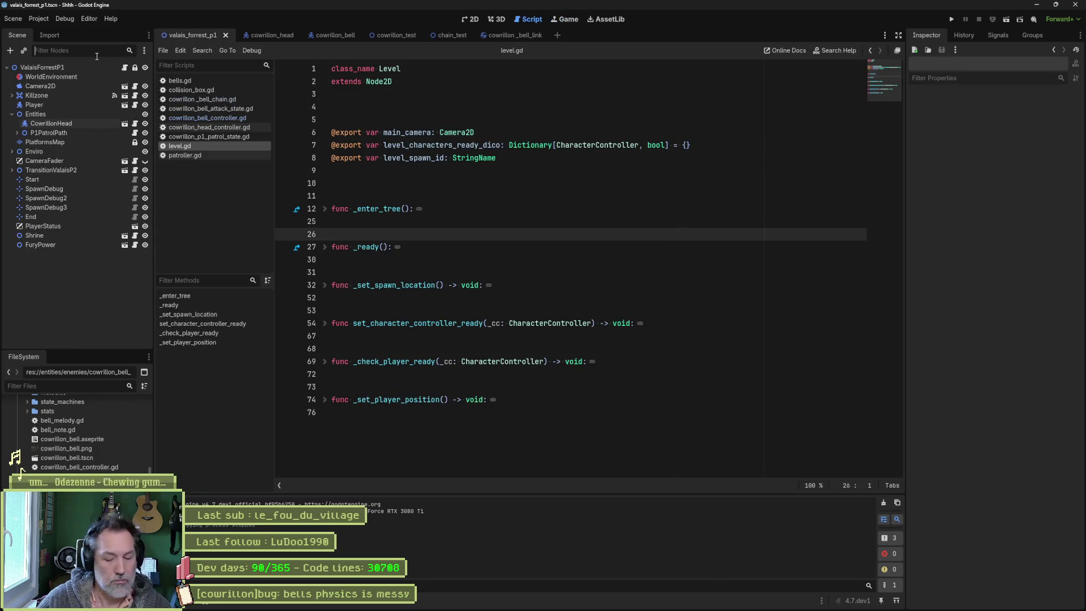
# Step: Filter scene nodes by 'cowr' and 'bell', clear the filter, and close the Godot editor
pyautogui.write('cowri')
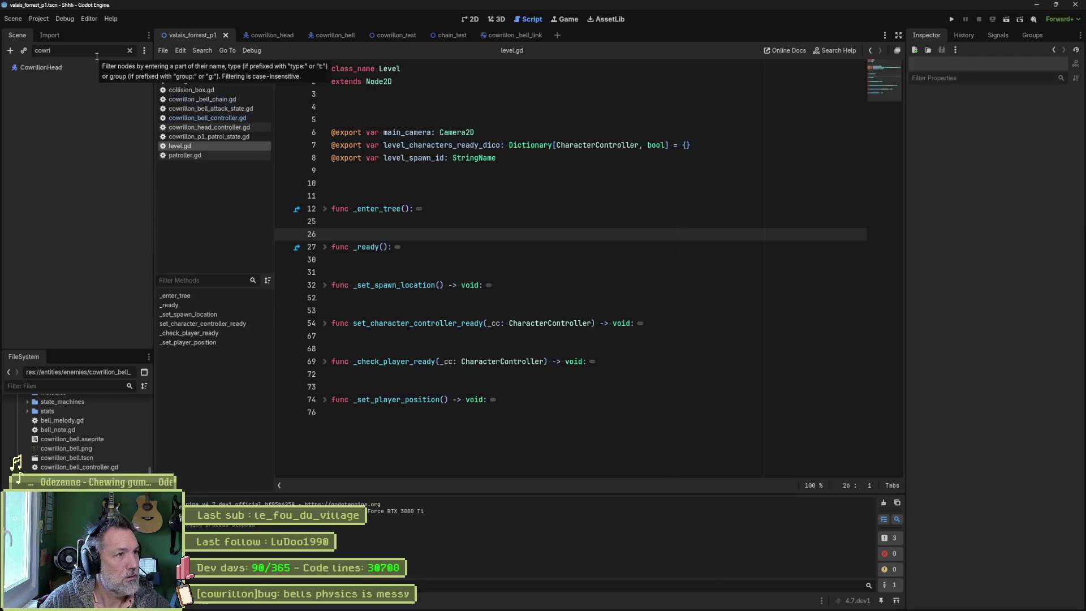
pyautogui.press('BackSpace')
pyautogui.press('BackSpace')
pyautogui.press('BackSpace')
pyautogui.write('bell')
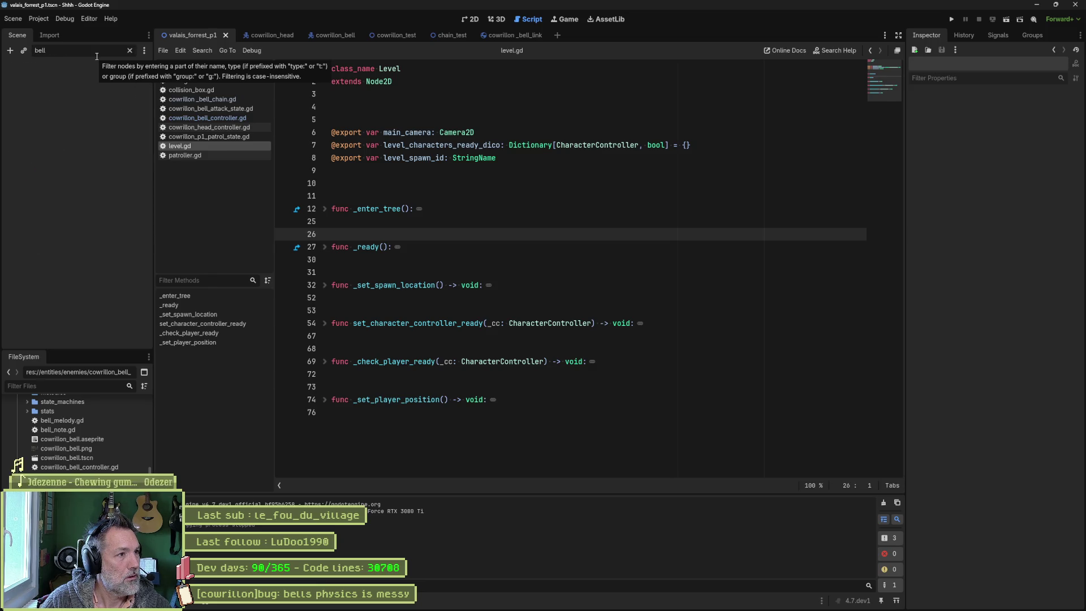
pyautogui.press('BackSpace')
pyautogui.press('BackSpace')
pyautogui.press('BackSpace')
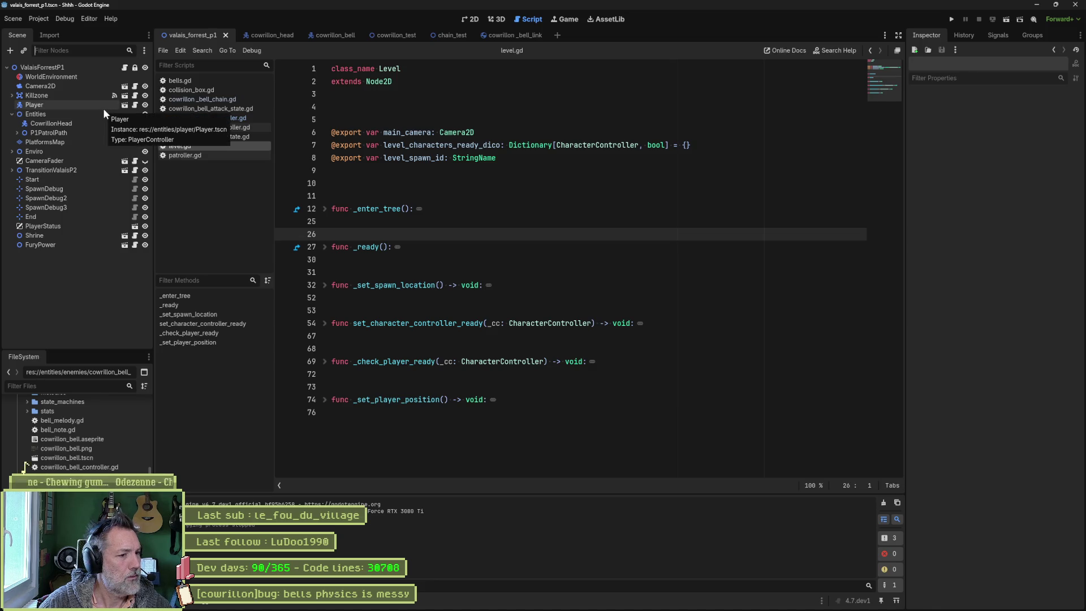
pyautogui.click(1075, 4)
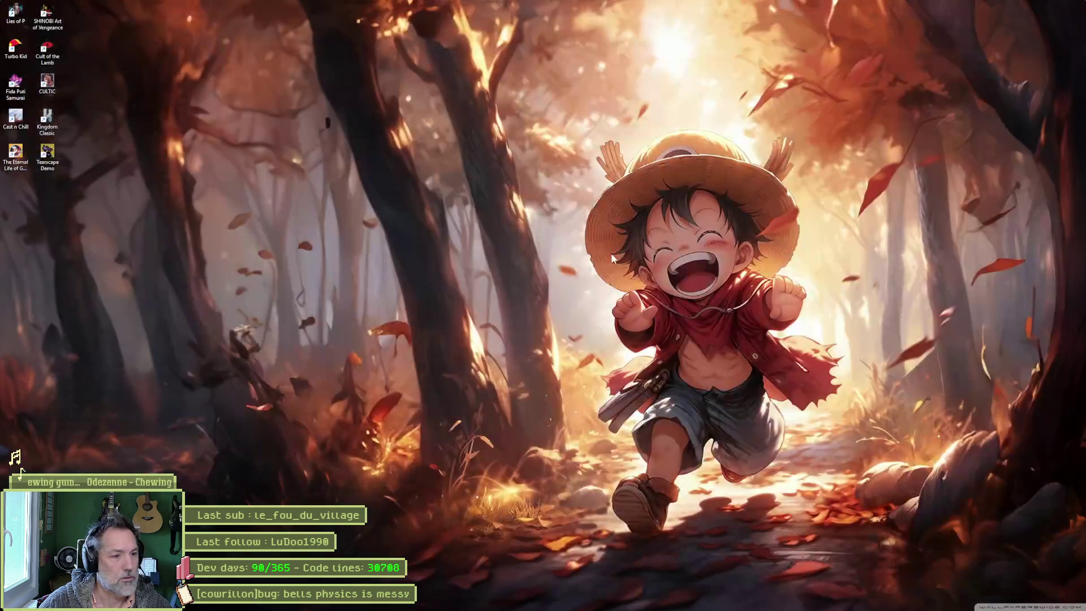
# Step: Relaunch Godot from the taskbar and open the Shhh project from the Project Manager
pyautogui.click(647, 601)
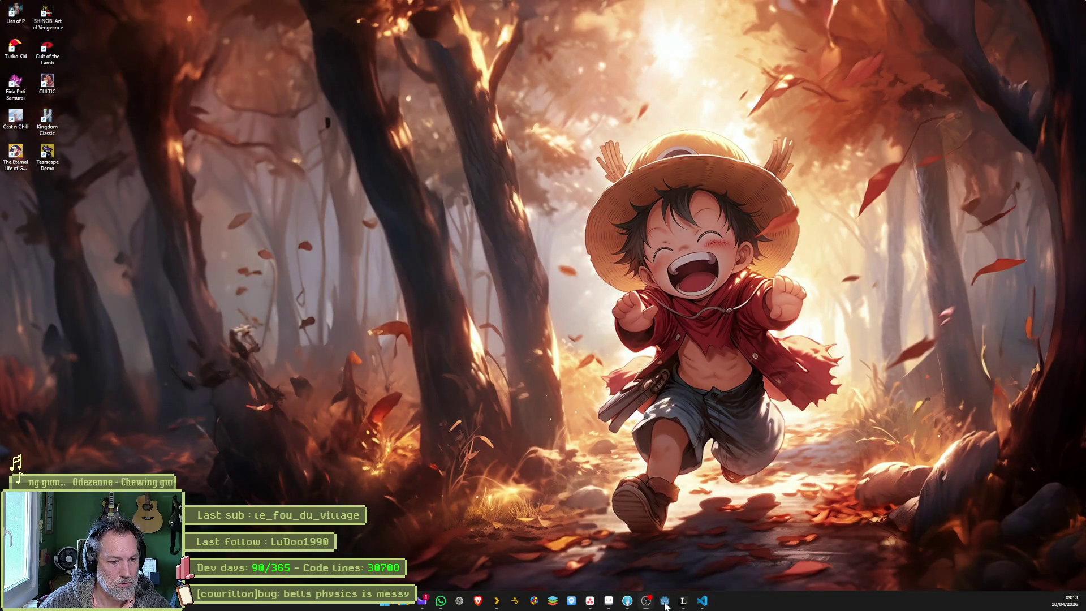
pyautogui.doubleClick(532, 200)
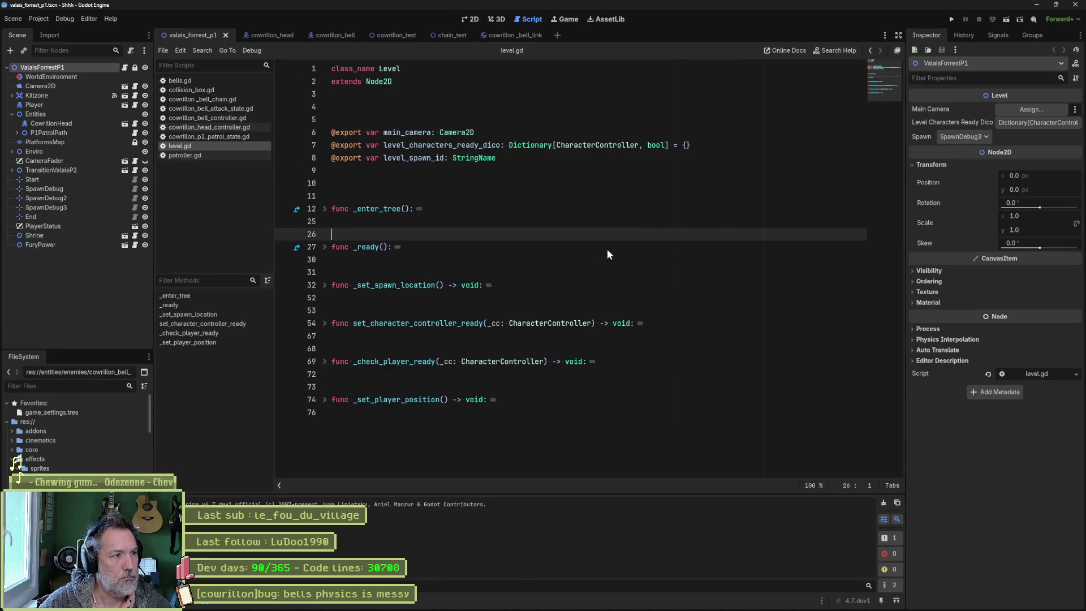
# Step: Run the game, inspect the live CowrillonHead under Entities, then stop and select it in the Scene dock
pyautogui.press('F5')
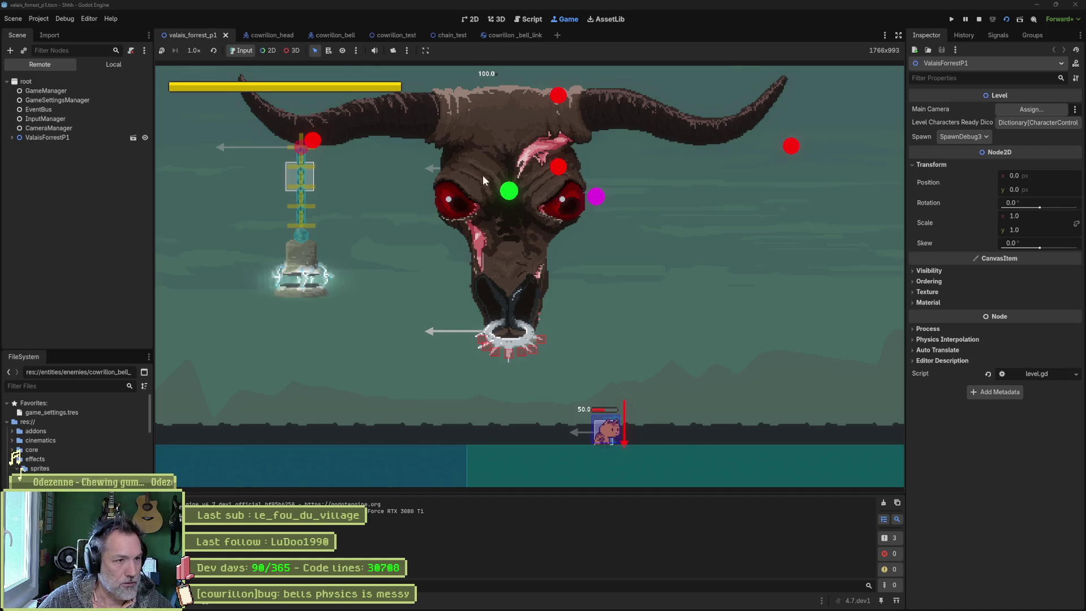
pyautogui.click(12, 137)
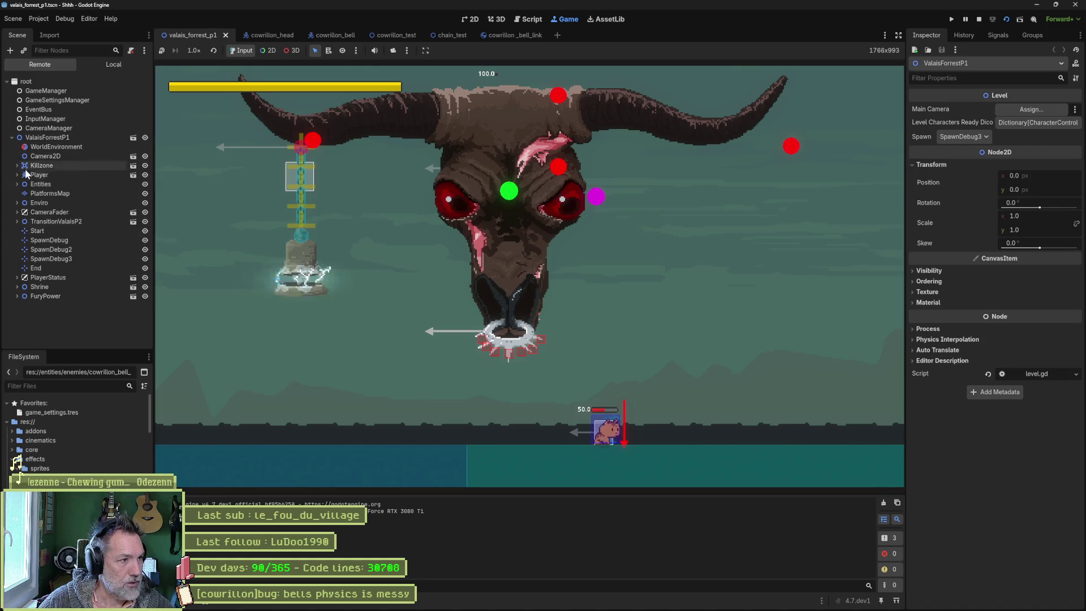
pyautogui.click(17, 184)
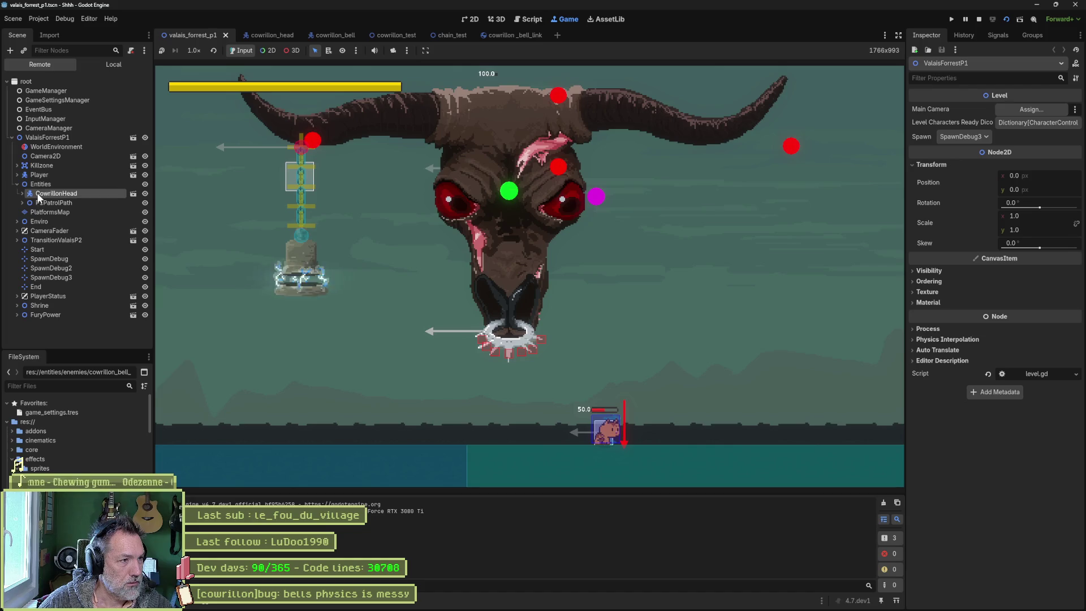
pyautogui.click(38, 194)
pyautogui.press('F8')
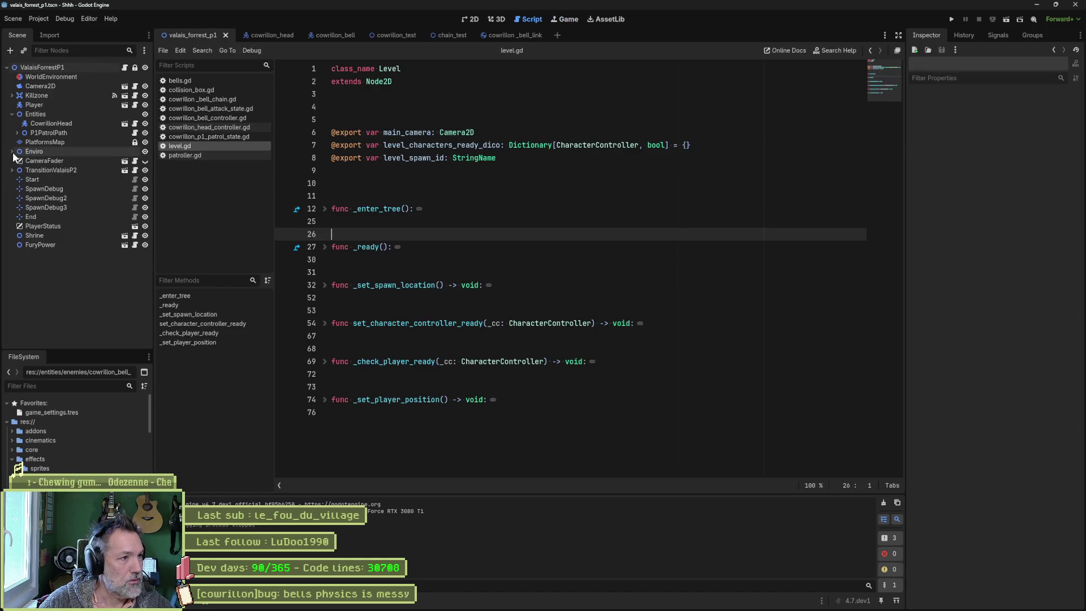
pyautogui.click(48, 124)
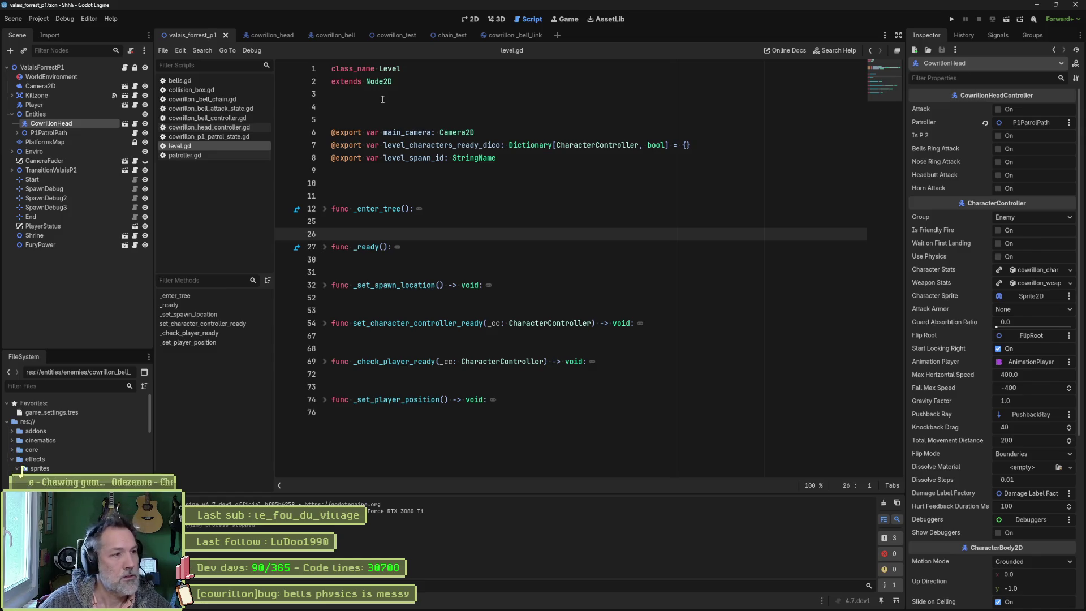
# Step: Run the game, review line 54 of cowrillon_bell_chain.gd, then switch to patroller.gd
pyautogui.press('F5')
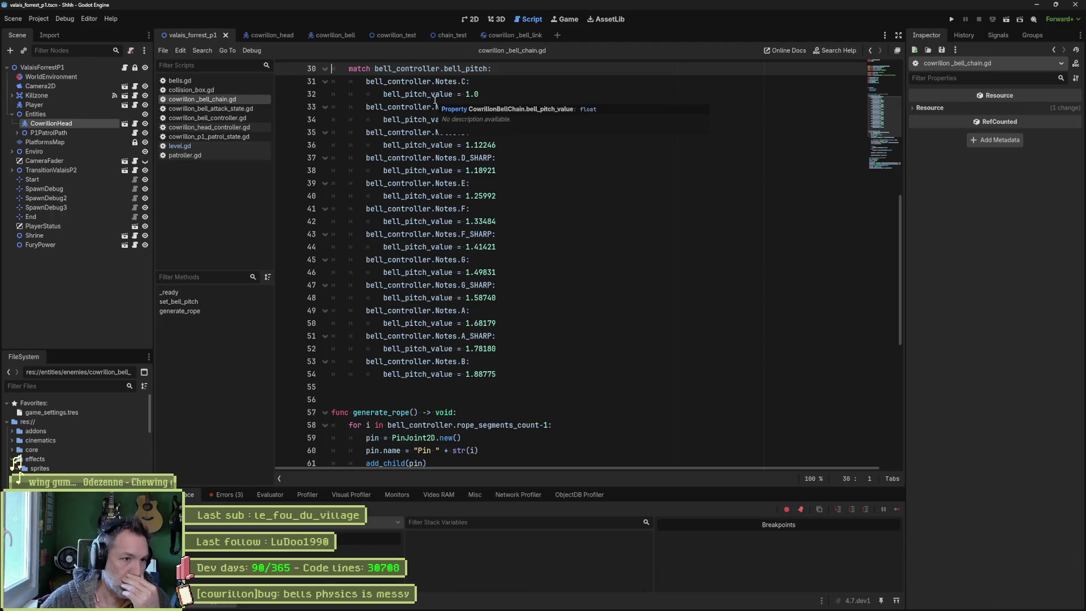
pyautogui.click(557, 367)
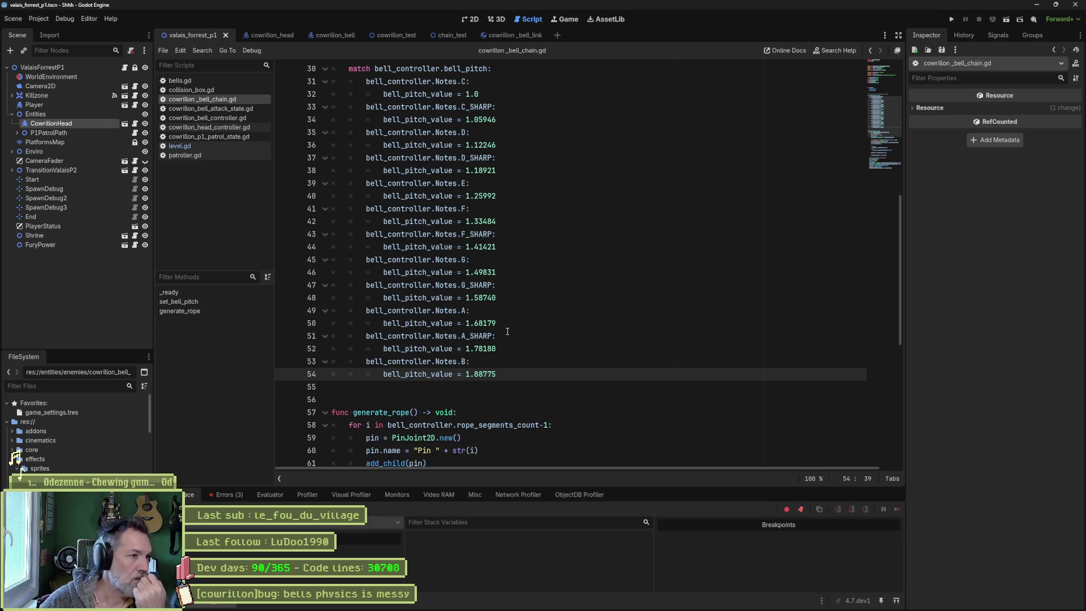
pyautogui.click(208, 153)
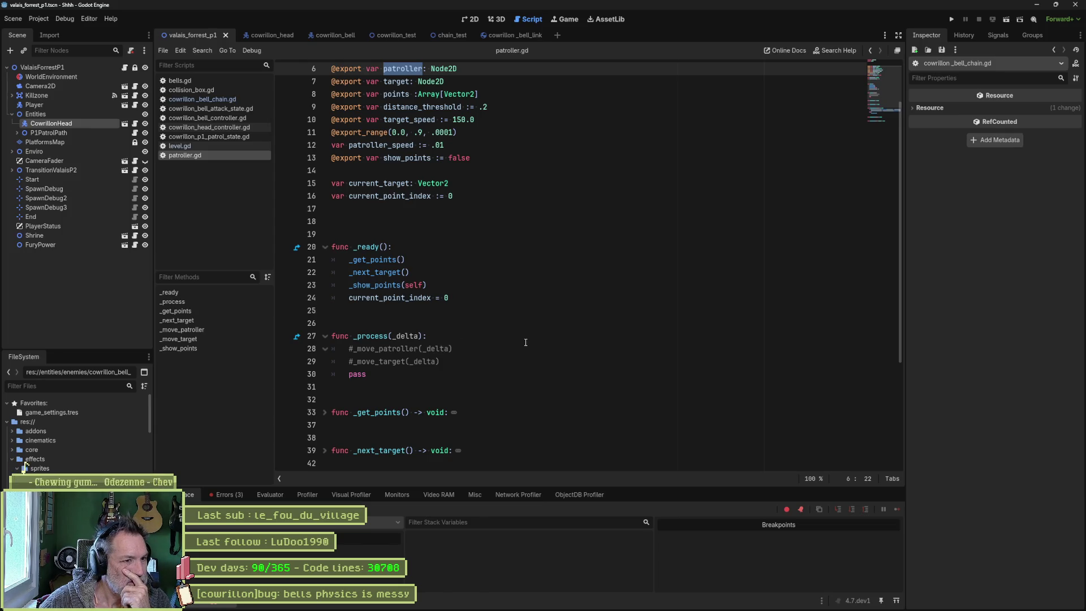
# Step: Uncomment the _move_patroller and _move_target calls on lines 28–29 of patroller.gd and run the level
pyautogui.click(461, 299)
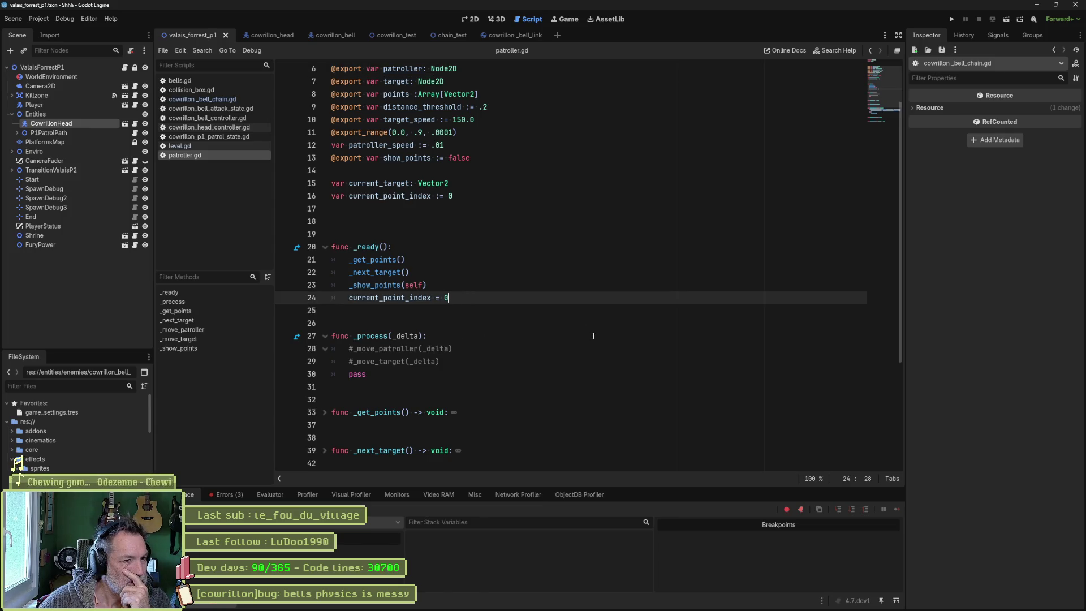
pyautogui.click(383, 294)
pyautogui.press('Up')
pyautogui.press('Up')
pyautogui.press('Up')
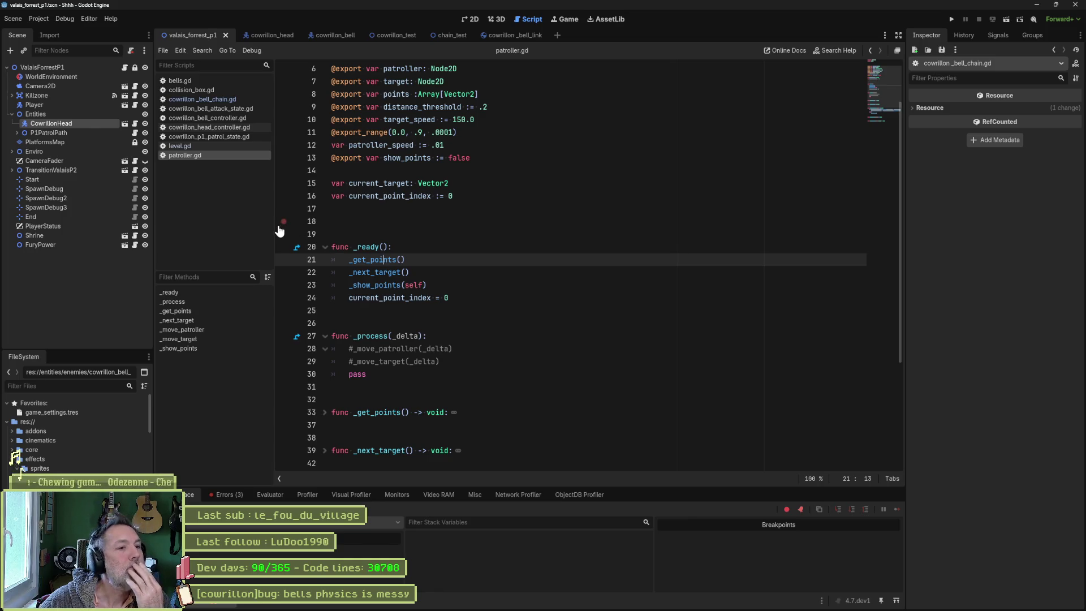
pyautogui.moveTo(384, 354); pyautogui.dragTo(382, 363)
pyautogui.hotkey('ctrl', 'k')
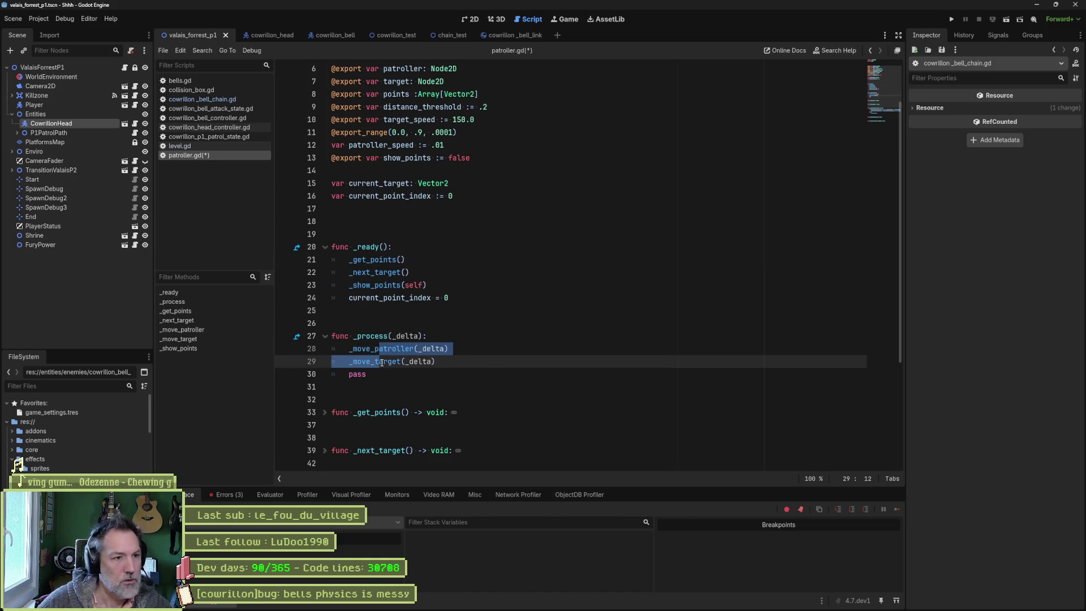
pyautogui.press('F6')
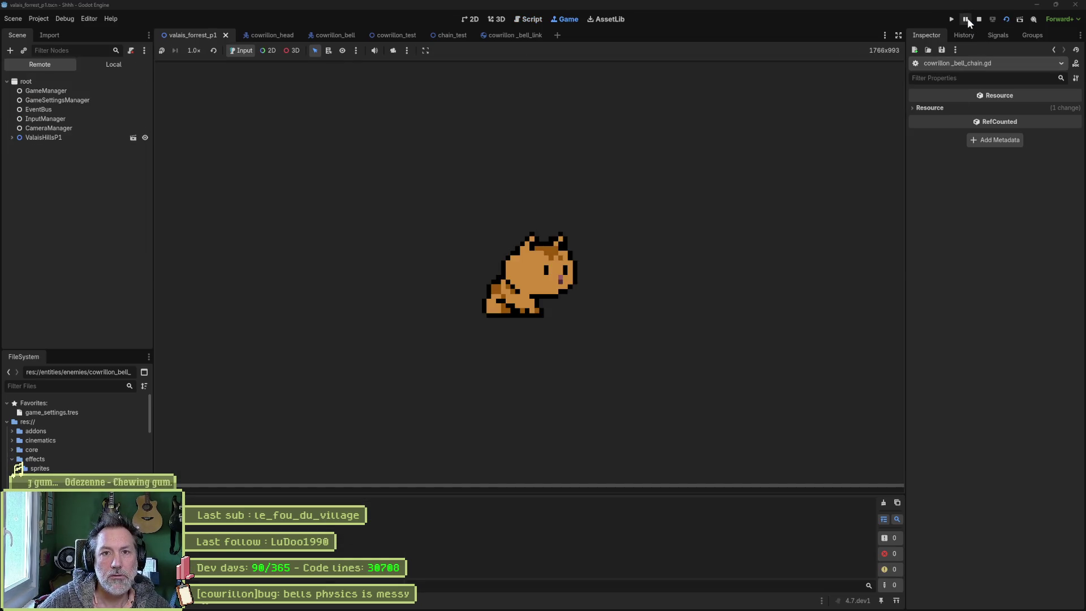
# Step: Pause and resume the running level to watch the patrol movement, then stop it
pyautogui.click(966, 21)
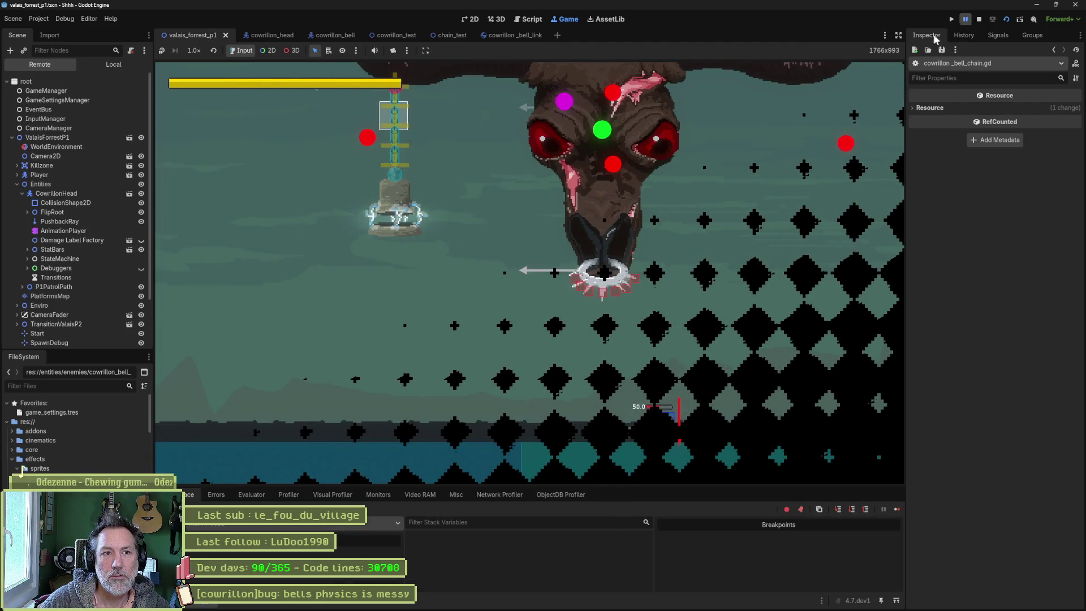
pyautogui.click(966, 19)
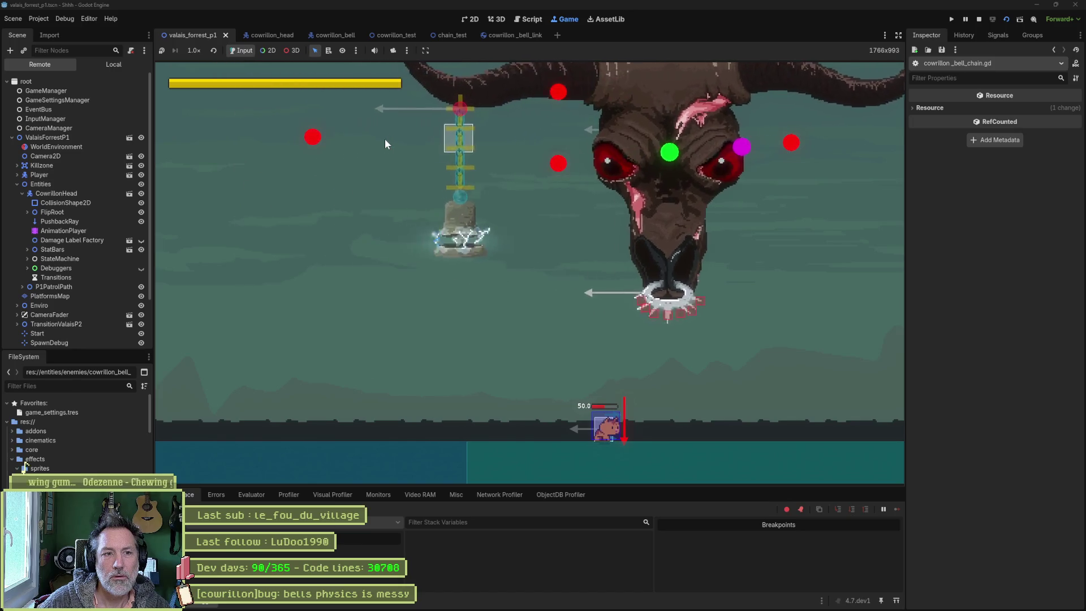
pyautogui.click(979, 20)
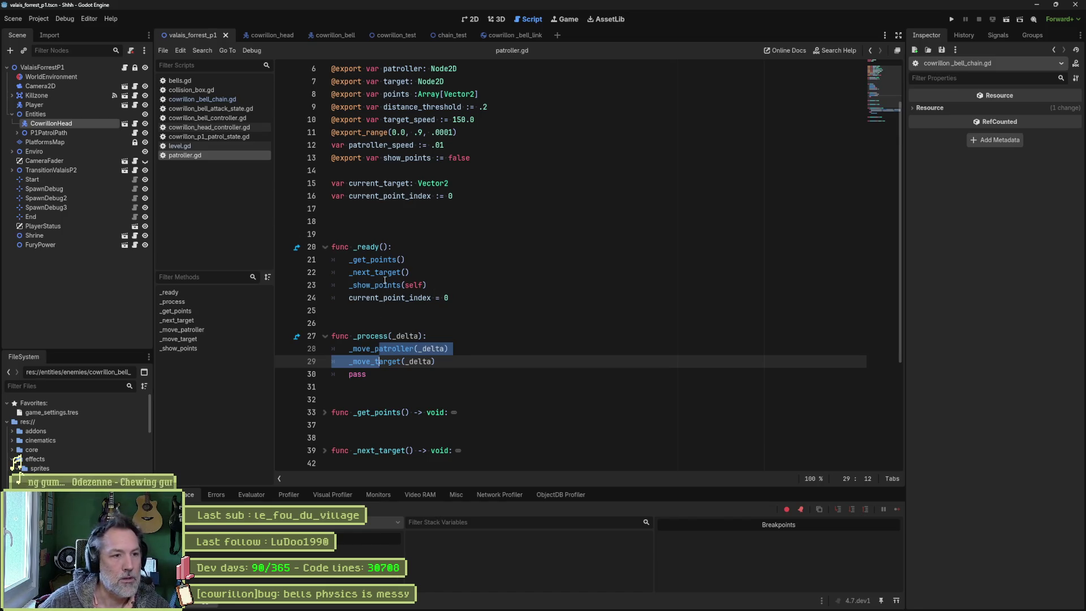
# Step: Read through patroller.gd's movement functions, unfolding _next_target, then run the game again with F5
pyautogui.scroll(-2, 359, 360)
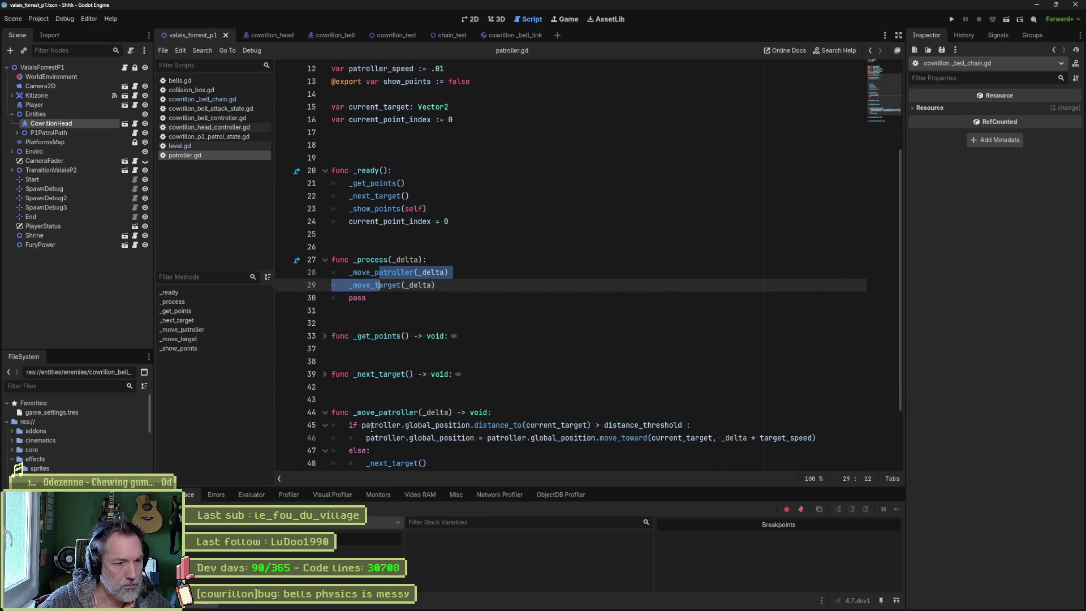
pyautogui.scroll(-2, 516, 426)
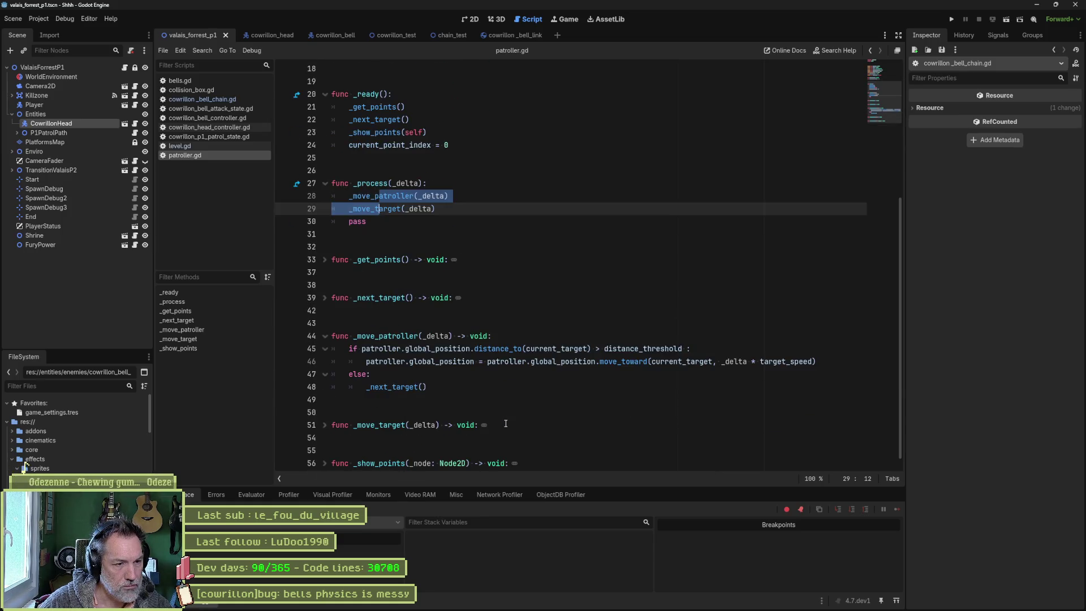
pyautogui.scroll(-1, 499, 396)
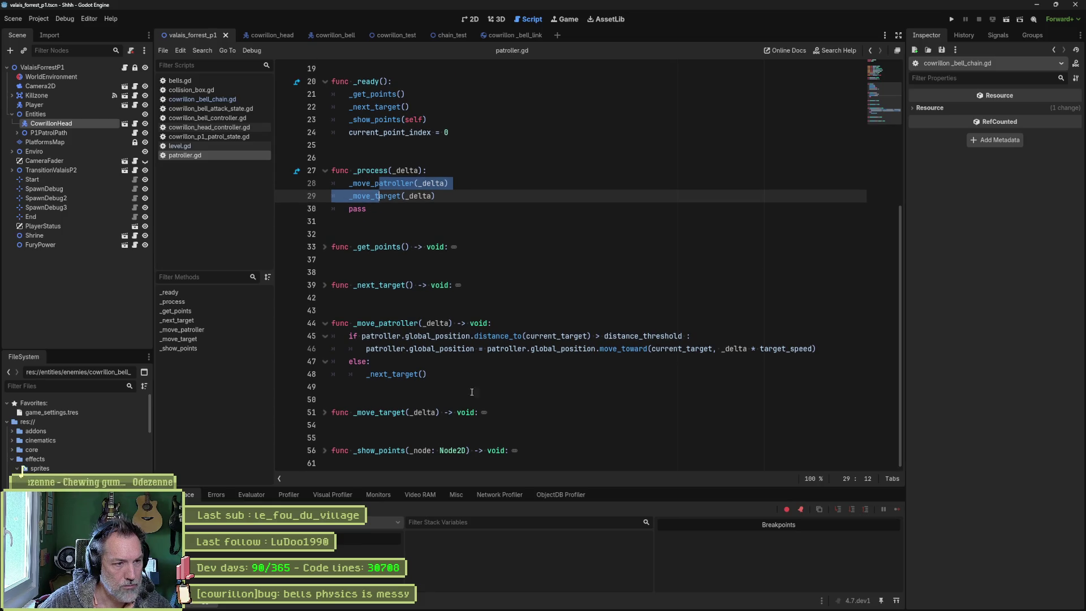
pyautogui.click(326, 249)
pyautogui.click(325, 248)
pyautogui.click(325, 285)
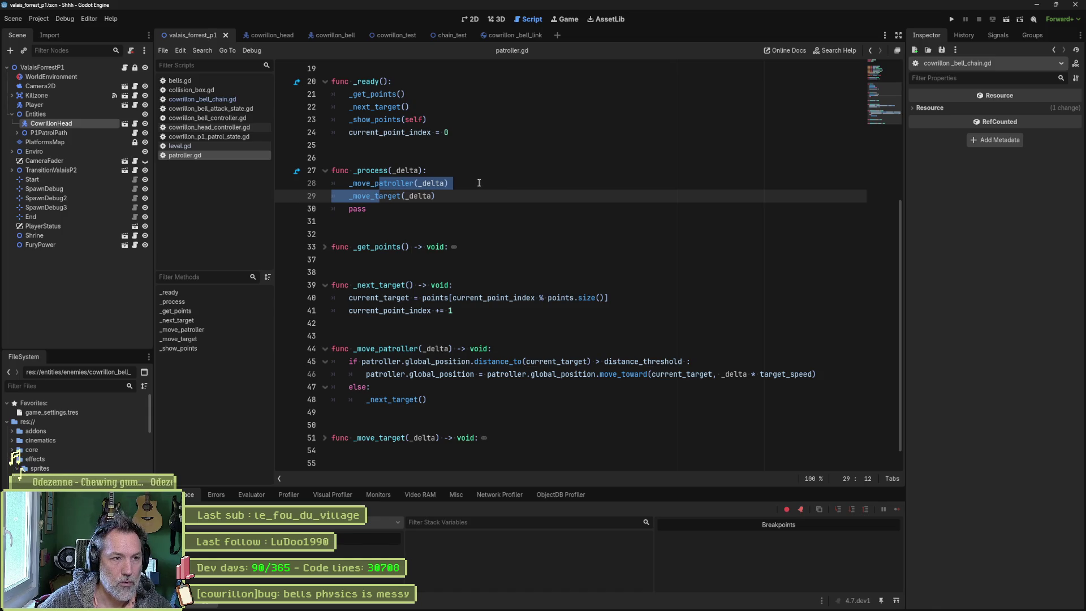
pyautogui.scroll(4, 410, 195)
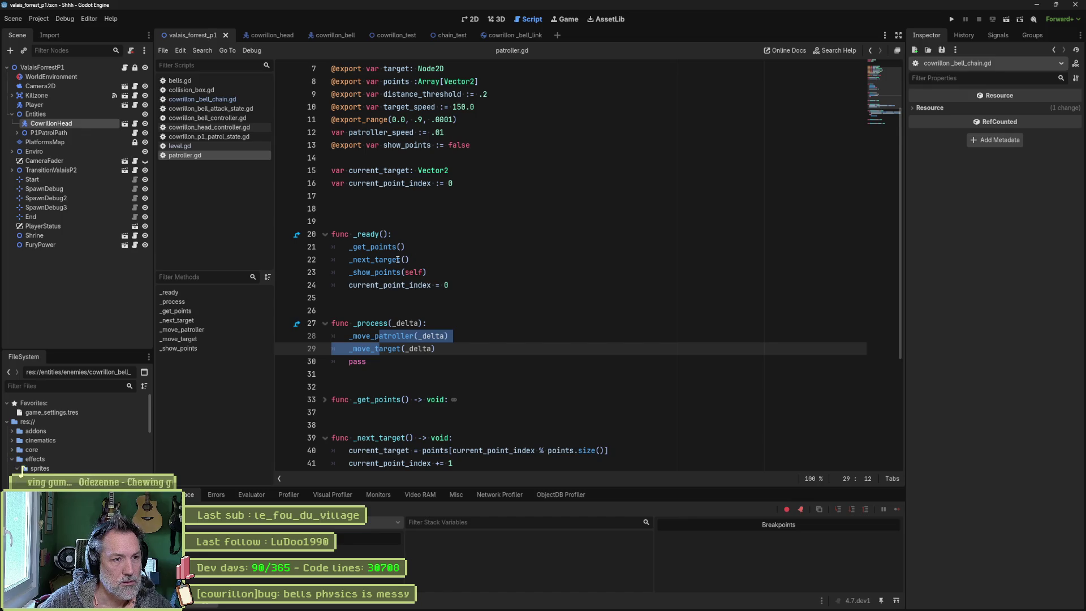
pyautogui.scroll(2, 397, 285)
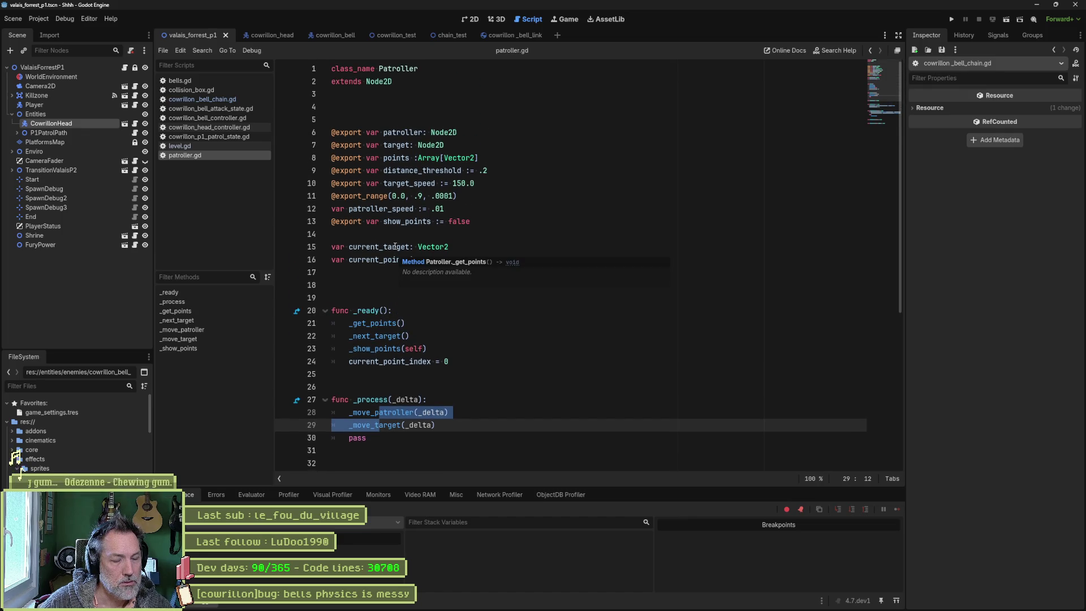
pyautogui.press('F5')
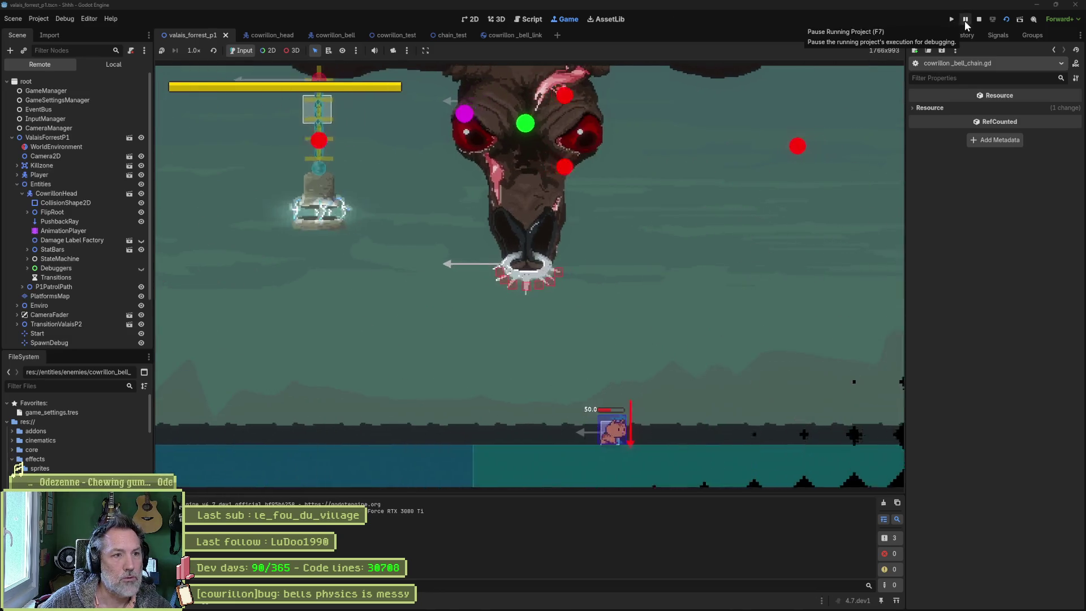
# Step: Pause the level, inspect the live Patroller and Target sprites under P1PatrolPath, then stop the game
pyautogui.click(965, 19)
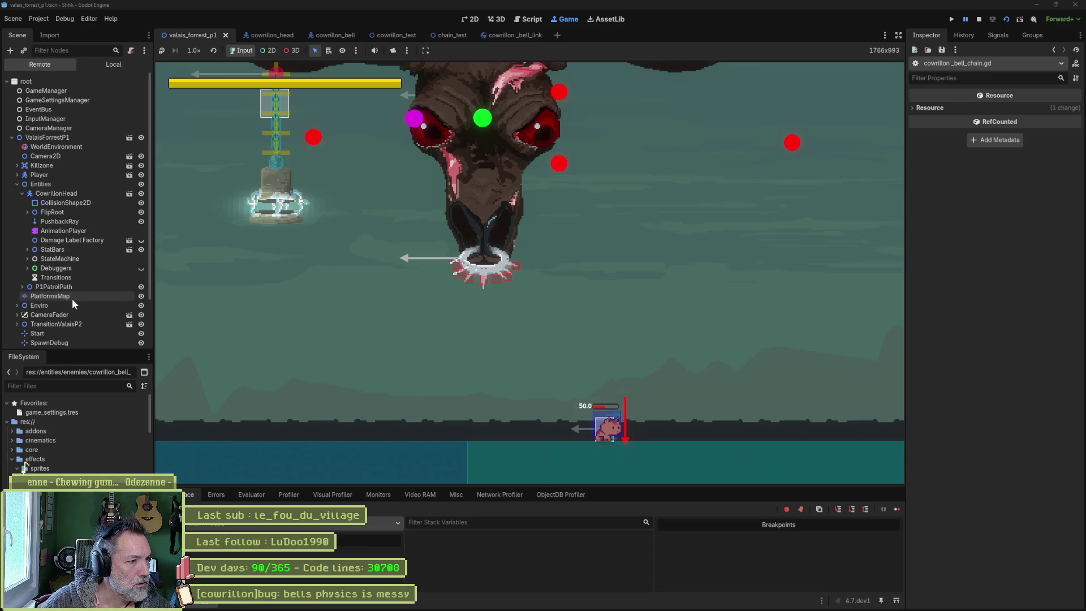
pyautogui.click(20, 194)
pyautogui.click(22, 202)
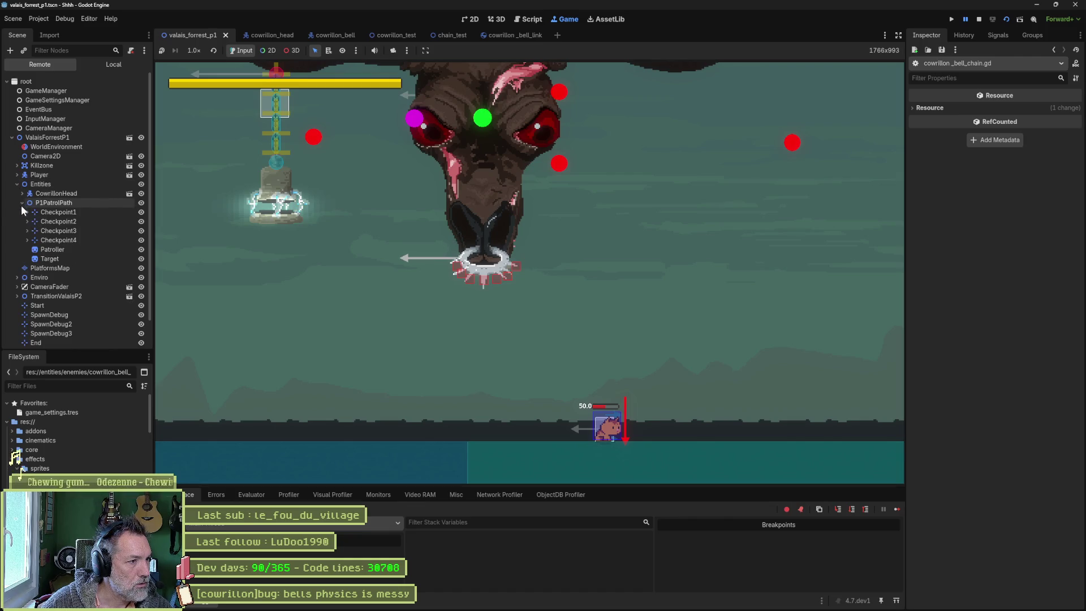
pyautogui.click(52, 250)
pyautogui.click(49, 259)
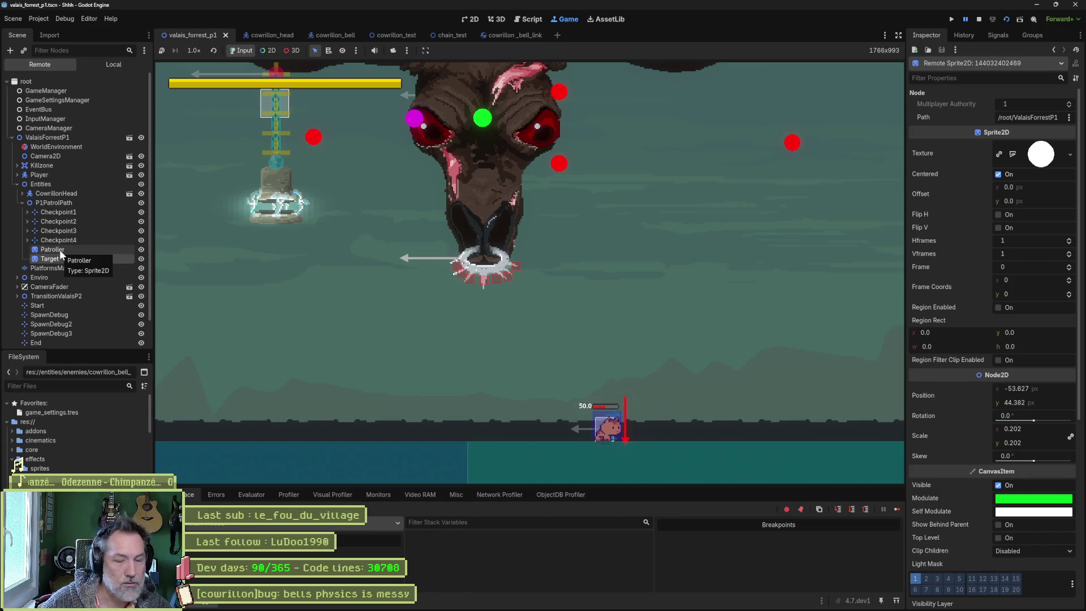
pyautogui.click(59, 250)
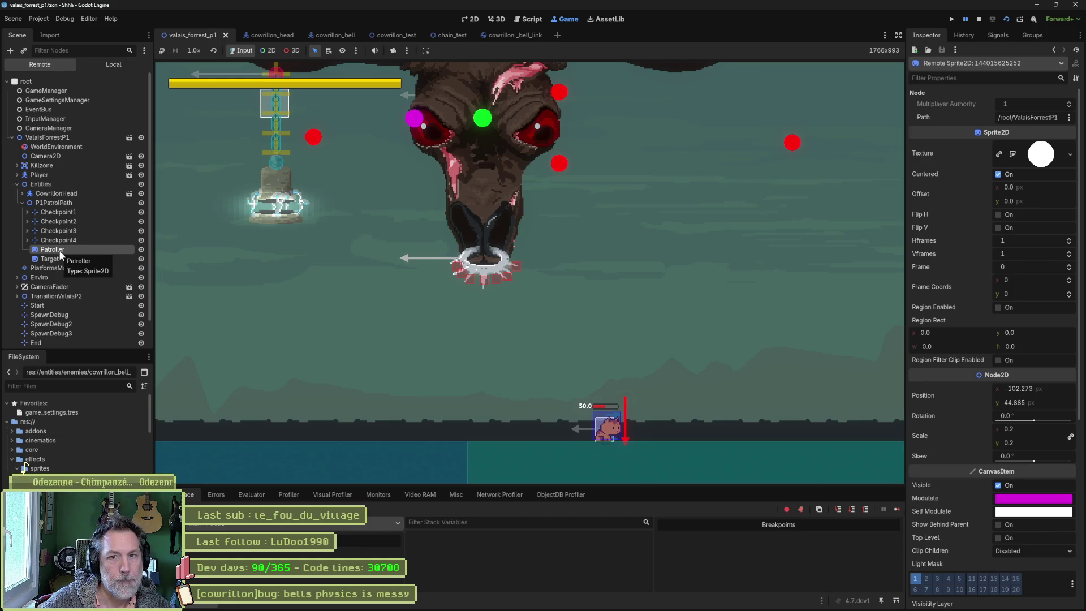
pyautogui.press('F8')
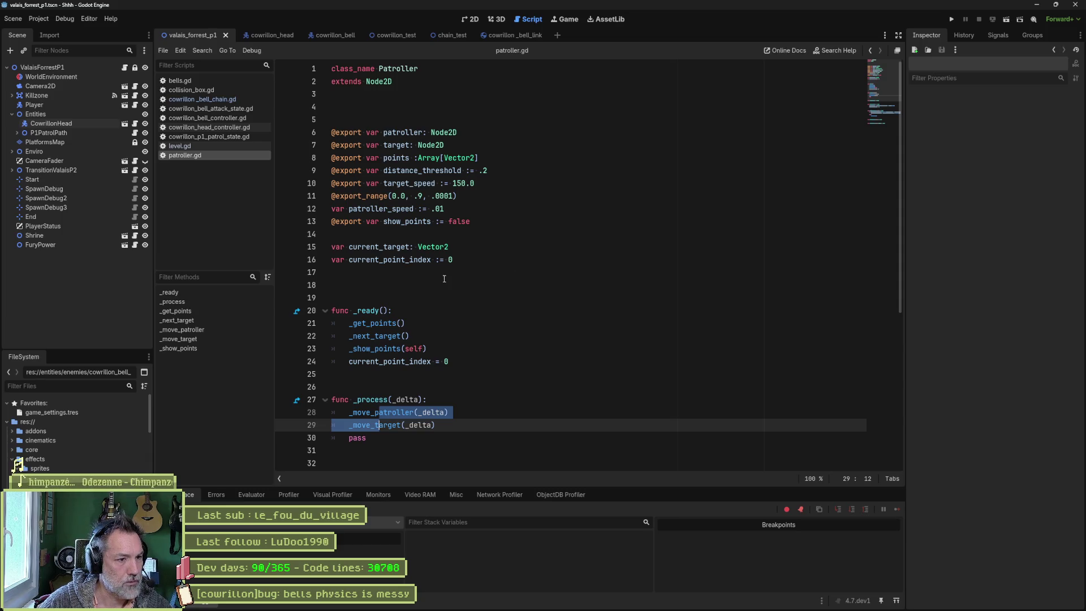
# Step: Move the current_point_index = 0 reset above the _show_points call in _ready
pyautogui.doubleClick(385, 324)
pyautogui.moveTo(389, 324)
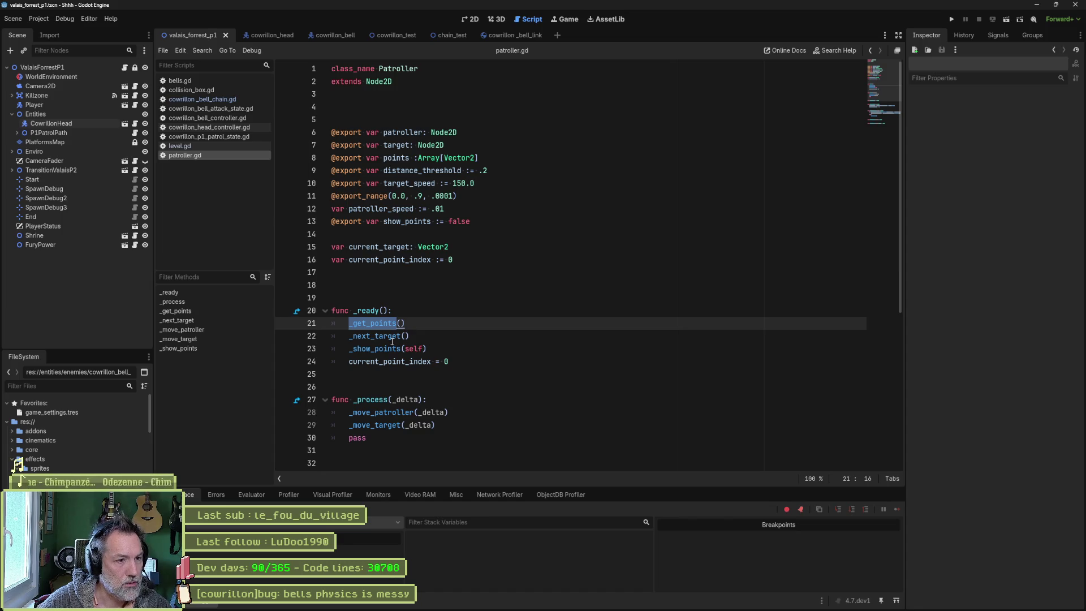
pyautogui.doubleClick(390, 336)
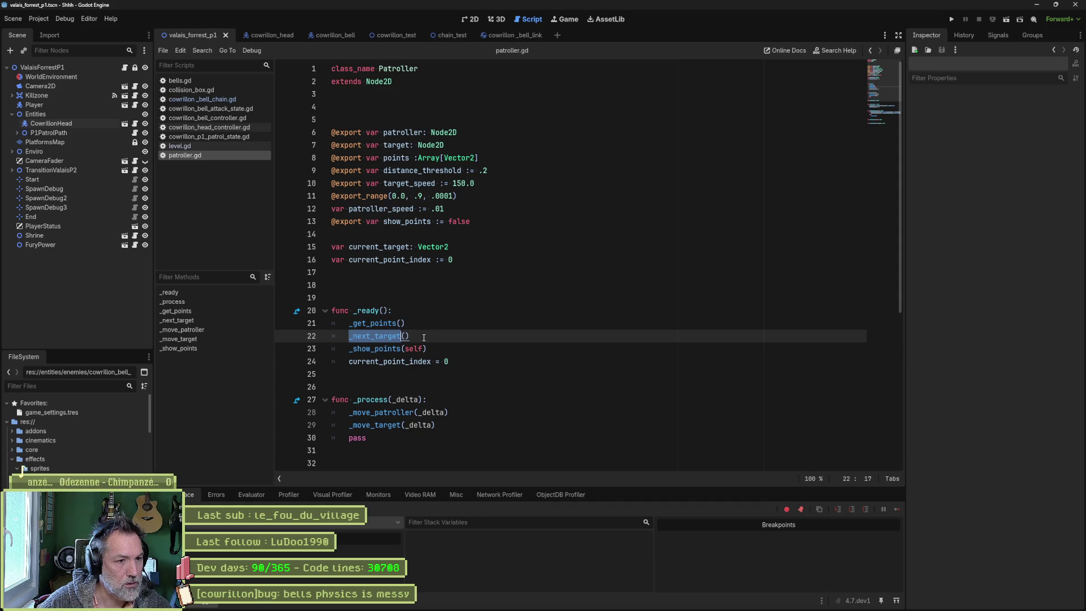
pyautogui.click(424, 336)
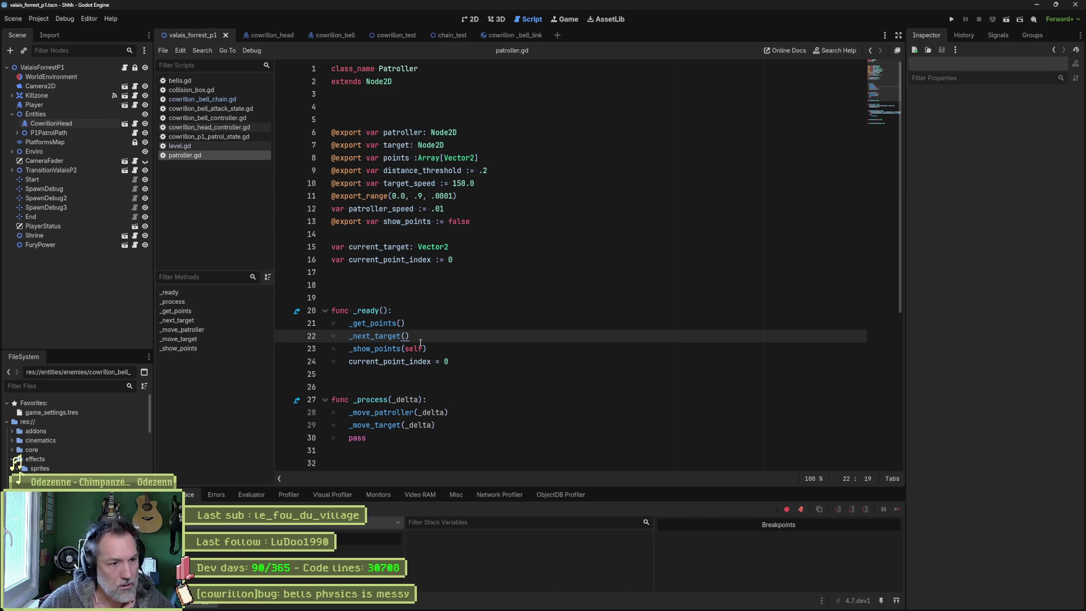
pyautogui.click(454, 366)
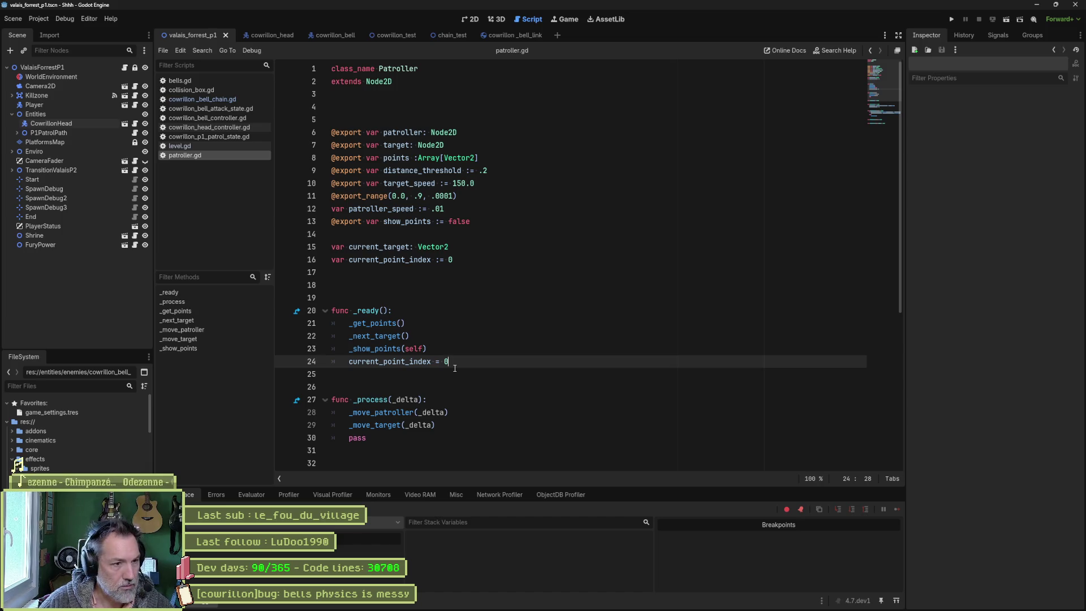
pyautogui.hotkey('alt', 'Up')
pyautogui.press('Return')
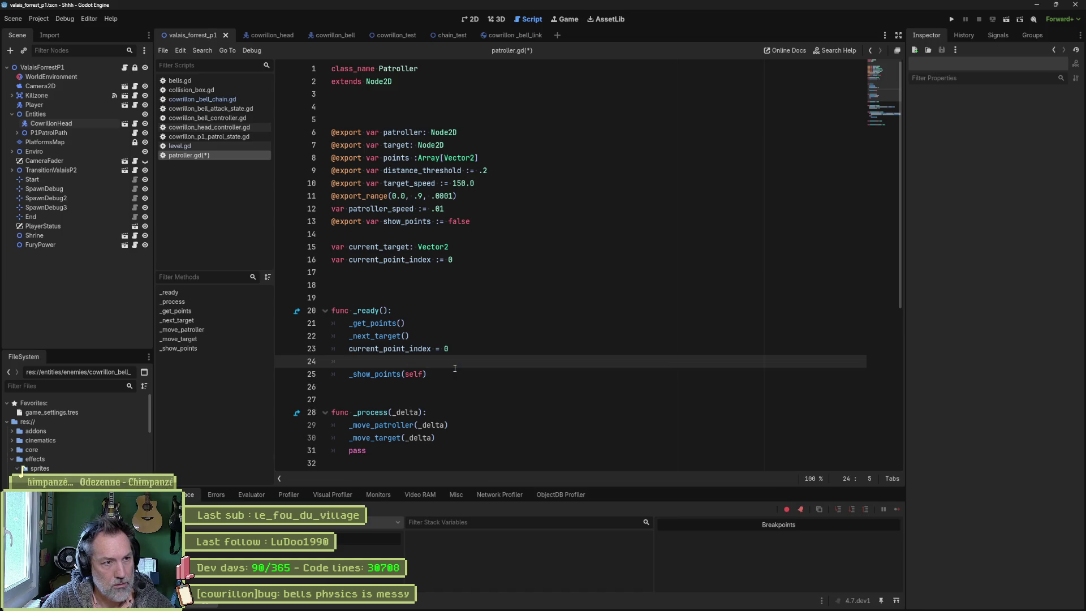
# Step: Add a line setting patroller.global_position = points[0] after the index reset
pyautogui.write('patroller.g')
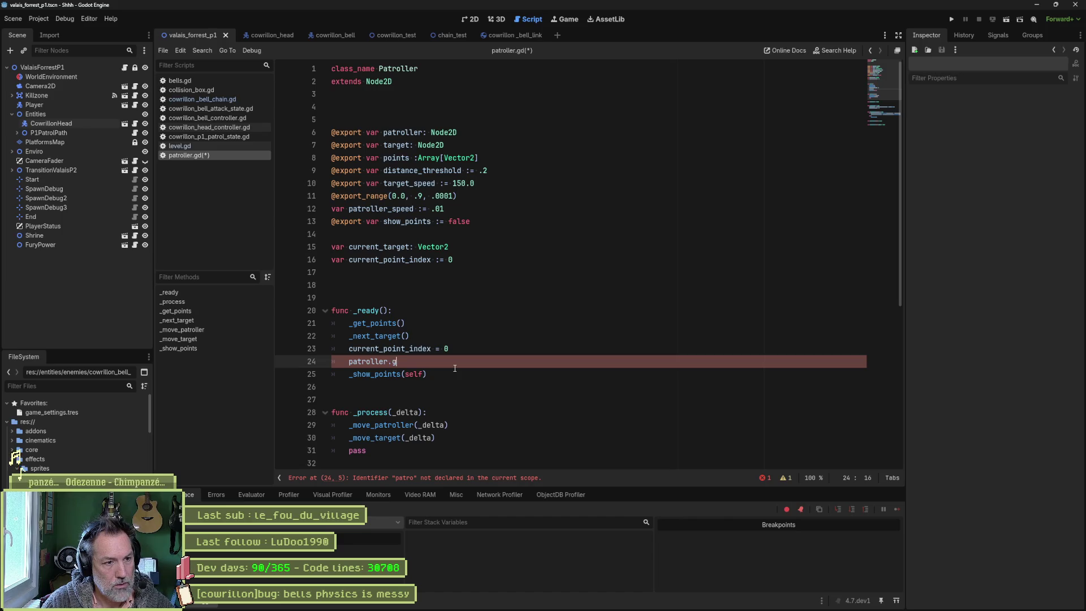
pyautogui.write('lo')
pyautogui.press('Return')
pyautogui.write('= ')
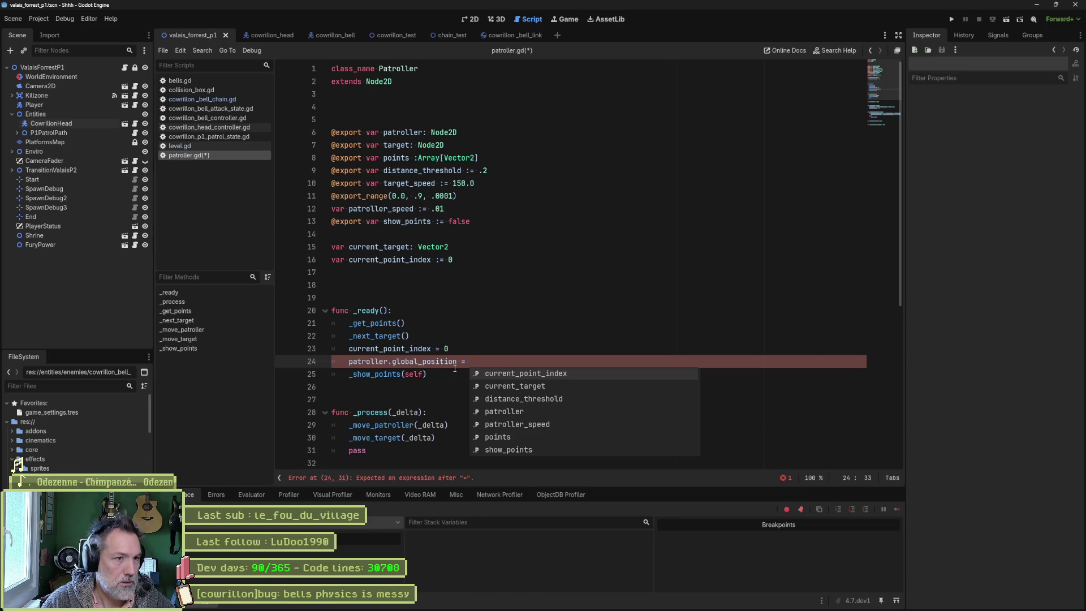
pyautogui.write('points')
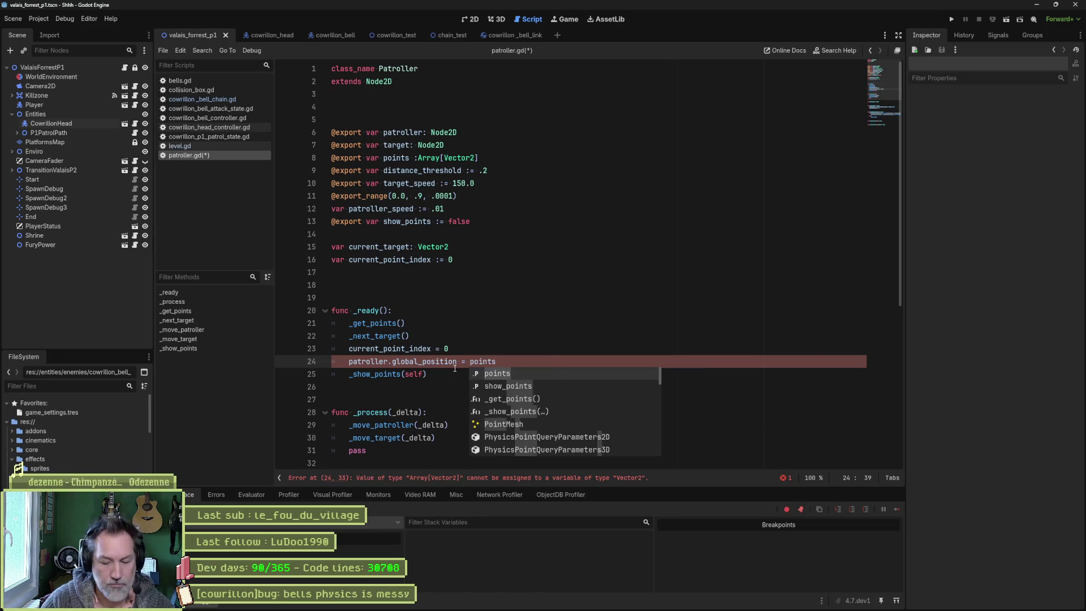
pyautogui.write('[0]')
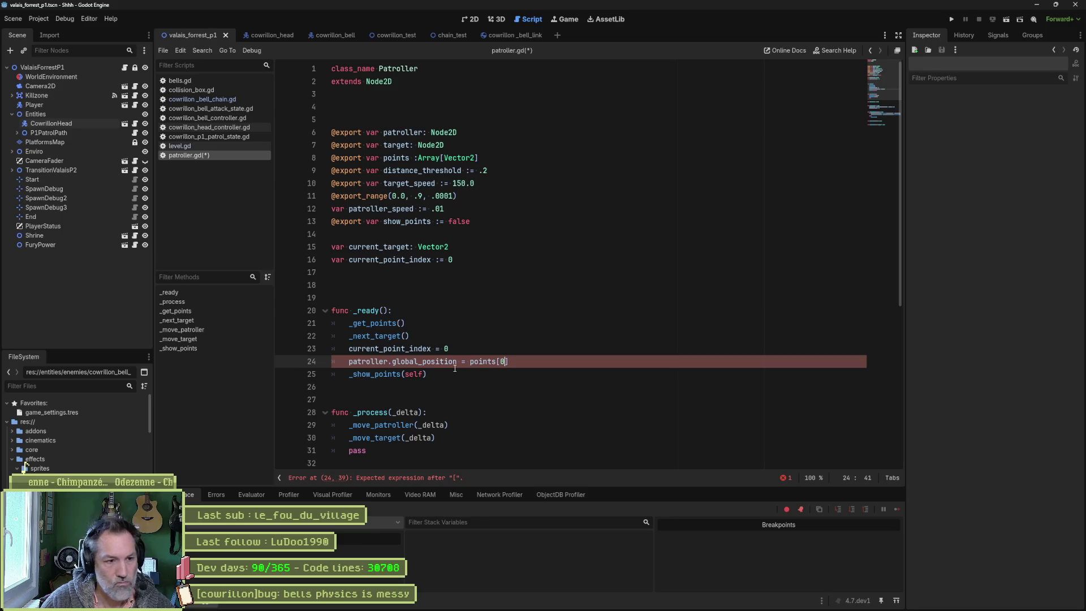
pyautogui.write('.')
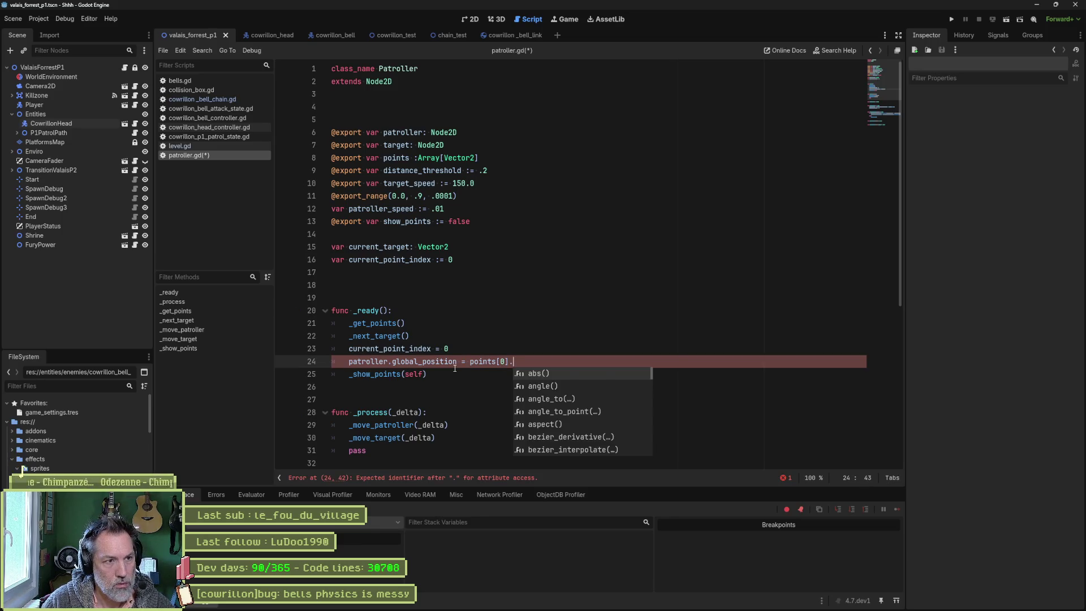
pyautogui.press('BackSpace')
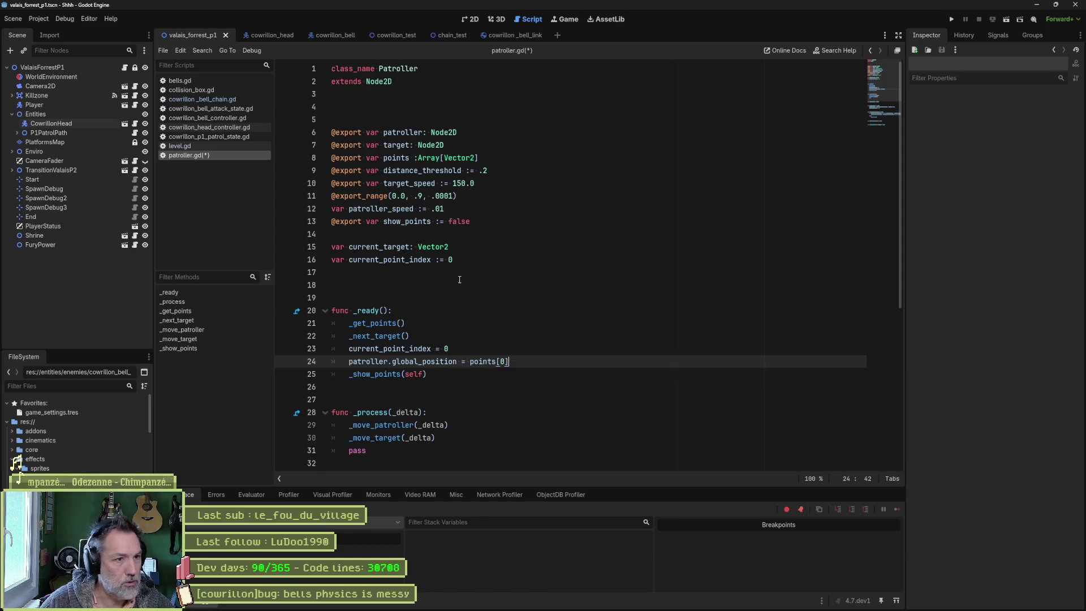
# Step: Duplicate that line as target.global_position = points[0] and run the game
pyautogui.hotkey('shift', 'Home')
pyautogui.hotkey('ctrl', 'c')
pyautogui.press('End')
pyautogui.press('Return')
pyautogui.hotkey('ctrl', 'v')
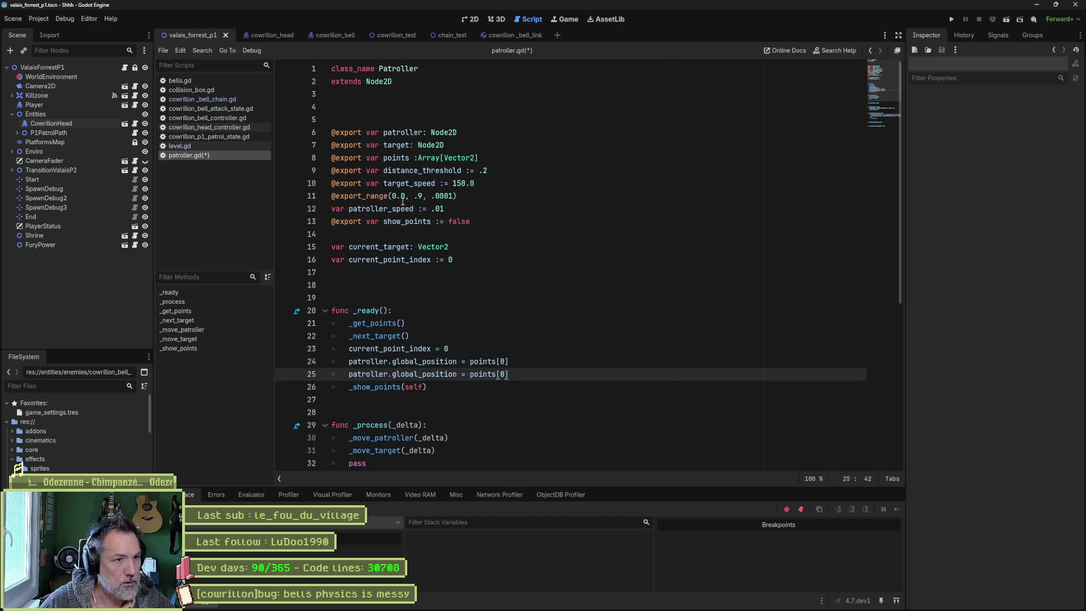
pyautogui.doubleClick(397, 145)
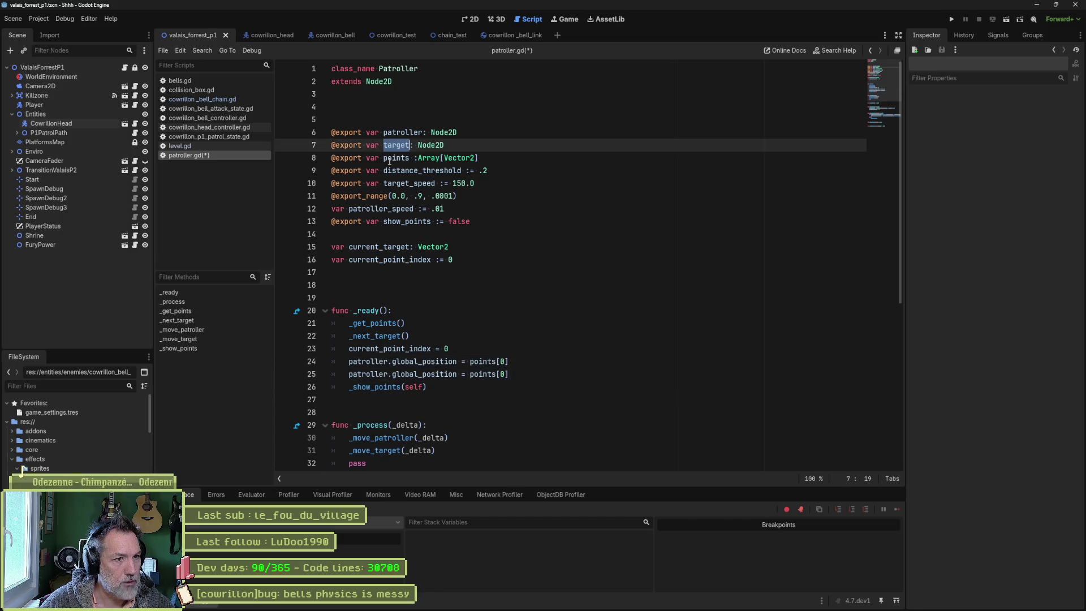
pyautogui.doubleClick(377, 372)
pyautogui.hotkey('ctrl', 'v')
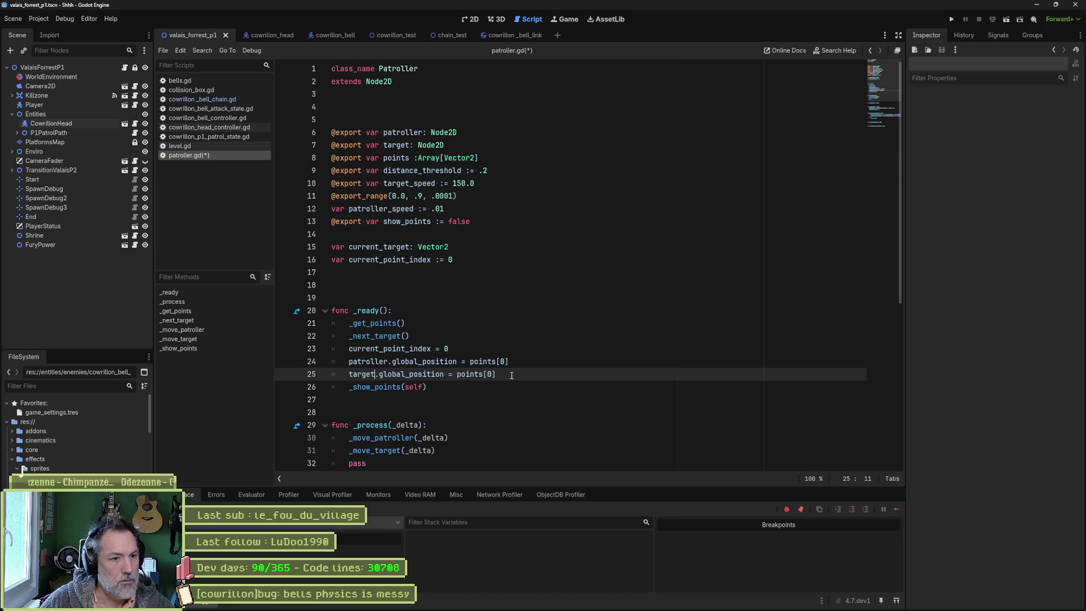
pyautogui.press('F6')
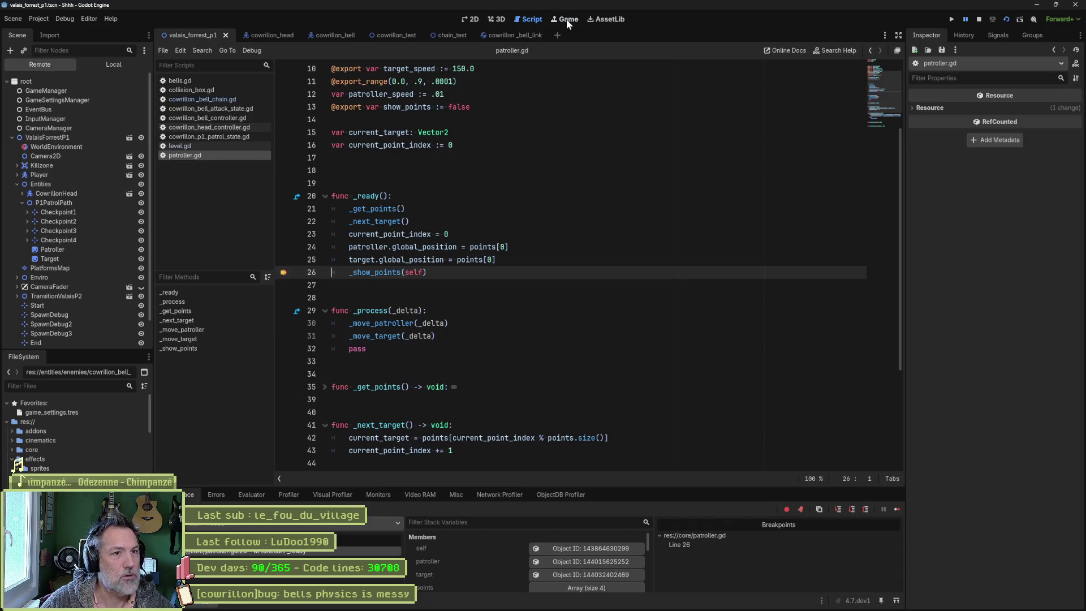
# Step: Resume the running game past the breakpoint, then pause and stop it
pyautogui.click(566, 19)
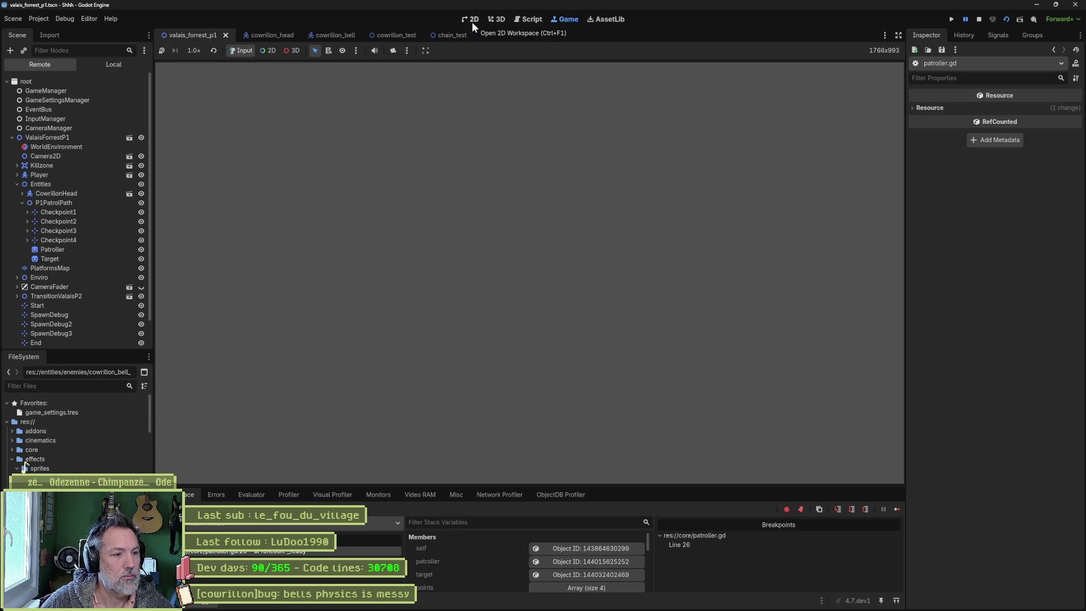
pyautogui.click(472, 22)
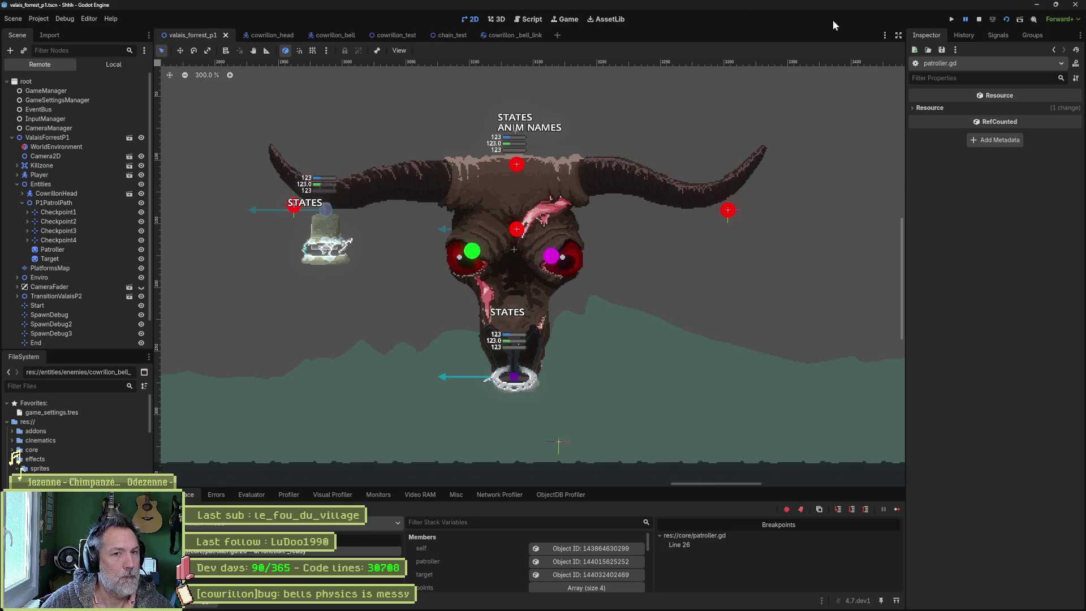
pyautogui.click(963, 22)
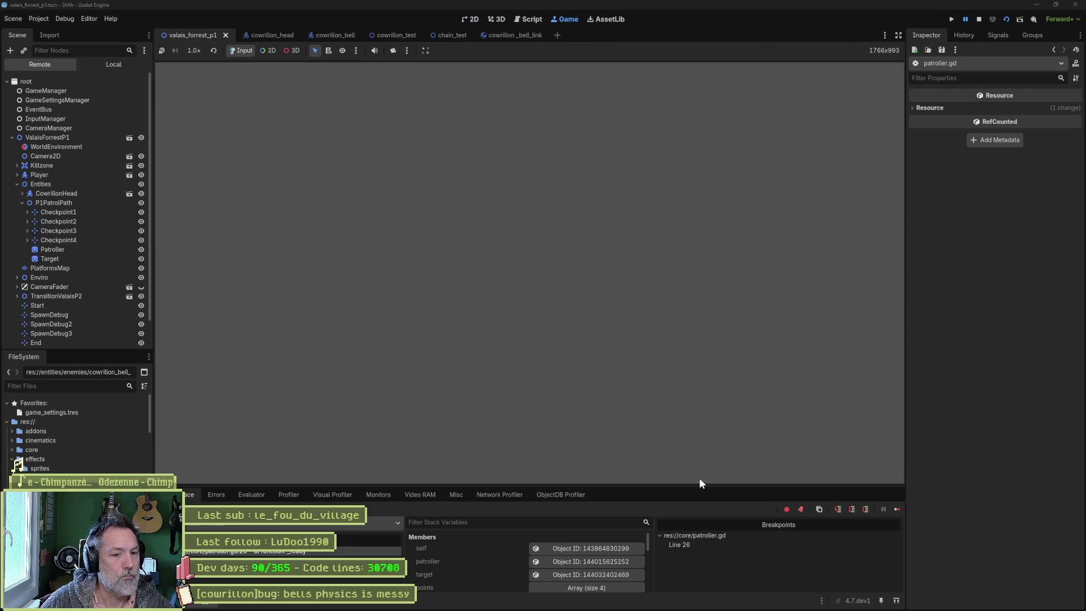
pyautogui.click(897, 509)
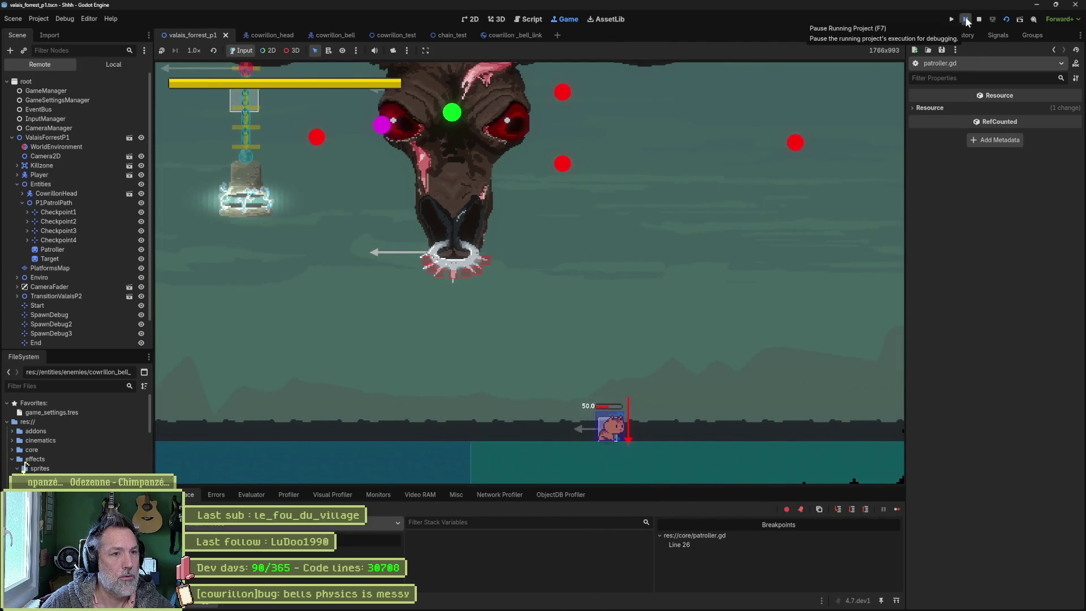
pyautogui.click(967, 22)
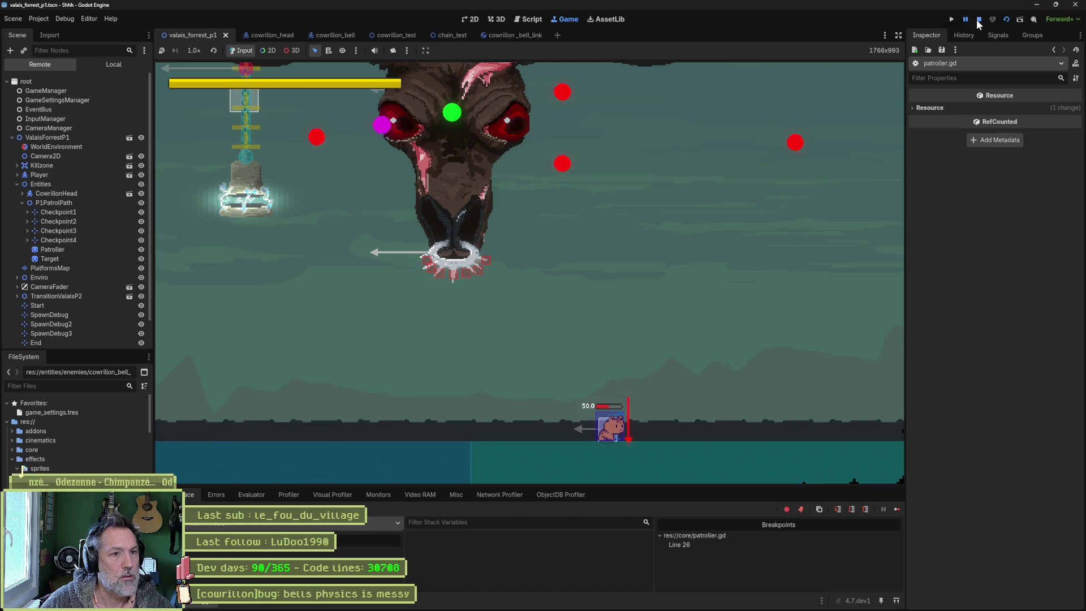
pyautogui.click(978, 21)
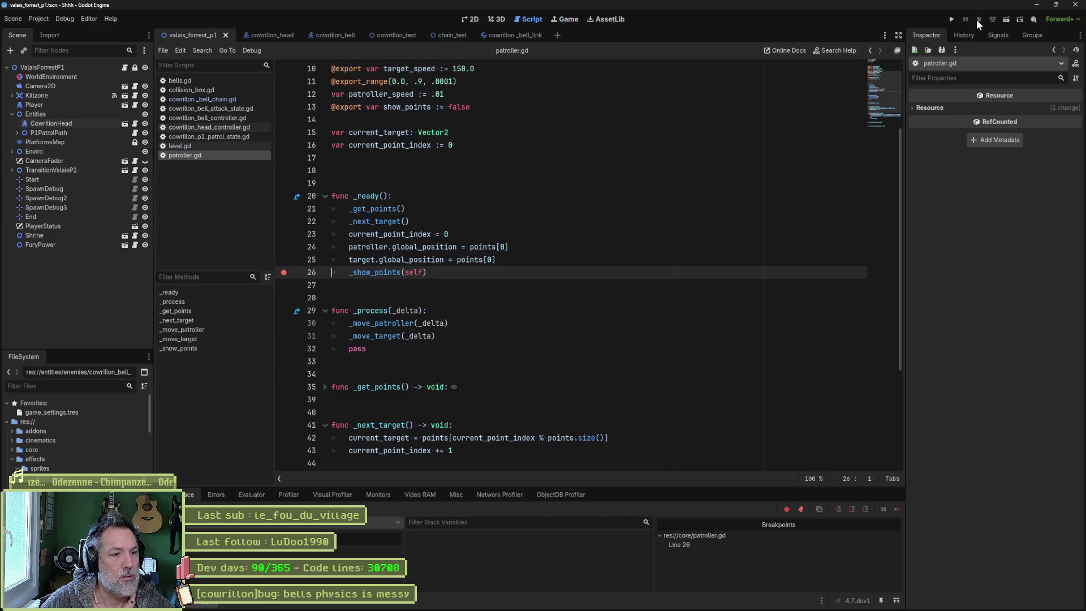
# Step: Select CowrillonHead in the 2D view and drag it right, then undo the move
pyautogui.click(473, 20)
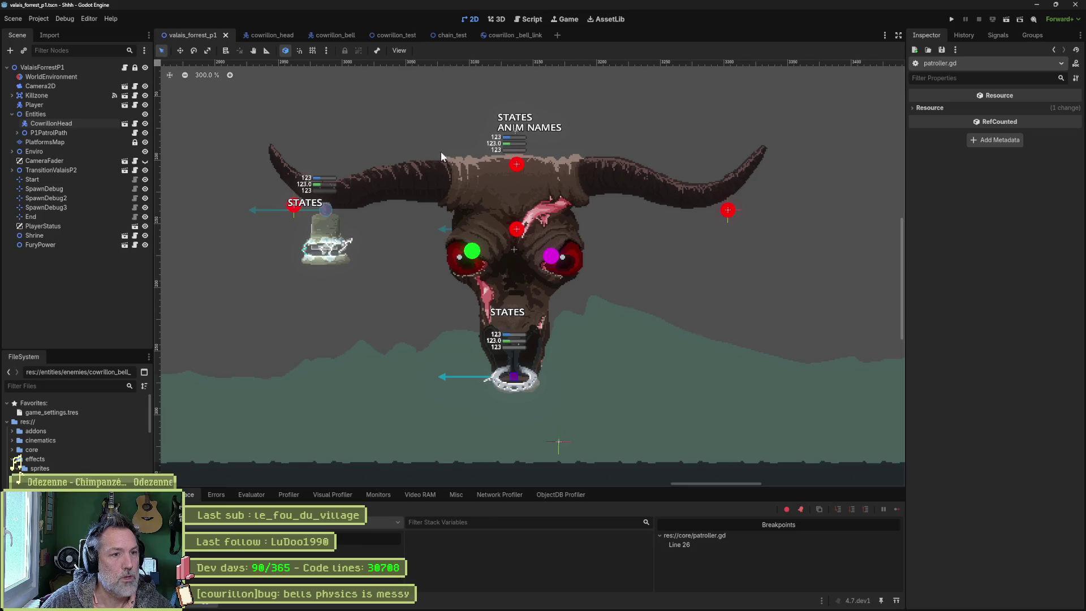
pyautogui.scroll(-2, 440, 151)
pyautogui.click(51, 124)
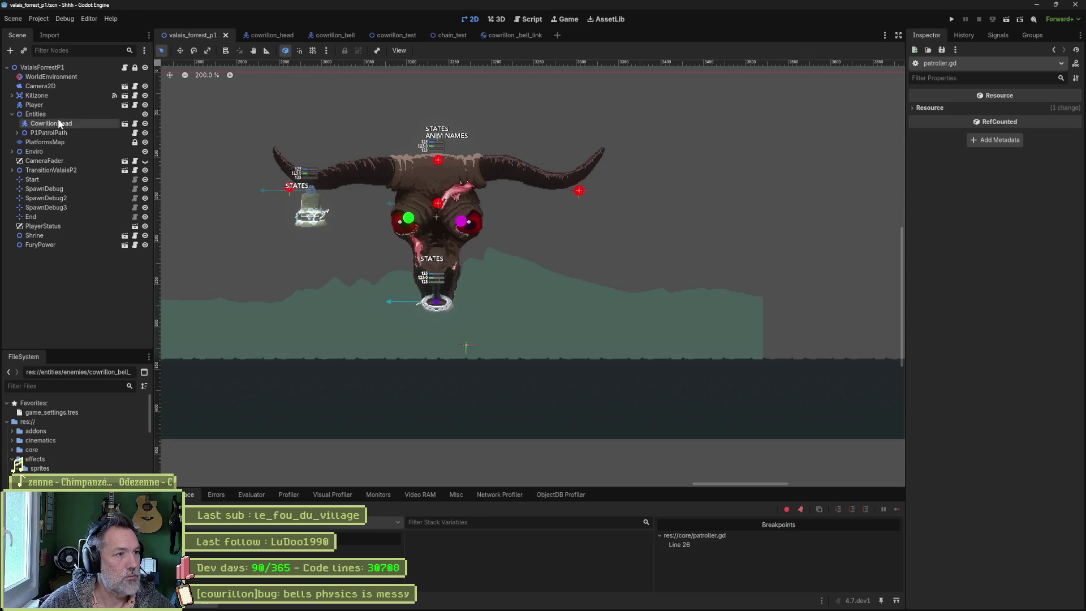
pyautogui.scroll(-2, 295, 180)
pyautogui.press('w')
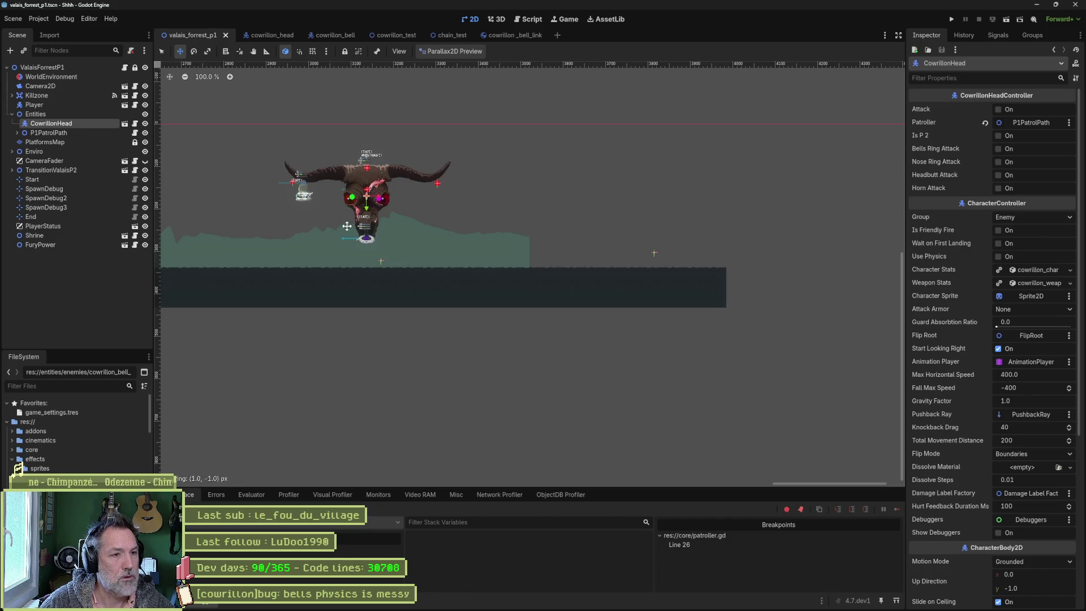
pyautogui.moveTo(328, 203); pyautogui.dragTo(605, 209)
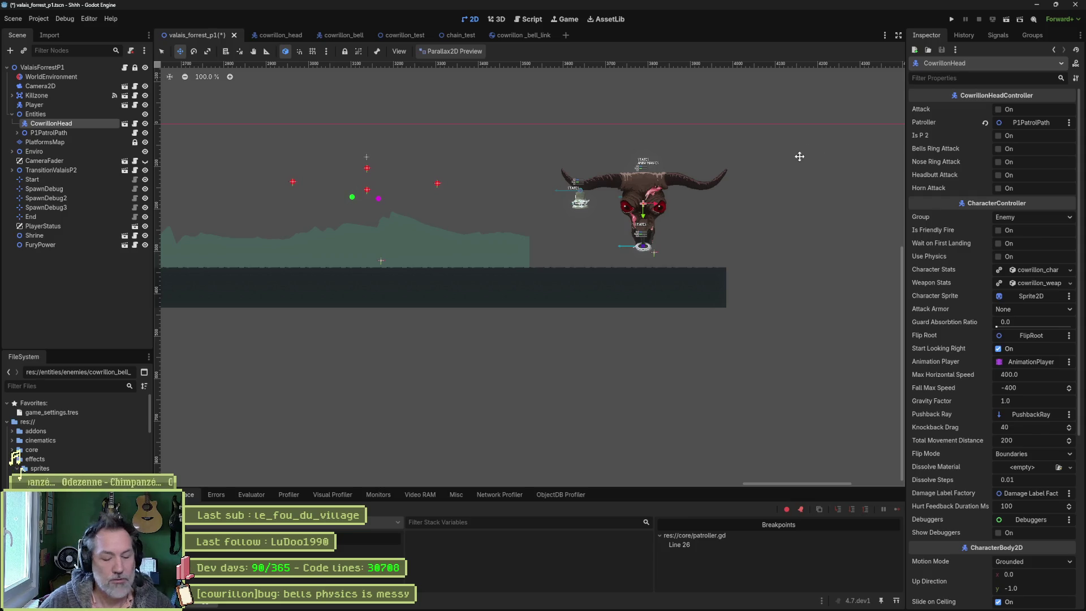
pyautogui.hotkey('ctrl', 'z')
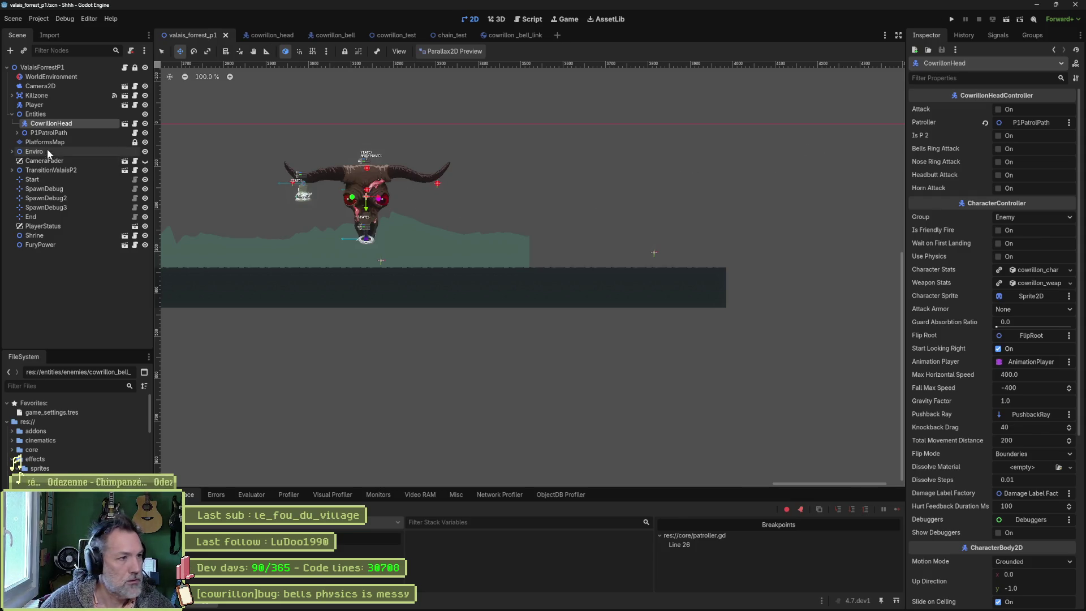
# Step: Drag P1PatrolPath's Patroller node right to 402, 85, then return to patroller.gd
pyautogui.click(17, 133)
pyautogui.click(43, 177)
pyautogui.moveTo(593, 216)
pyautogui.mouseDown()
pyautogui.moveTo(653, 219)
pyautogui.moveTo(670, 207)
pyautogui.mouseUp()
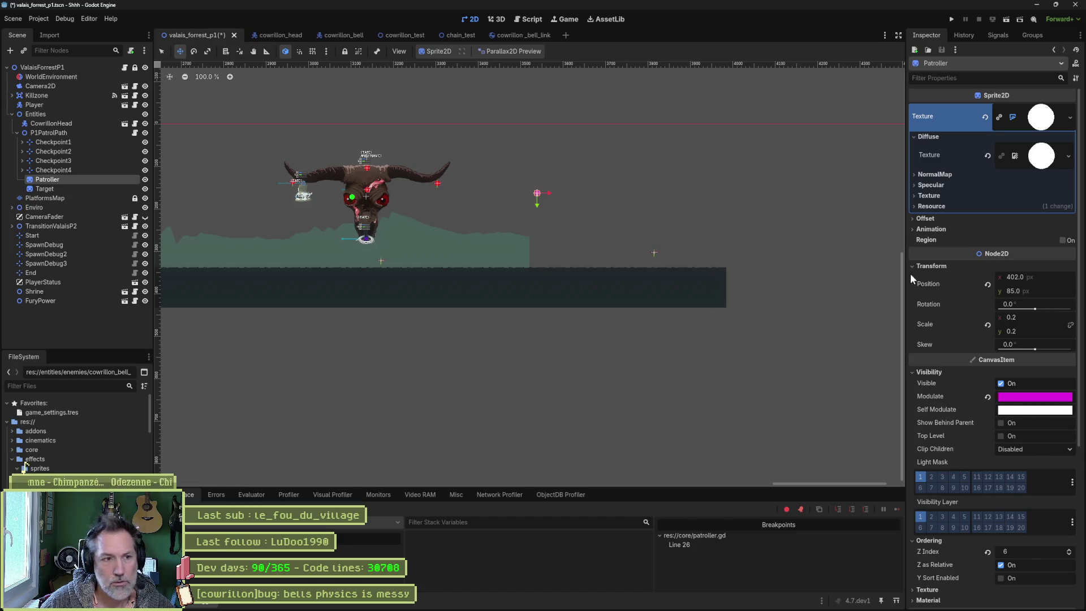
pyautogui.click(530, 19)
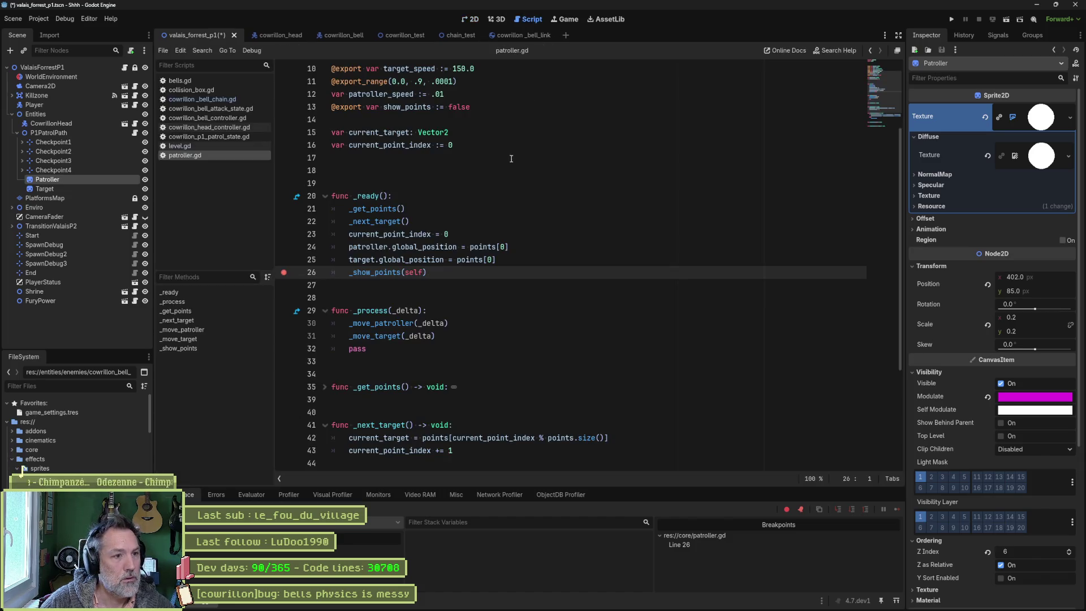
# Step: Remove the line-26 breakpoint and add print_debug(self, " patroller position: ", patroller.global_position) after the index reset
pyautogui.click(295, 272)
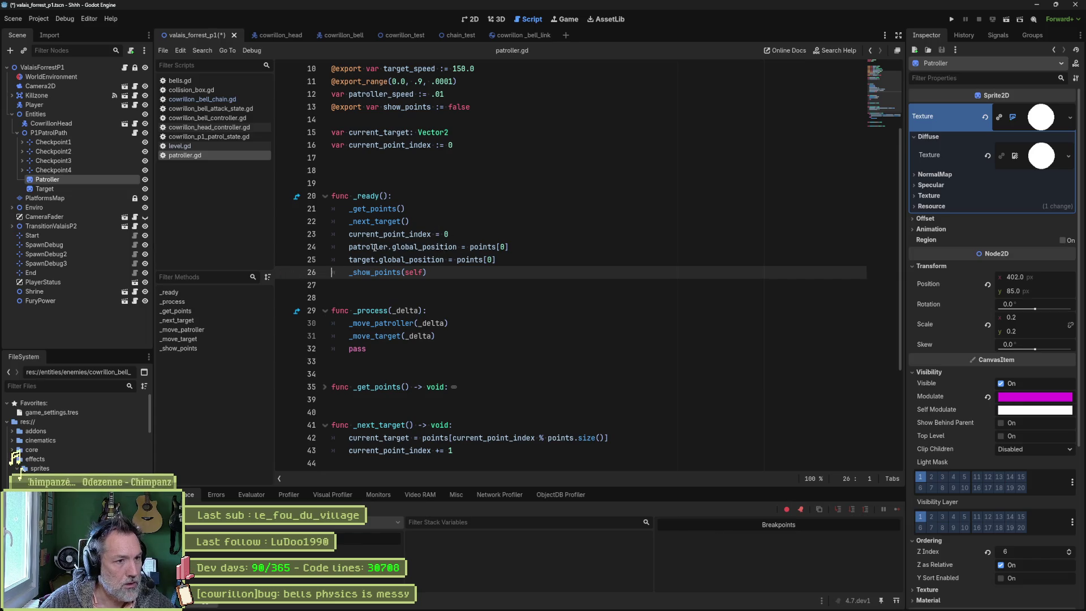
pyautogui.click(493, 236)
pyautogui.press('Return')
pyautogui.write('print_debug')
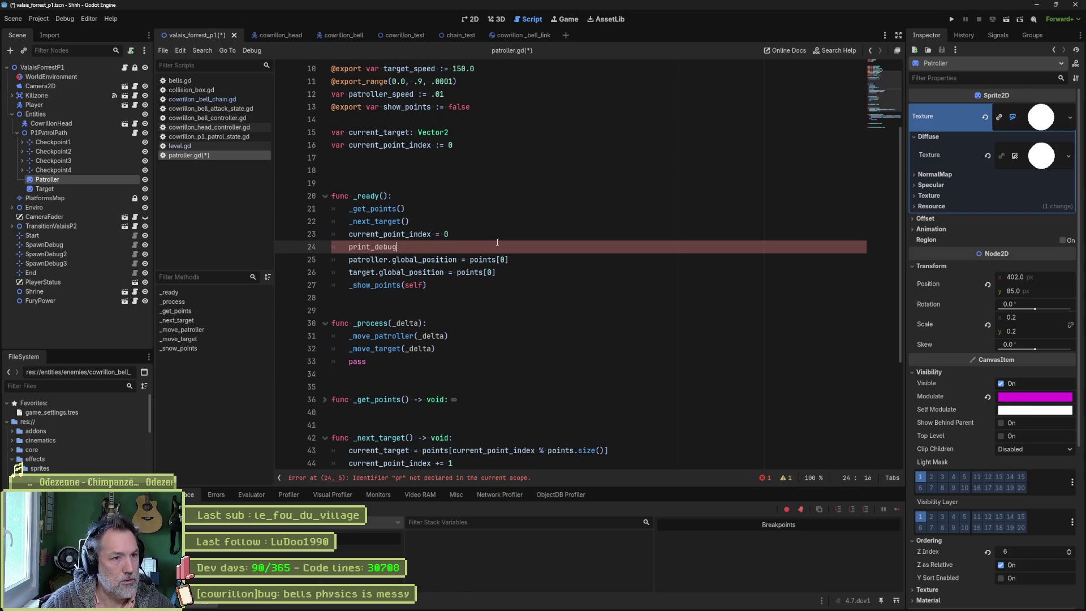
pyautogui.write('(self, " patroller position: ", ')
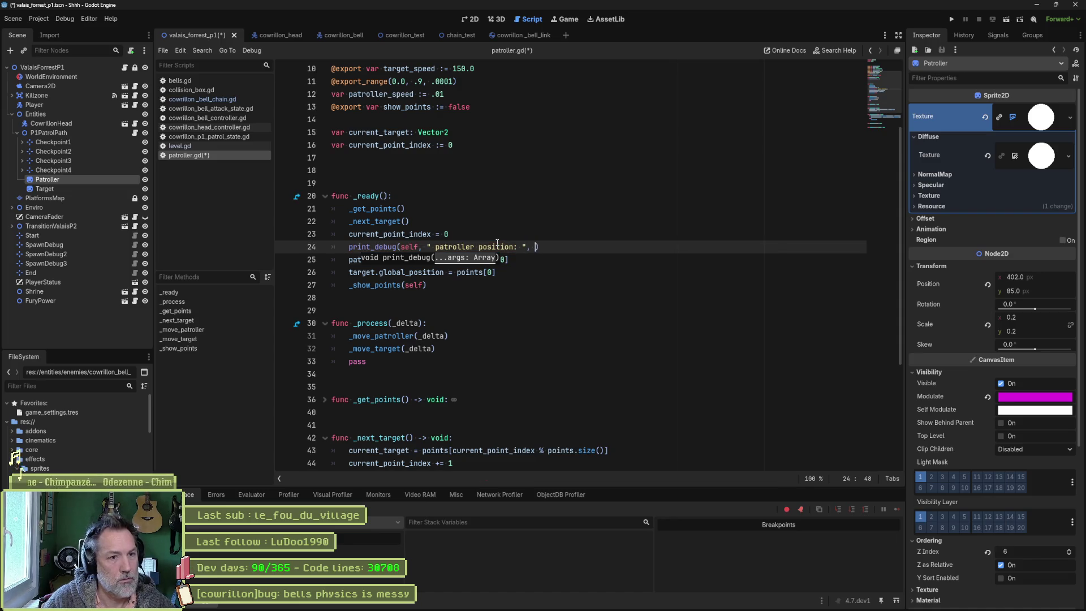
pyautogui.write('patroller.glob')
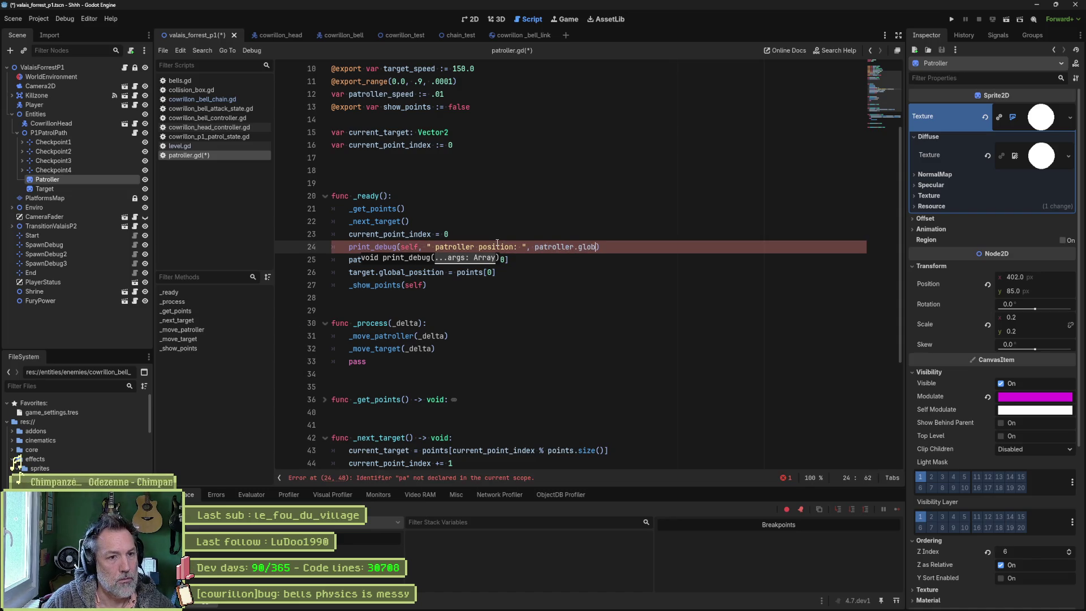
pyautogui.press('Return')
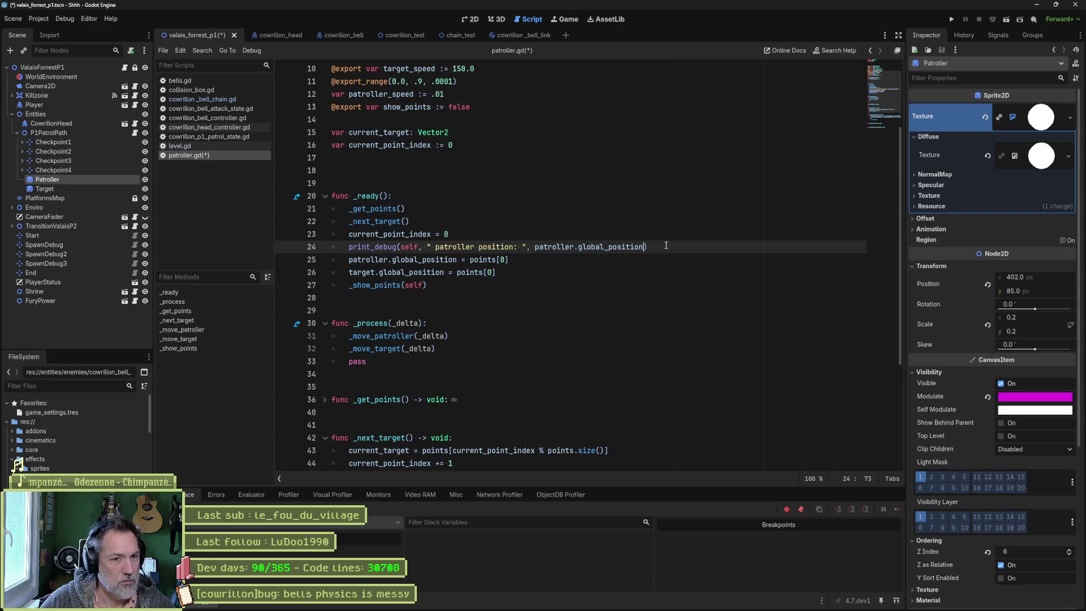
# Step: Copy the debug print below the target assignment, add 'after' to its label, and save
pyautogui.tripleClick(666, 244)
pyautogui.hotkey('ctrl', 'c')
pyautogui.click(559, 272)
pyautogui.press('Return')
pyautogui.hotkey('ctrl', 'v')
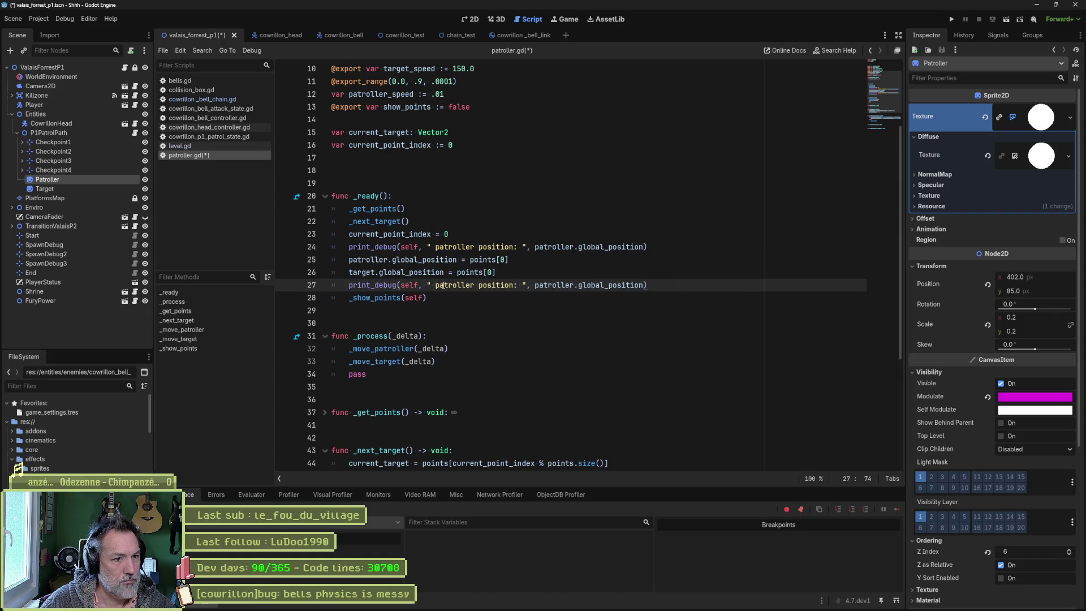
pyautogui.click(509, 285)
pyautogui.write('after')
pyautogui.hotkey('ctrl', 's')
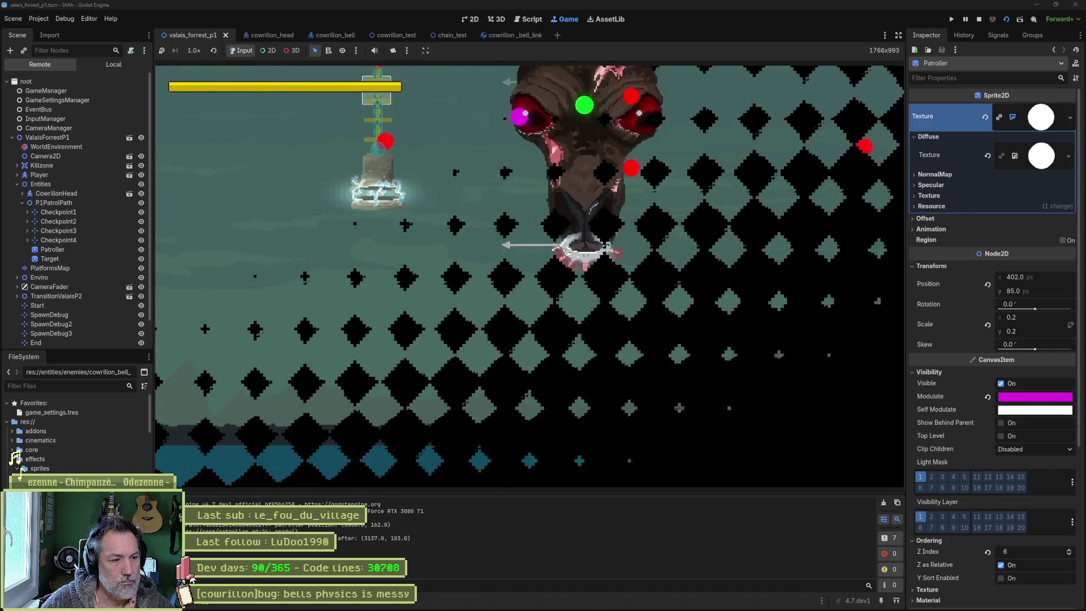
# Step: Stop the running game with F8 to review the position debug output
pyautogui.press('F8')
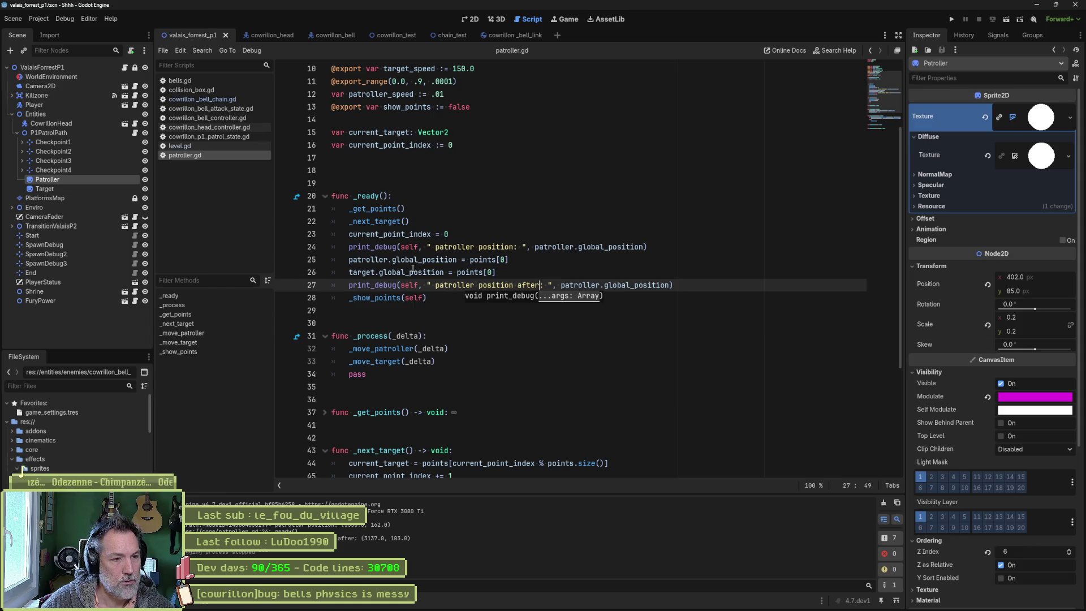
# Step: Replace points[0] on the target line with patroller.global_position, delete both debug prints, and save
pyautogui.moveTo(348, 261); pyautogui.dragTo(509, 272)
pyautogui.hotkey('ctrl', 'c')
pyautogui.hotkey('ctrl', 'v')
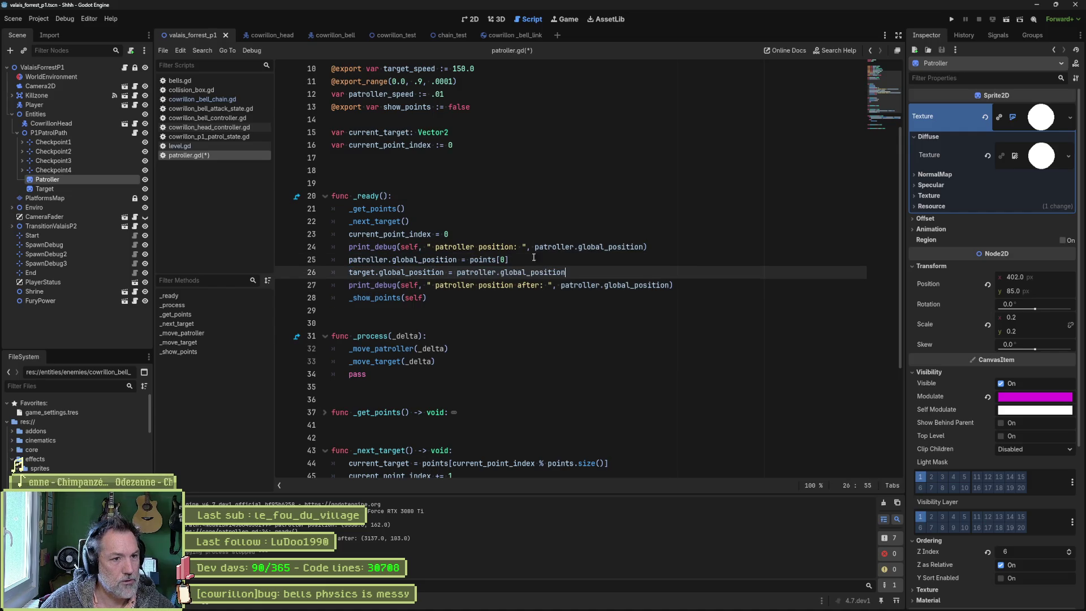
pyautogui.press('Up')
pyautogui.press('Up')
pyautogui.hotkey('ctrl', 'x')
pyautogui.press('Down')
pyautogui.press('Down')
pyautogui.hotkey('ctrl', 'x')
pyautogui.hotkey('ctrl', 's')
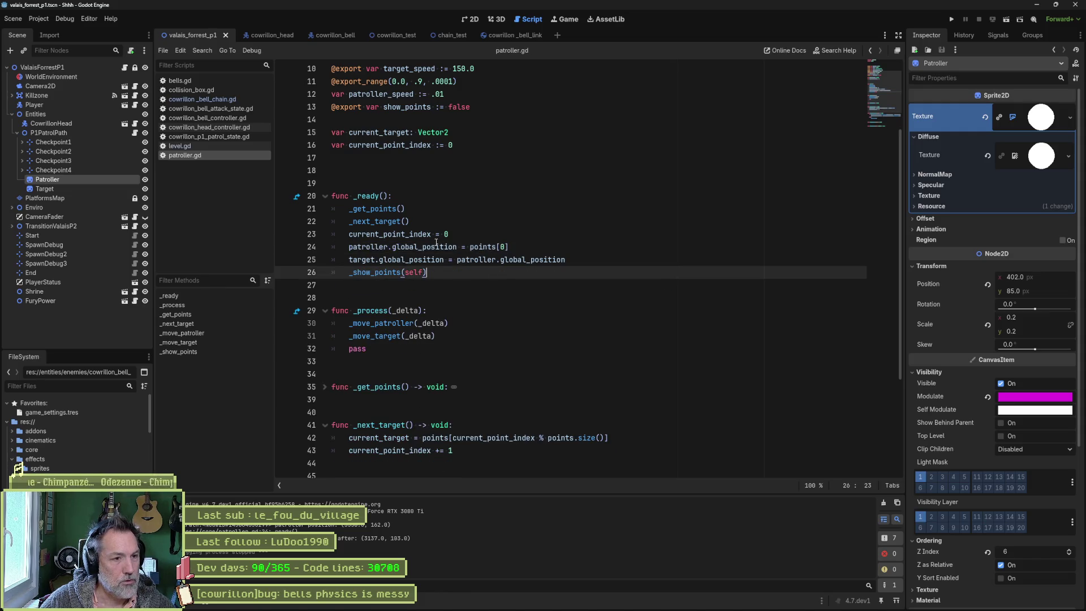
# Step: Review the two position assignment lines, then select the P1PatrolPath node to see its properties
pyautogui.moveTo(436, 242); pyautogui.dragTo(437, 260)
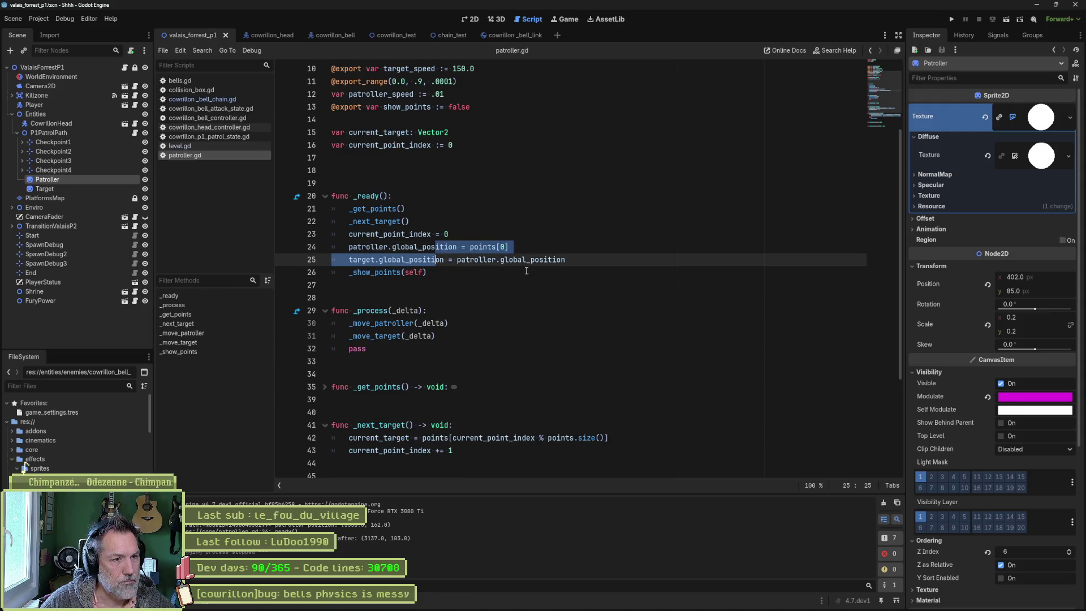
pyautogui.click(444, 234)
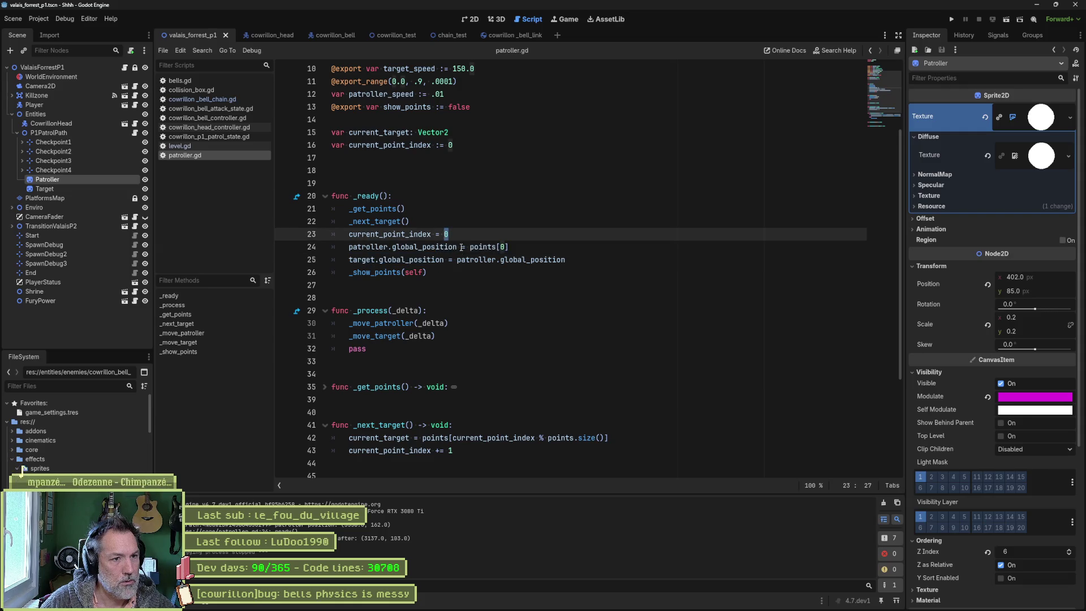
pyautogui.moveTo(469, 247); pyautogui.dragTo(562, 260)
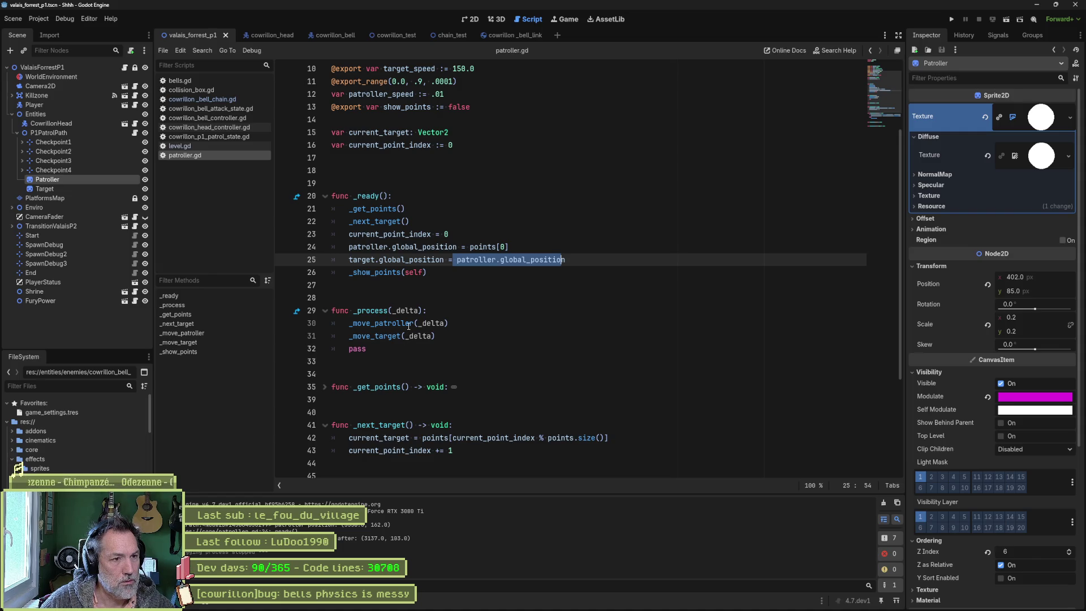
pyautogui.moveTo(408, 326)
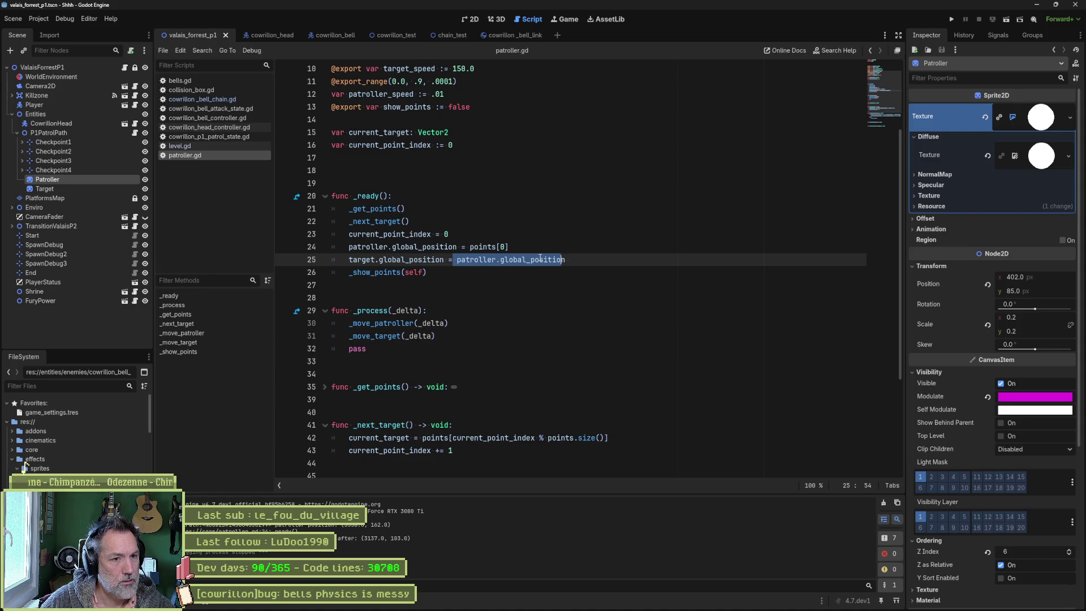
pyautogui.click(591, 262)
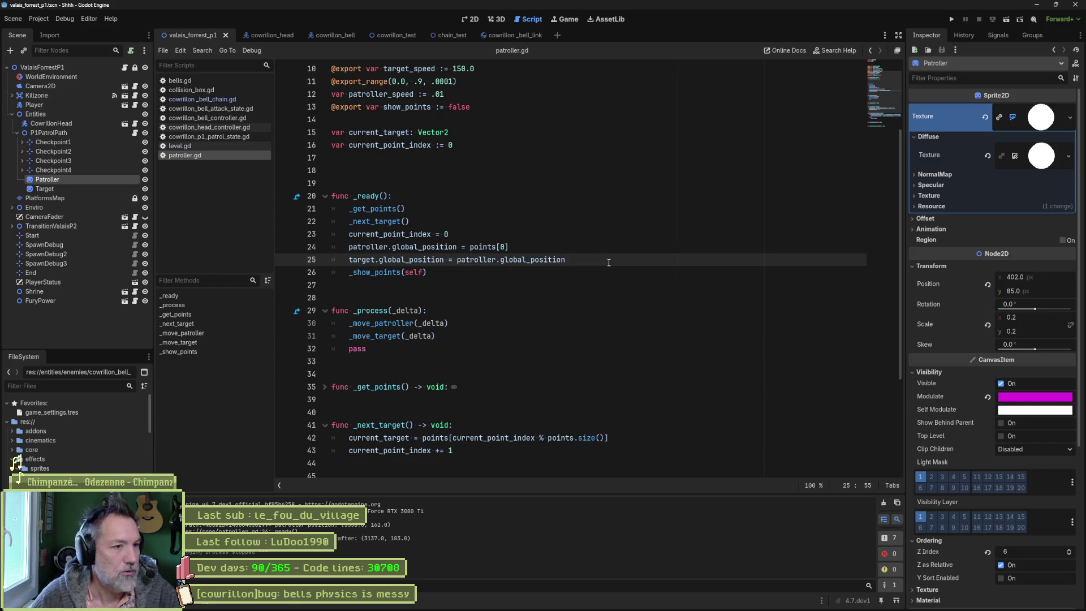
pyautogui.click(77, 136)
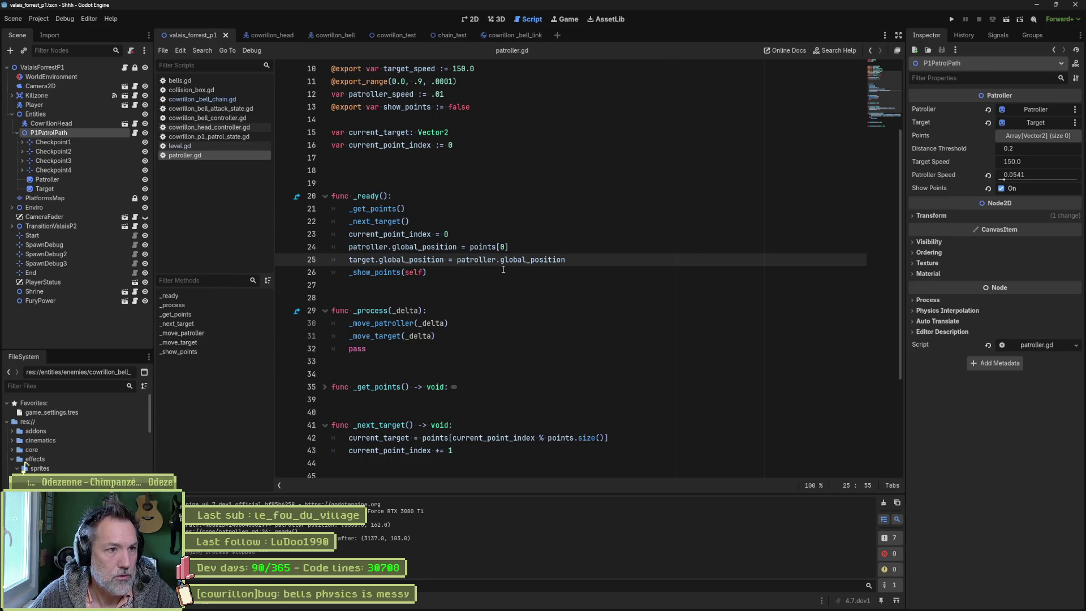
# Step: Declare signal patroller_ready below patroller.gd's class header and check its unused-signal warning
pyautogui.scroll(3, 503, 269)
pyautogui.click(466, 108)
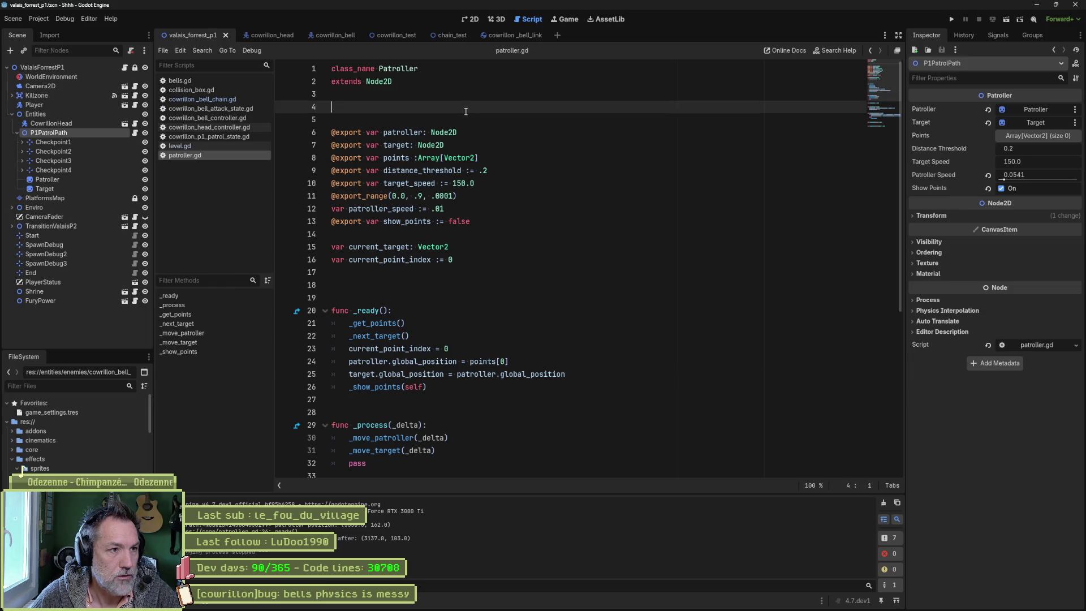
pyautogui.press('Return')
pyautogui.press('Return')
pyautogui.write('signal ')
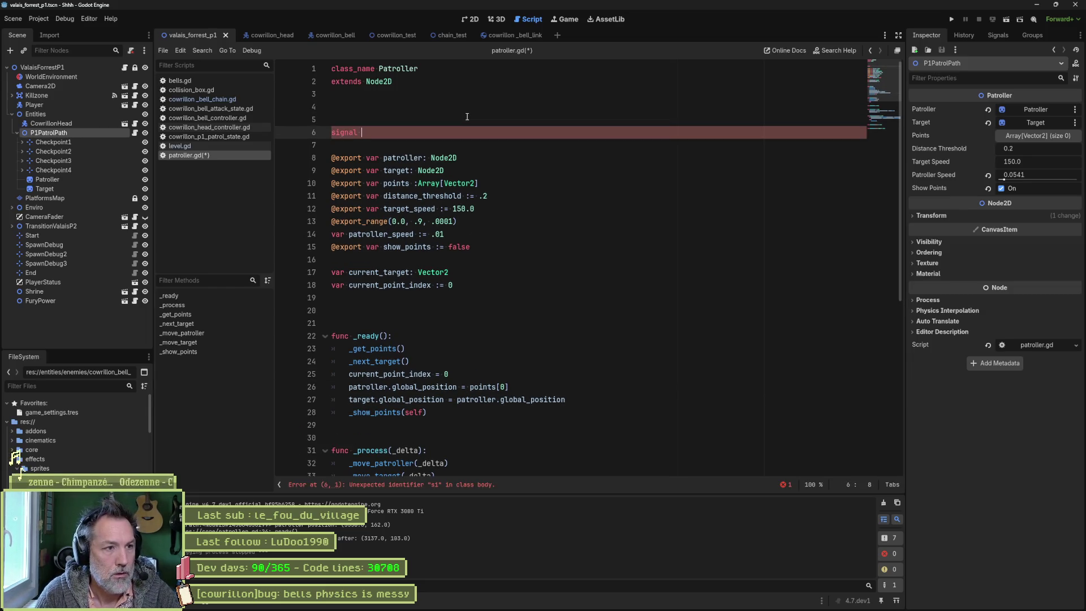
pyautogui.write('patrol')
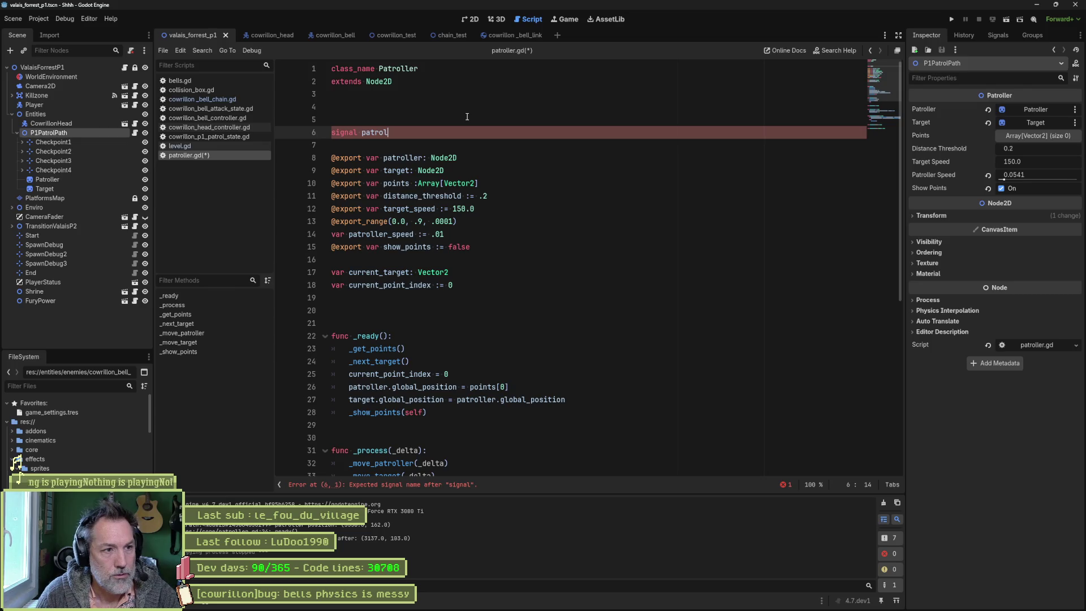
pyautogui.write('ler_i')
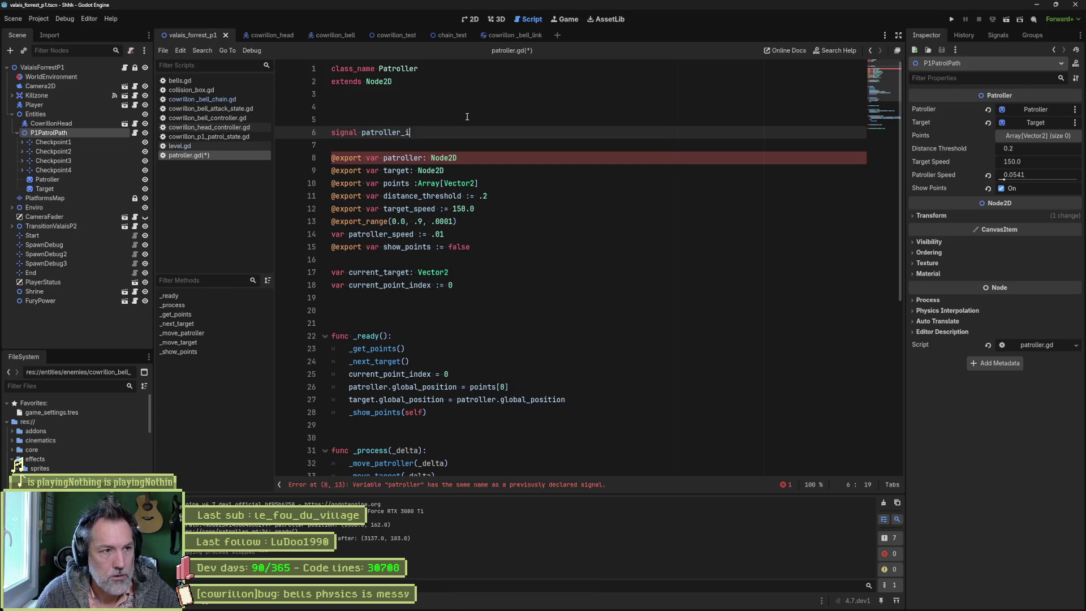
pyautogui.write('nitia')
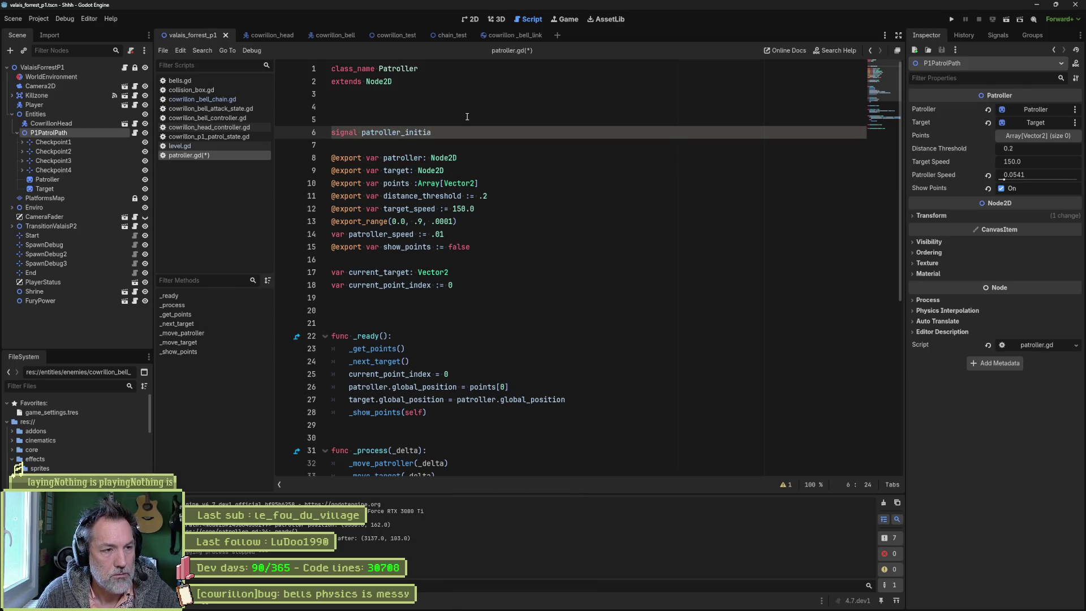
pyautogui.press('BackSpace')
pyautogui.press('BackSpace')
pyautogui.press('BackSpace')
pyautogui.press('BackSpace')
pyautogui.press('BackSpace')
pyautogui.press('BackSpace')
pyautogui.write('st')
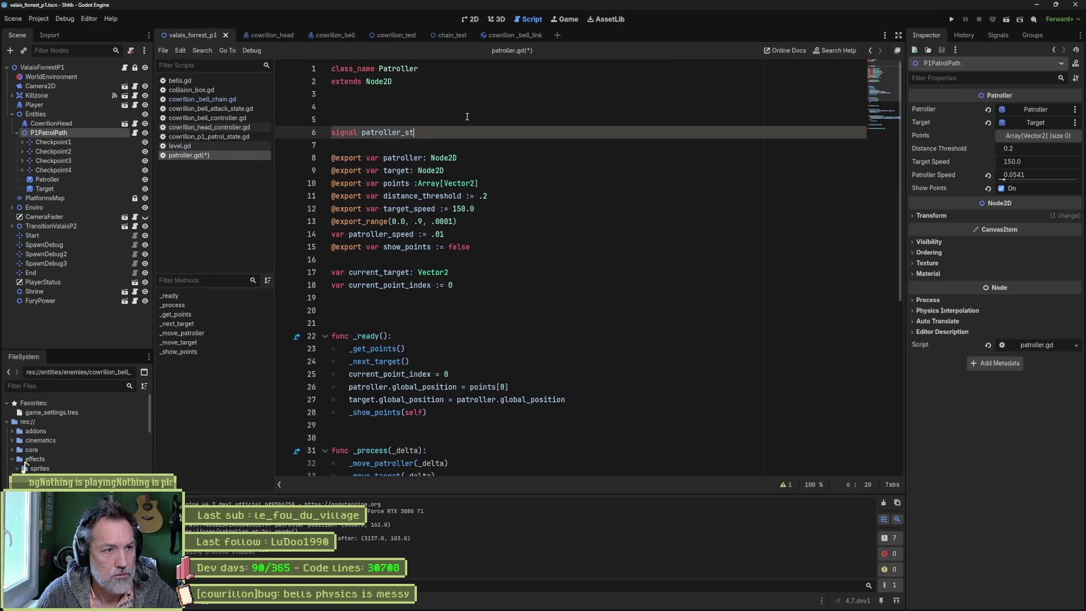
pyautogui.write('arting')
pyautogui.press('BackSpace')
pyautogui.press('BackSpace')
pyautogui.press('BackSpace')
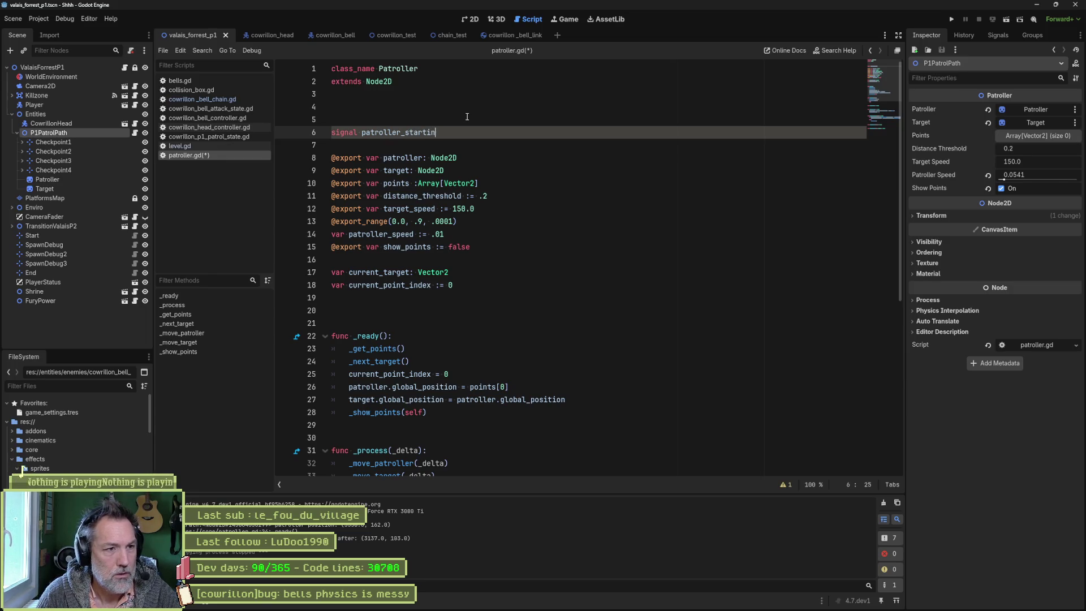
pyautogui.write('ready')
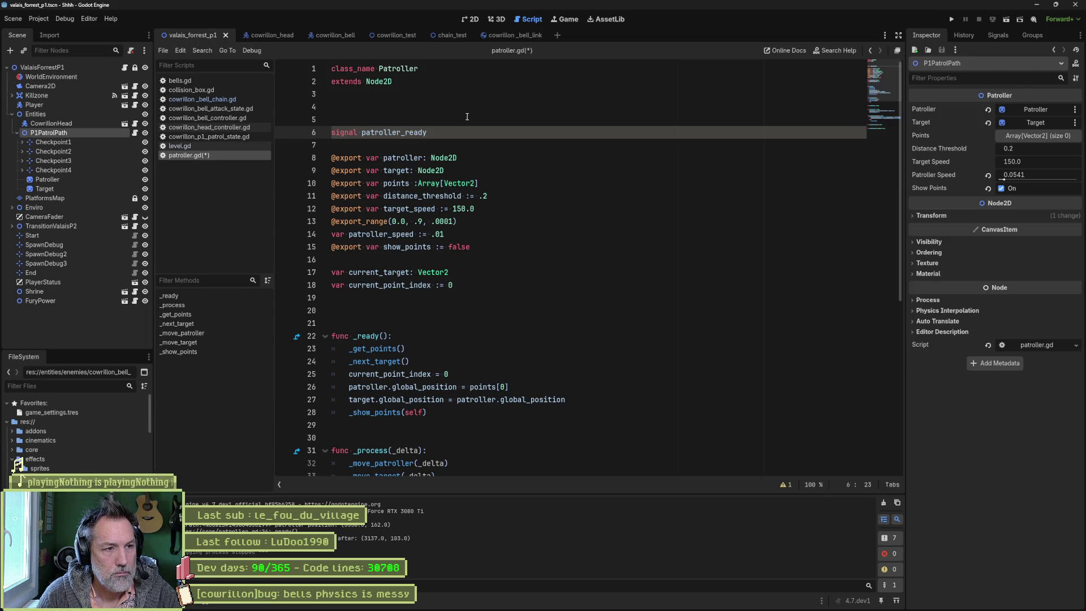
pyautogui.write('(')
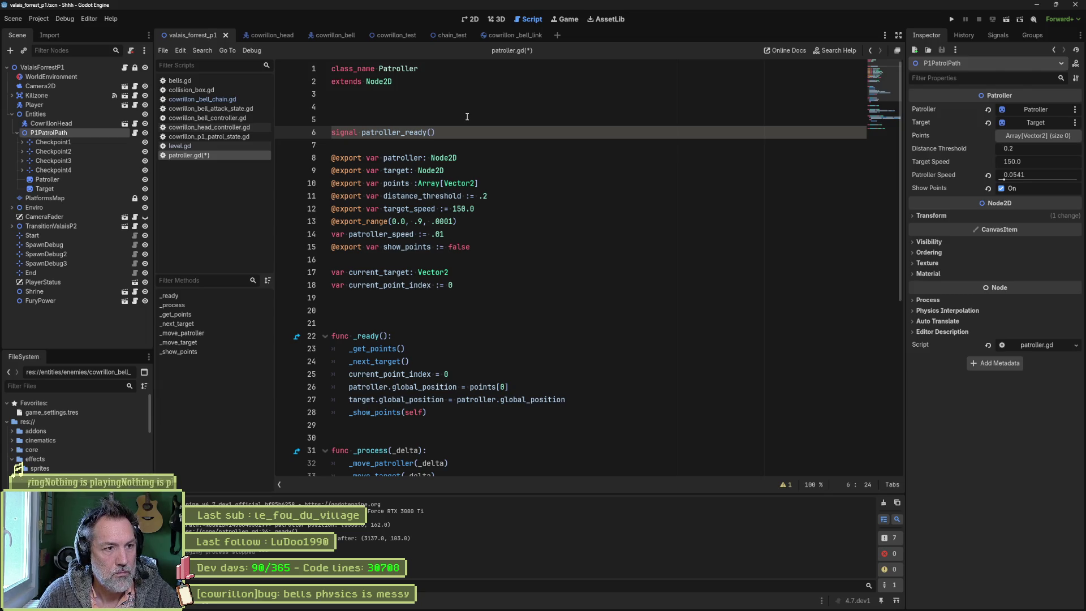
pyautogui.press('BackSpace')
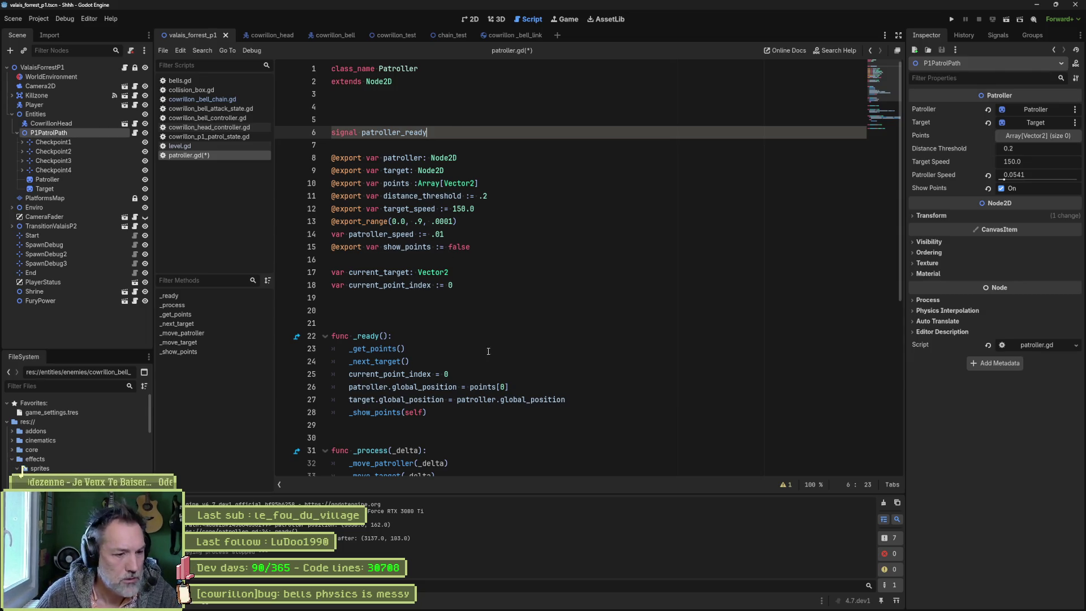
pyautogui.click(785, 486)
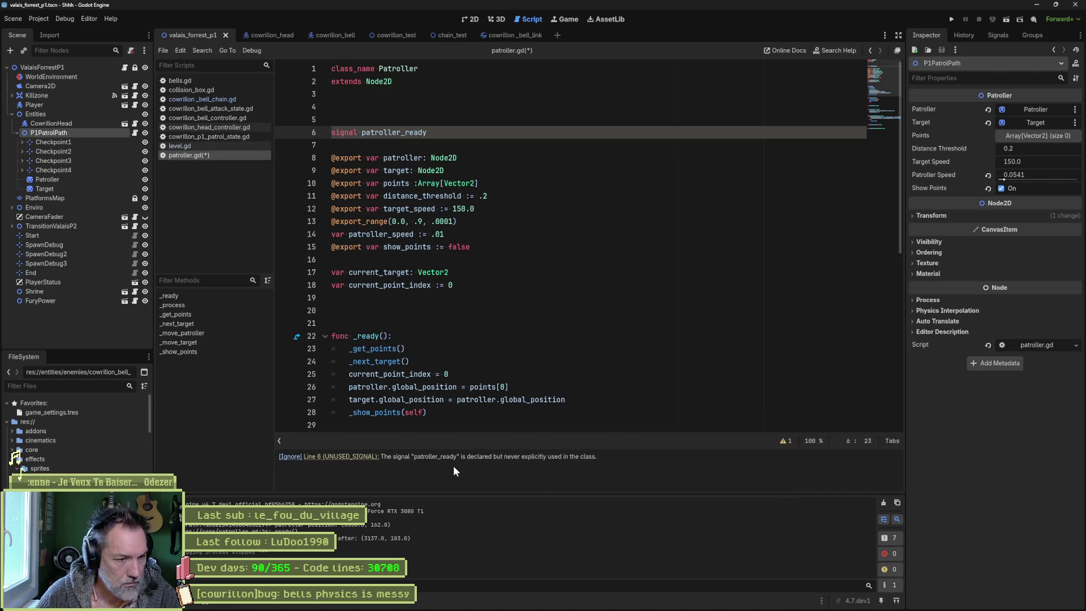
# Step: Delete the patroller_ready declaration and quick-open a resource search for 'event'
pyautogui.doubleClick(417, 132)
pyautogui.moveTo(447, 136); pyautogui.dragTo(463, 117)
pyautogui.press('BackSpace')
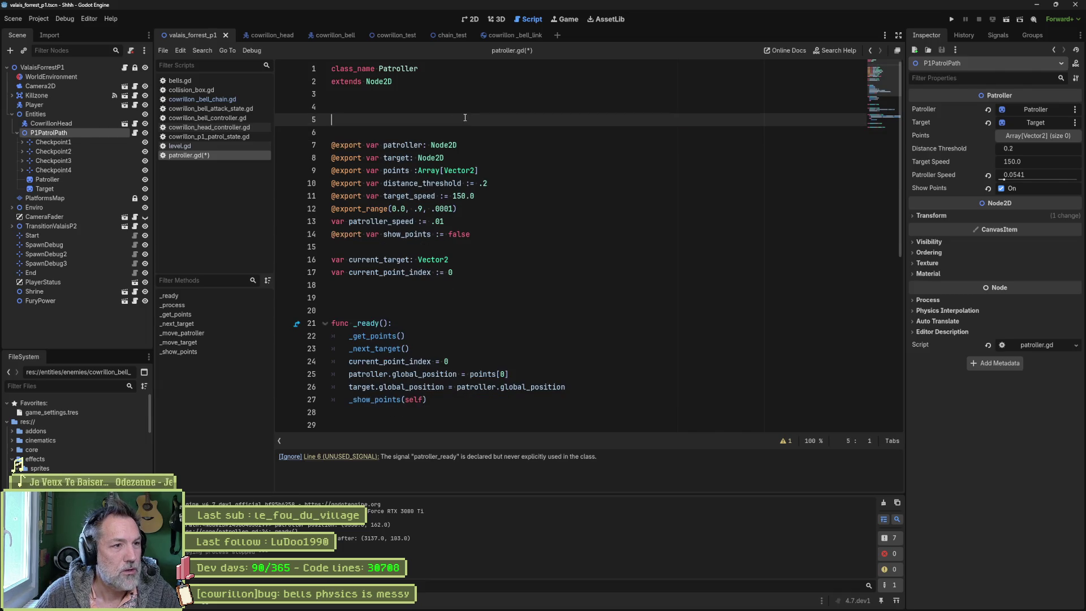
pyautogui.press('Delete')
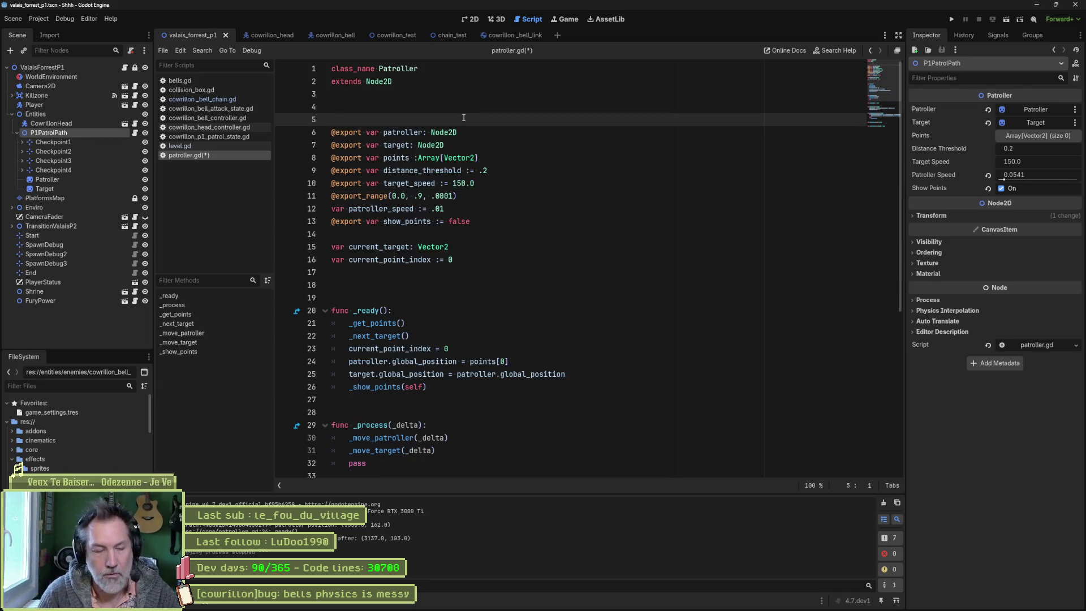
pyautogui.hotkey('alt', 'shift', 'o')
pyautogui.write('event')
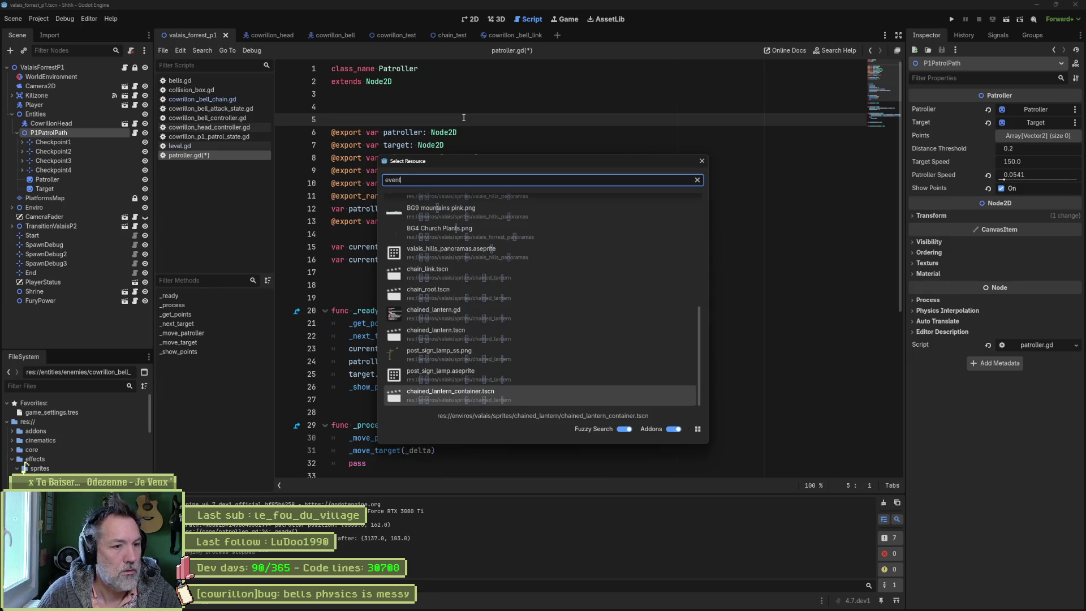
# Step: Open event_bus.gd and fold the CameraEvents, NPCs and PowerUps classes
pyautogui.press('BackSpace')
pyautogui.press('Return')
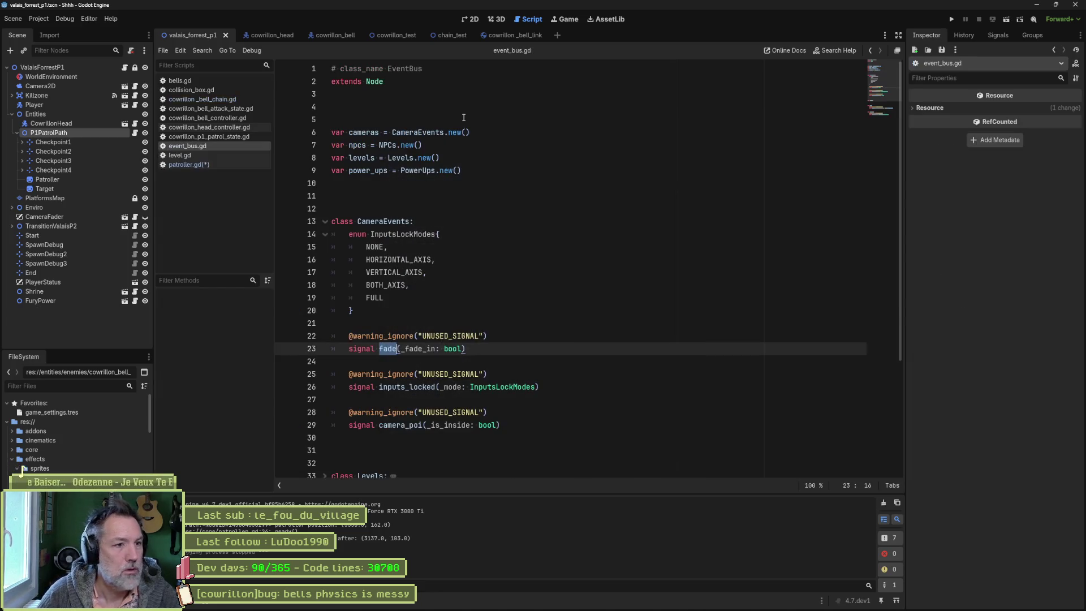
pyautogui.scroll(-3, 489, 310)
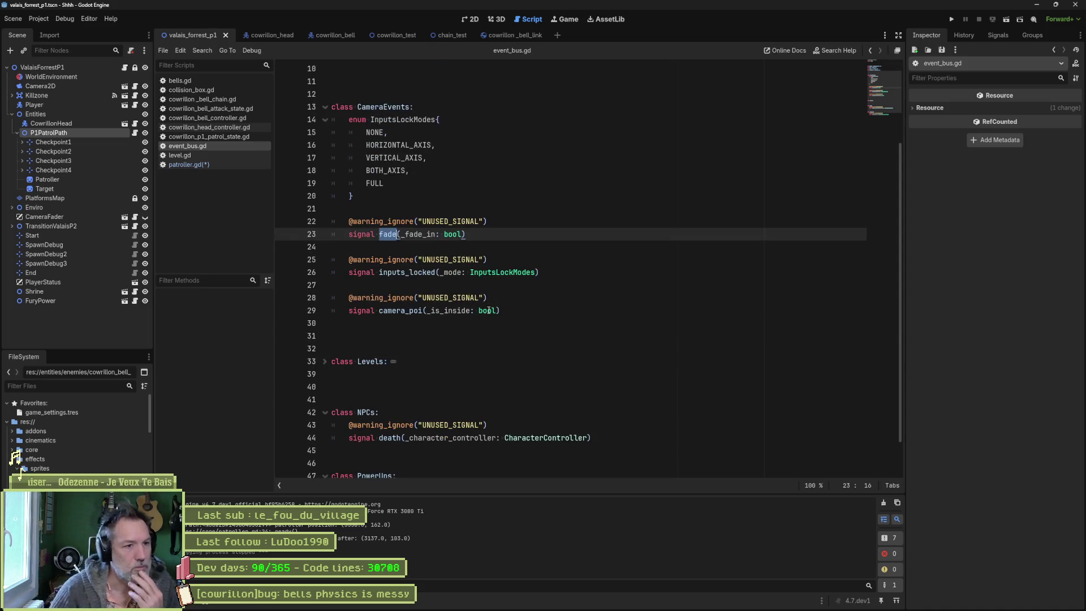
pyautogui.click(325, 107)
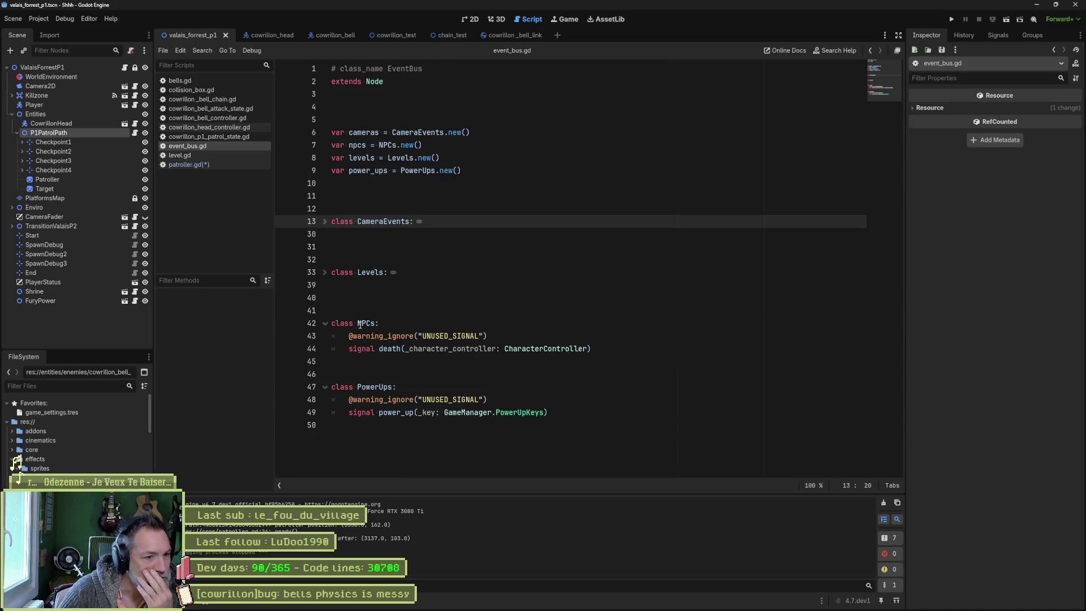
pyautogui.click(324, 323)
pyautogui.click(324, 361)
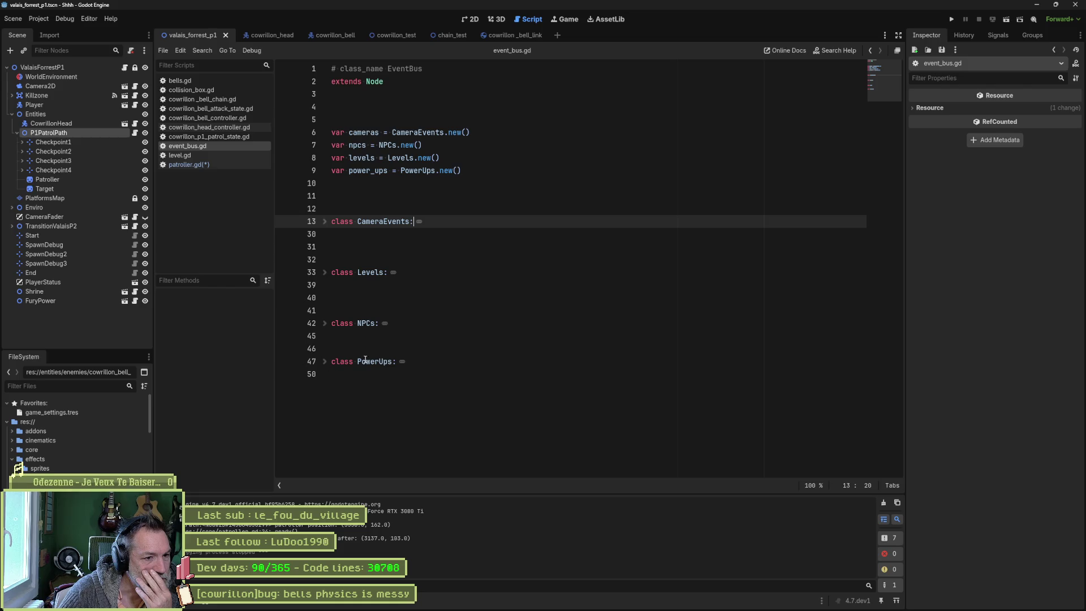
# Step: Remove extra blank lines between classes and add class Patroller: at the end of the file
pyautogui.click(387, 292)
pyautogui.press('BackSpace')
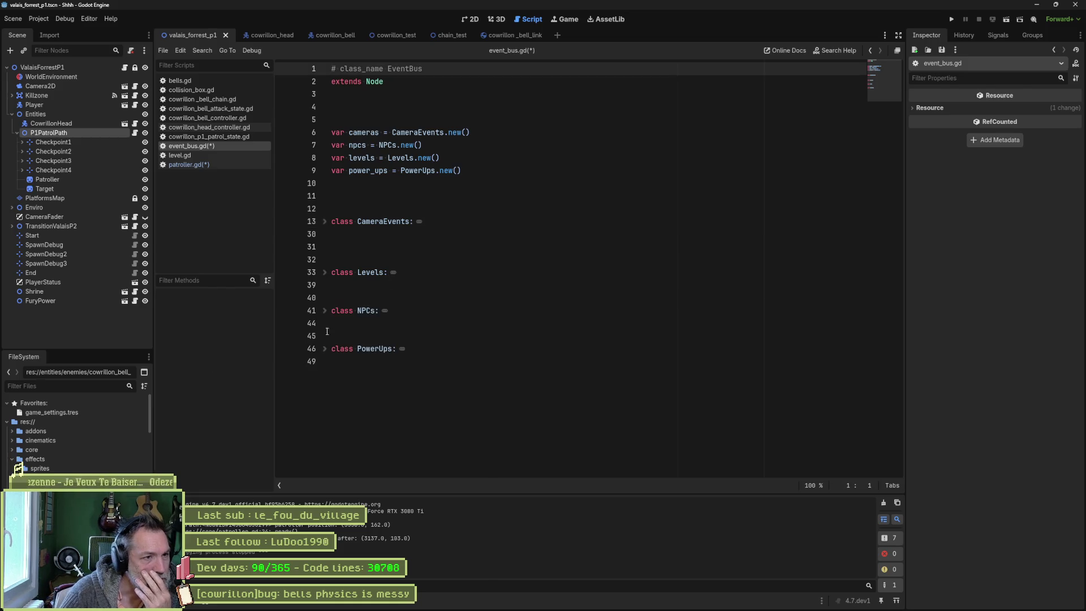
pyautogui.click(360, 247)
pyautogui.press('Delete')
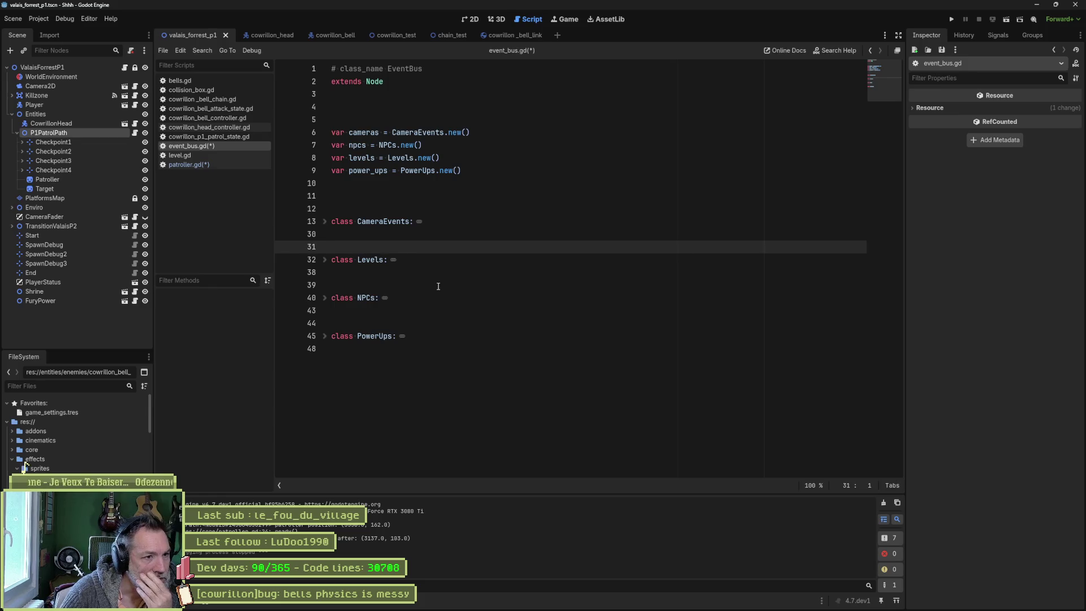
pyautogui.click(380, 359)
pyautogui.press('Return')
pyautogui.press('Return')
pyautogui.write('class Patroller:')
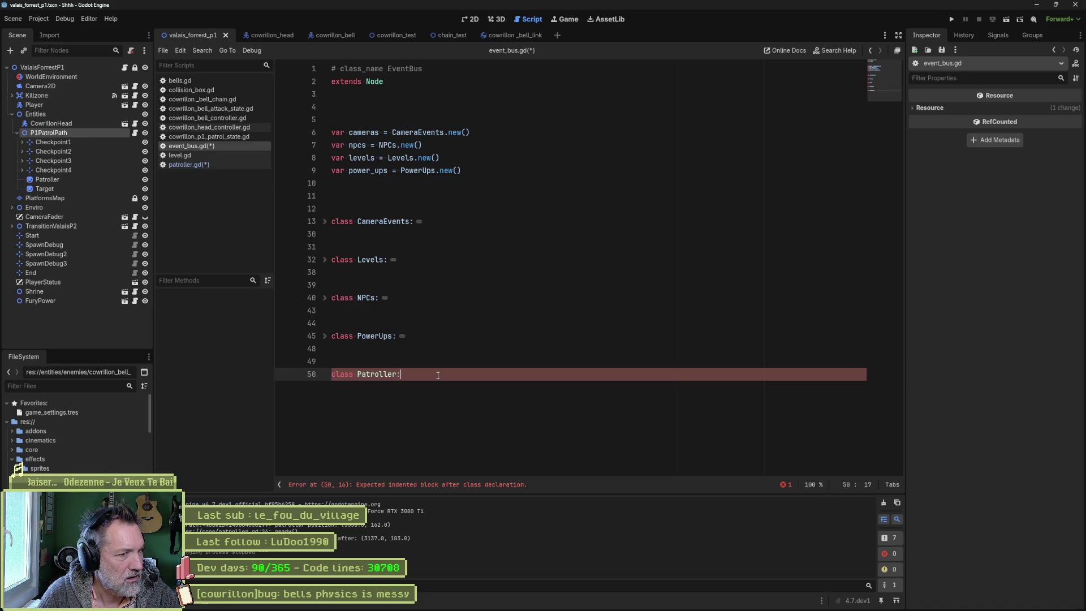
# Step: Copy the NPCs class's warning-ignore and signal lines into the new Patroller class
pyautogui.click(325, 298)
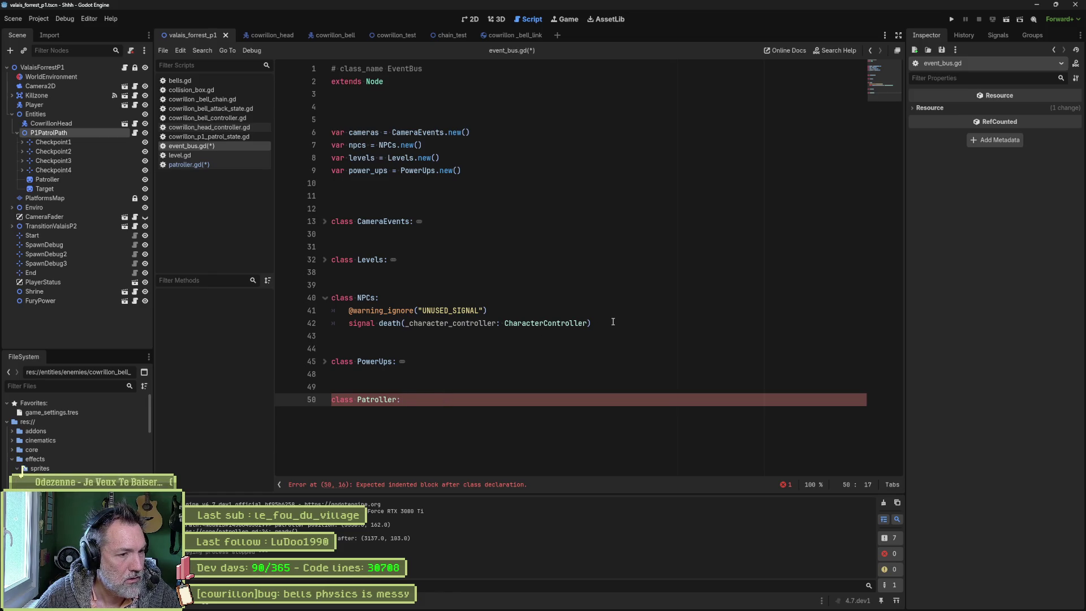
pyautogui.moveTo(612, 322); pyautogui.dragTo(614, 304)
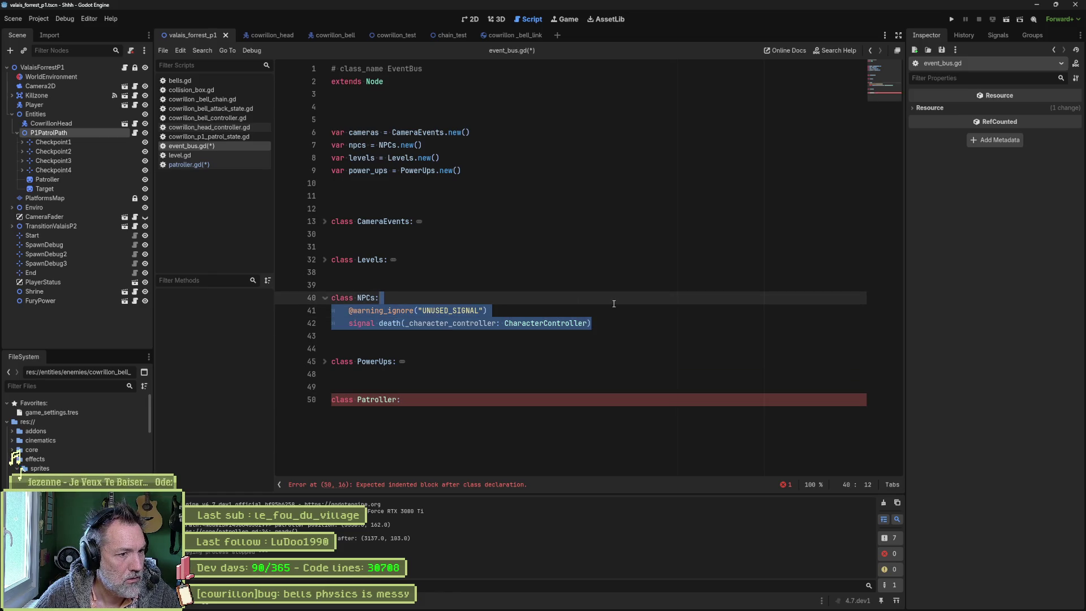
pyautogui.hotkey('ctrl', 'c')
pyautogui.click(441, 399)
pyautogui.hotkey('ctrl', 'v')
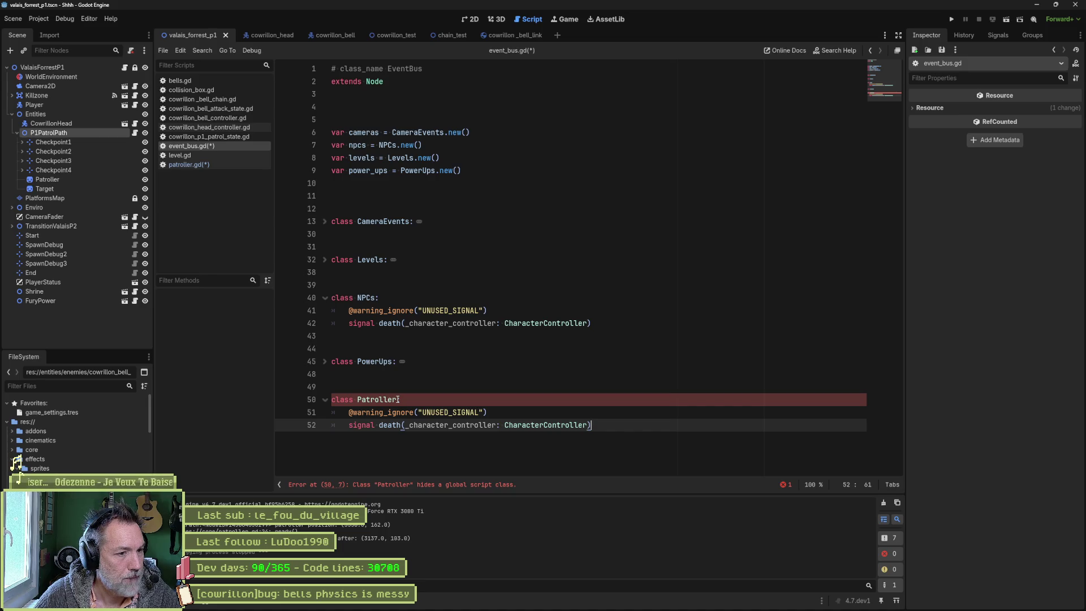
# Step: Rename the class to PatrollerEvents and change the copied death signal to ready
pyautogui.click(398, 399)
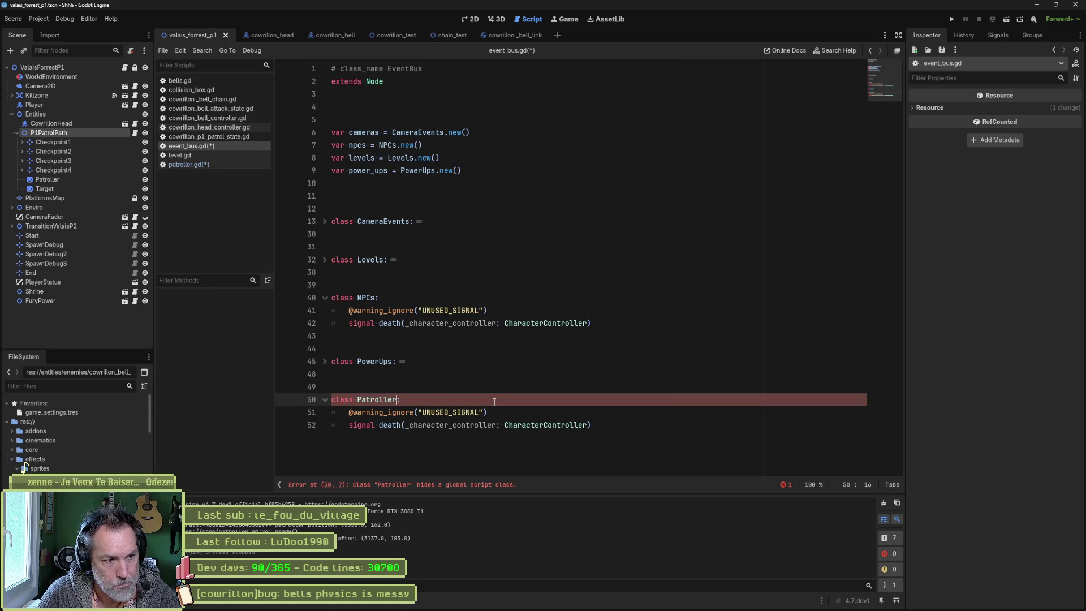
pyautogui.press('BackSpace')
pyautogui.press('BackSpace')
pyautogui.write('ing')
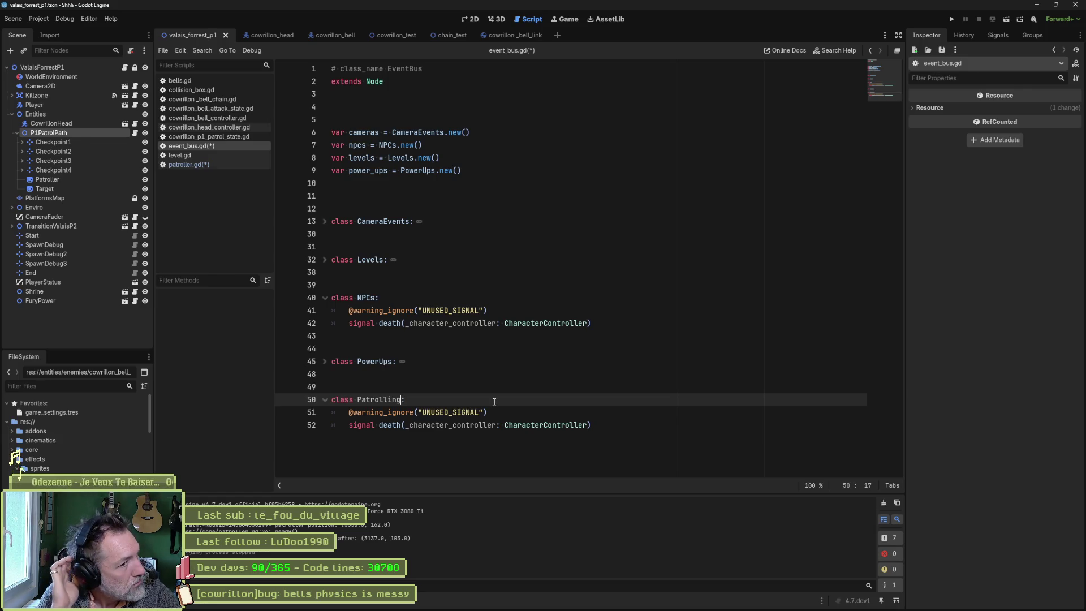
pyautogui.press('BackSpace')
pyautogui.press('BackSpace')
pyautogui.press('BackSpace')
pyautogui.write('erEvents')
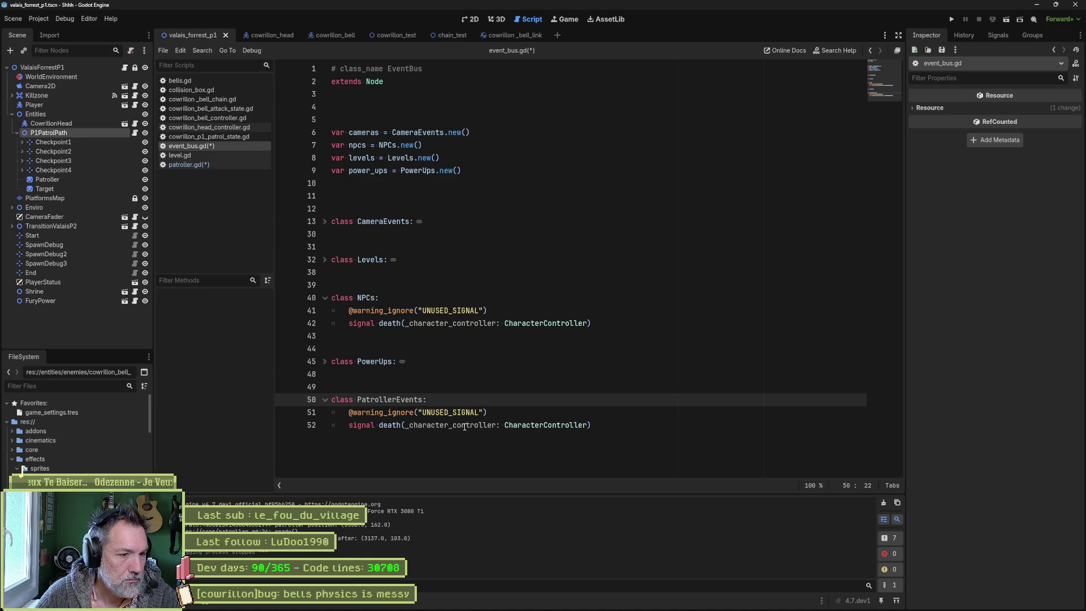
pyautogui.moveTo(379, 425); pyautogui.dragTo(590, 425)
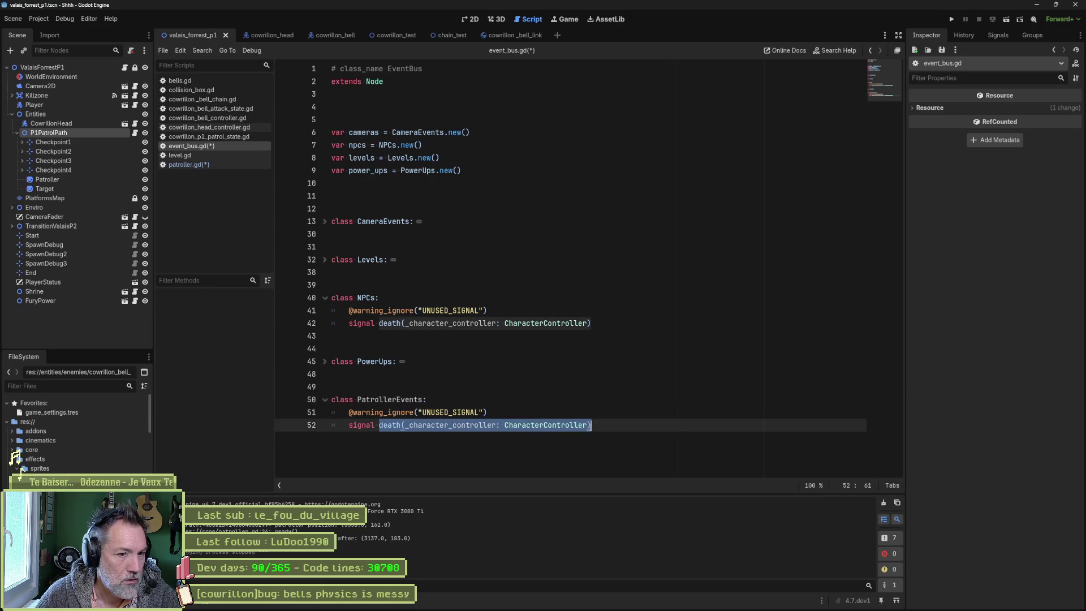
pyautogui.write('ready')
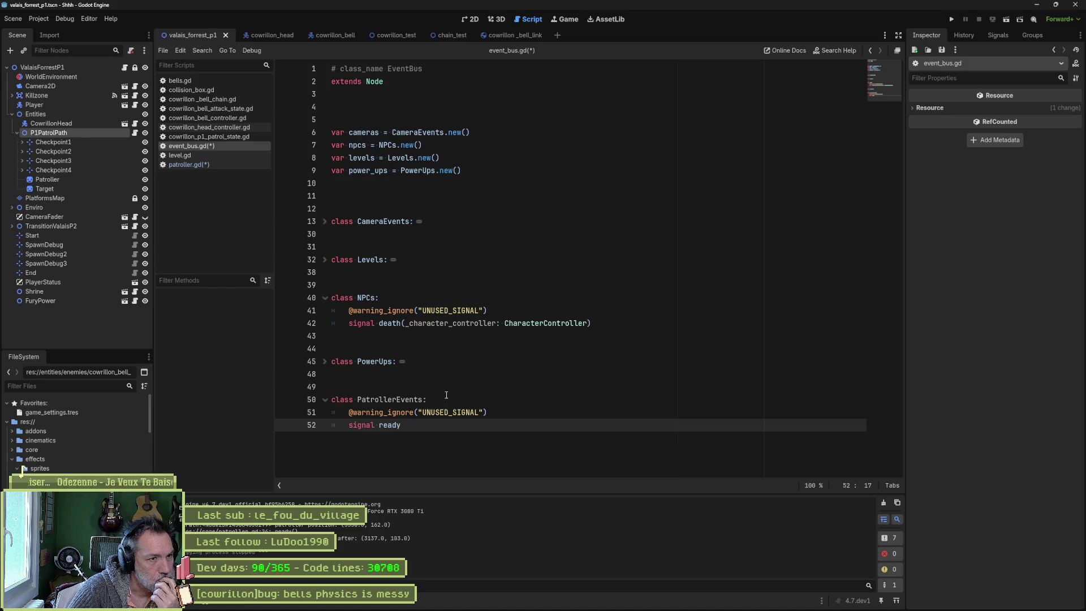
pyautogui.moveTo(408, 224); pyautogui.dragTo(415, 222)
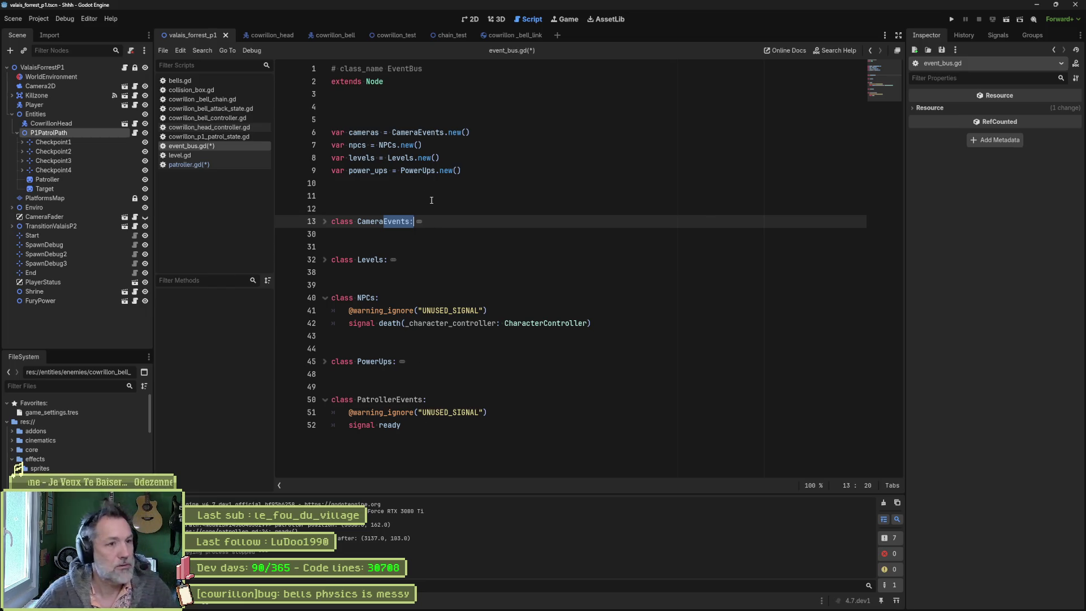
# Step: Duplicate the power_ups line as var patroller = PatrollerEvents.new() and save event_bus.gd
pyautogui.doubleClick(501, 170)
pyautogui.click(497, 170)
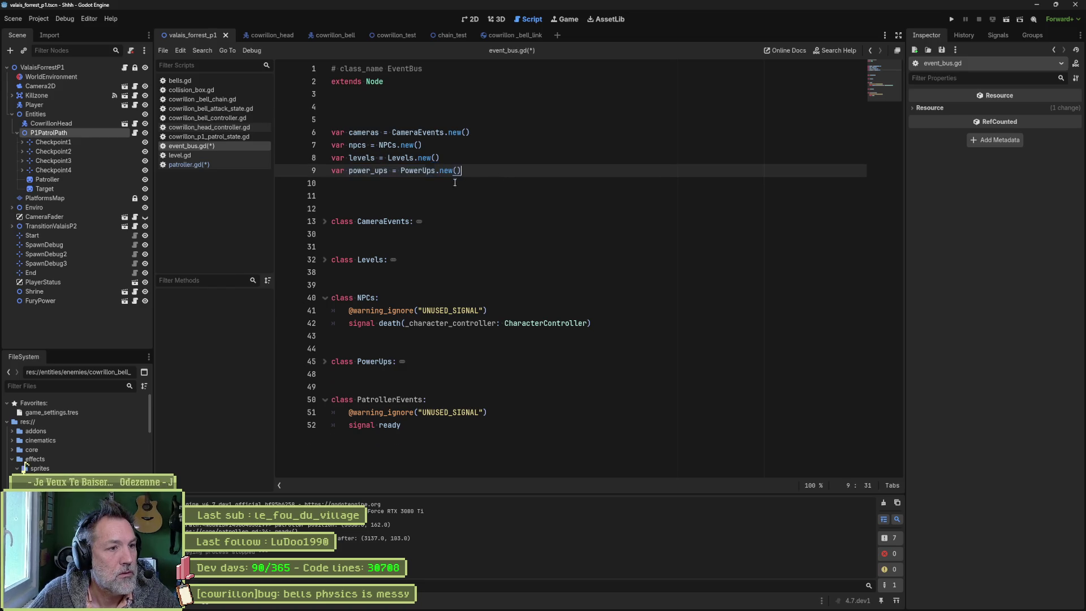
pyautogui.hotkey('ctrl', 'shift', 'd')
pyautogui.doubleClick(371, 186)
pyautogui.write('patroller')
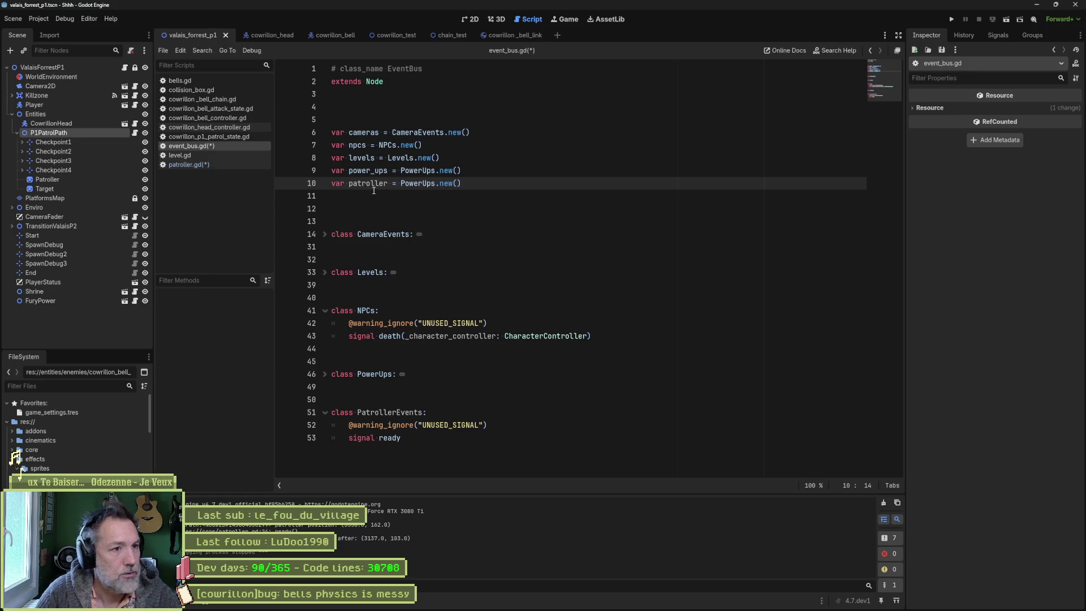
pyautogui.hotkey('ctrl', 'shift', 'Right')
pyautogui.write('PatrollerE')
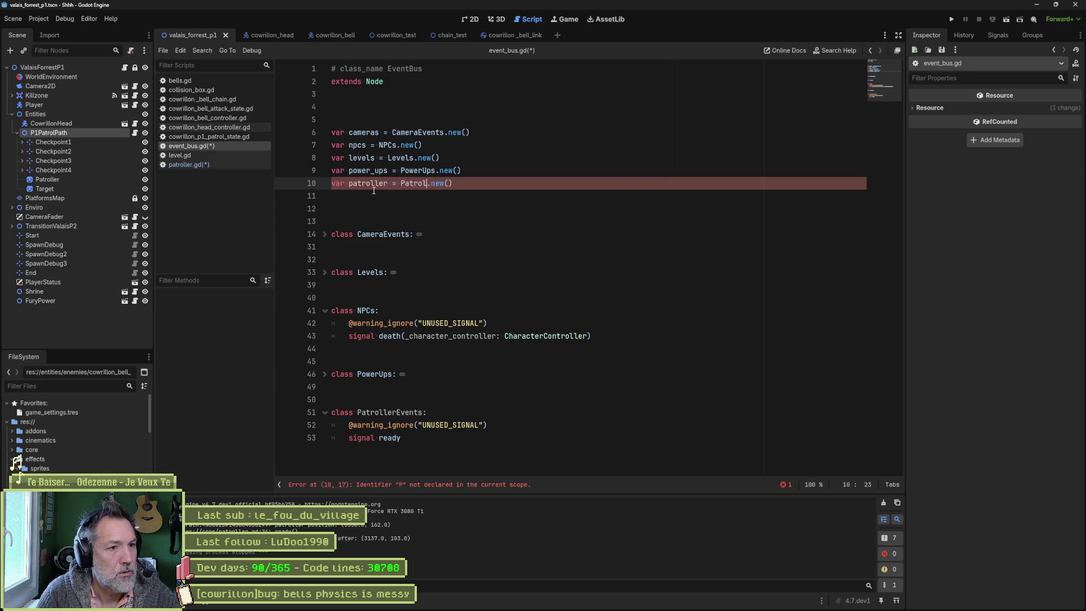
pyautogui.write('vents')
pyautogui.hotkey('ctrl', 's')
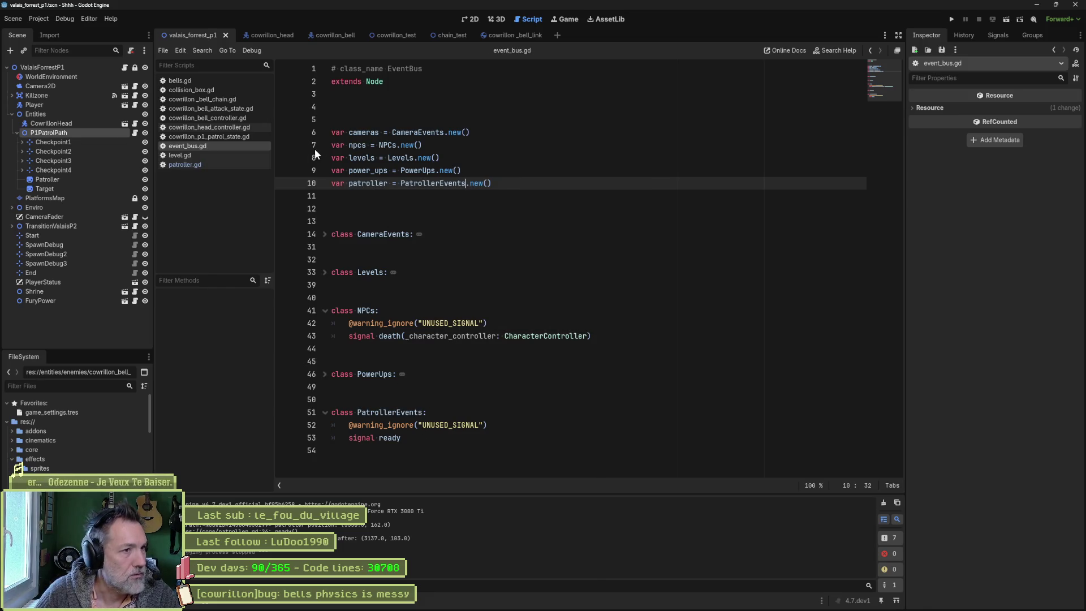
pyautogui.click(134, 132)
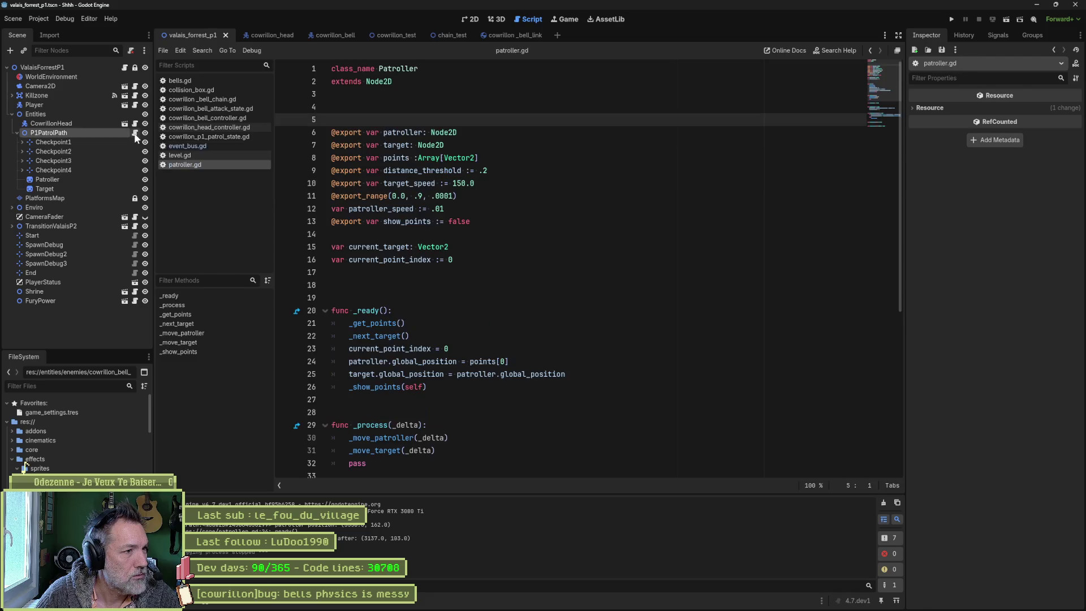
# Step: Append EventBus.patroller.ready.emit() after _show_points(self) in patroller.gd's _ready and save the script
pyautogui.click(573, 375)
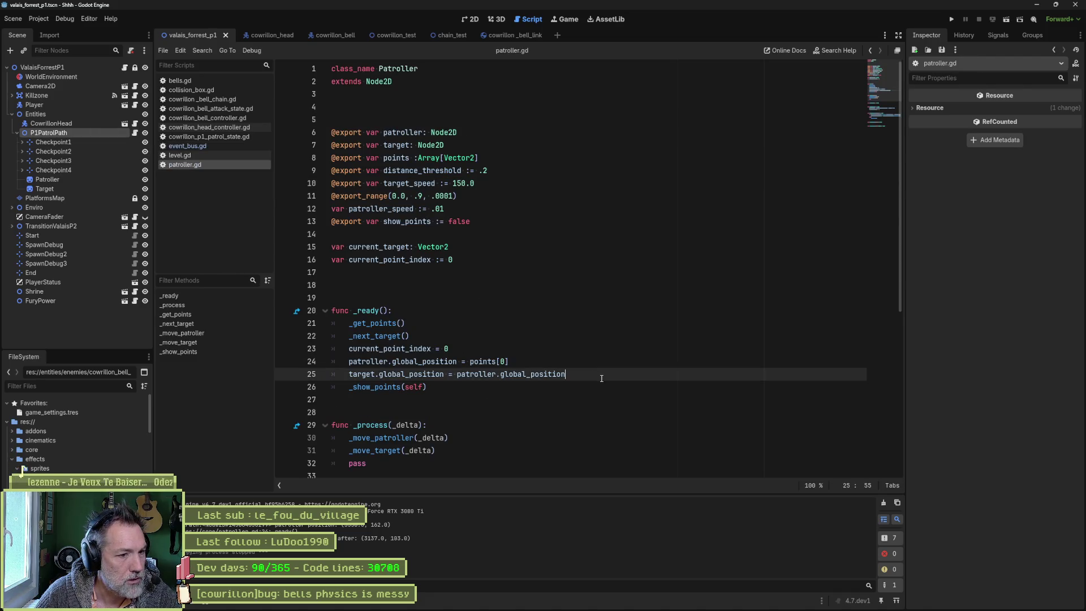
pyautogui.click(585, 390)
pyautogui.press('Return')
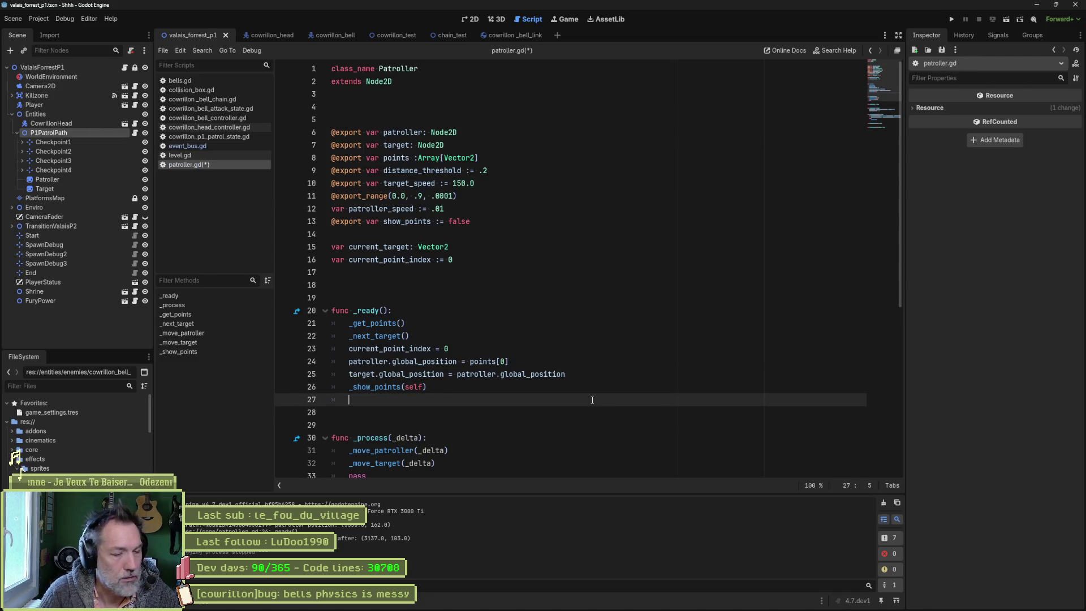
pyautogui.write('eventbu')
pyautogui.press('Return')
pyautogui.write('EventBus.pa')
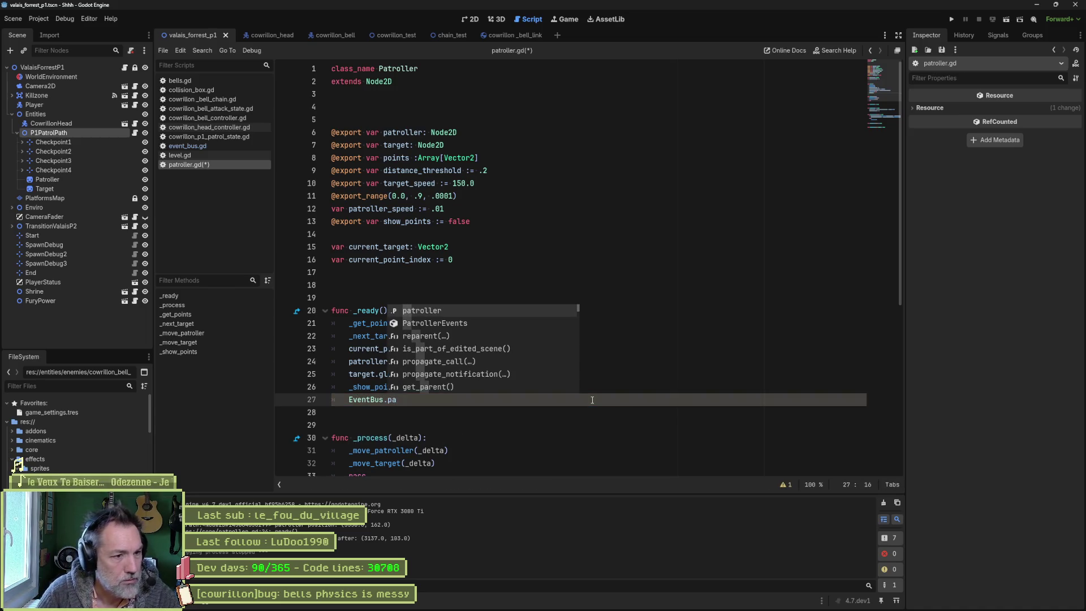
pyautogui.press('Return')
pyautogui.write('.re')
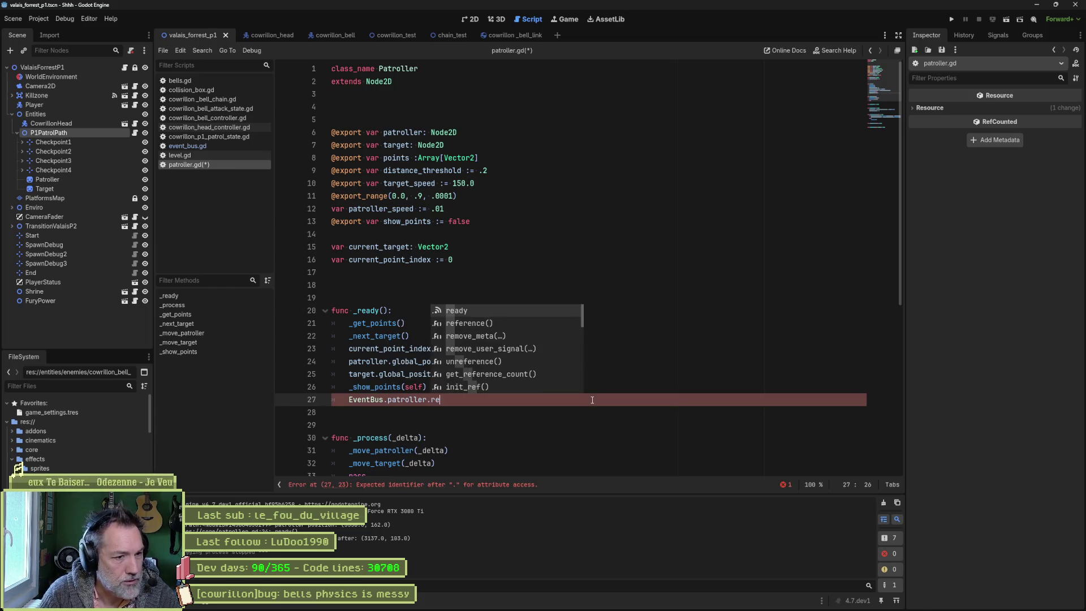
pyautogui.write('ady.emit()')
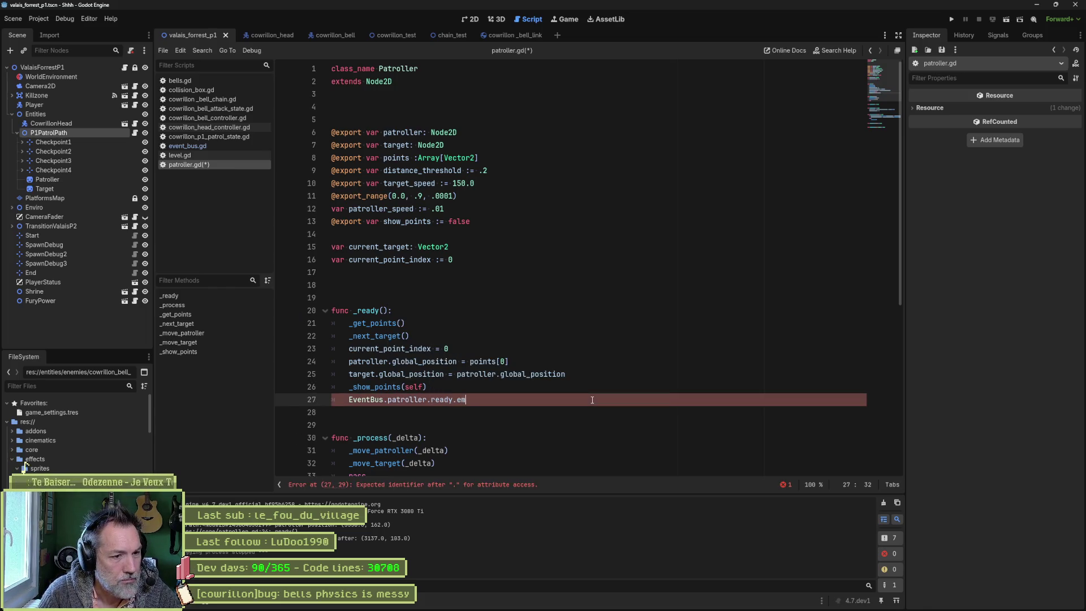
pyautogui.hotkey('ctrl', 's')
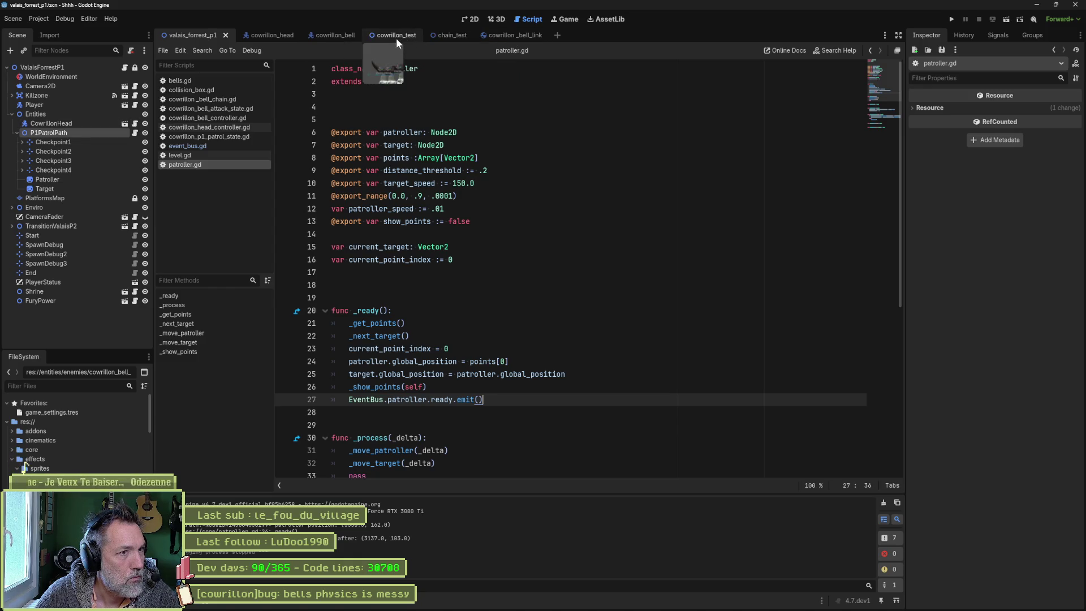
pyautogui.click(330, 34)
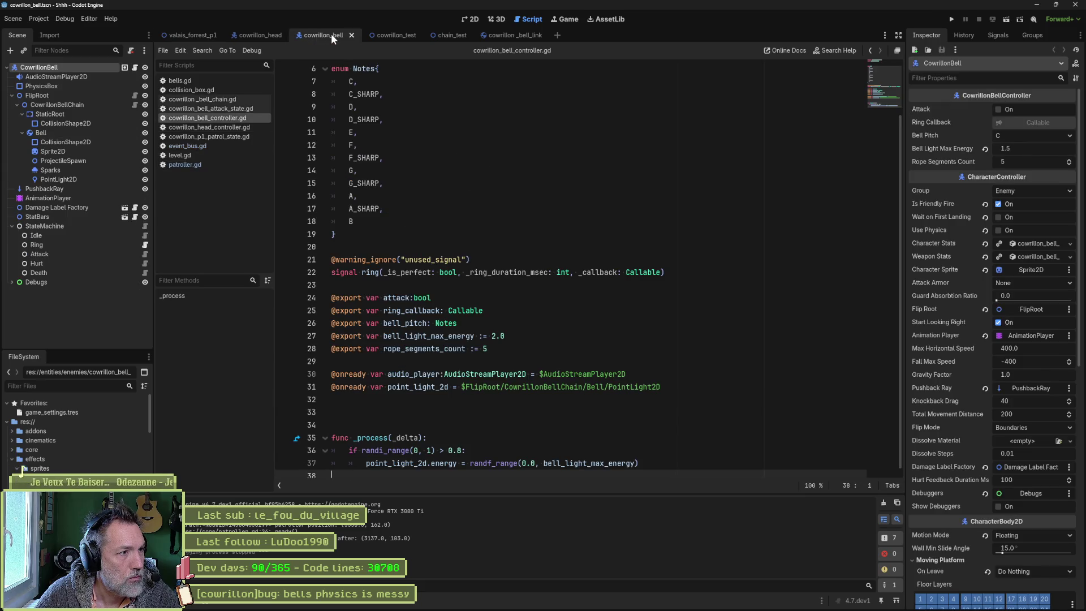
# Step: Open the bell's controller script and look over its Notes enum
pyautogui.click(136, 68)
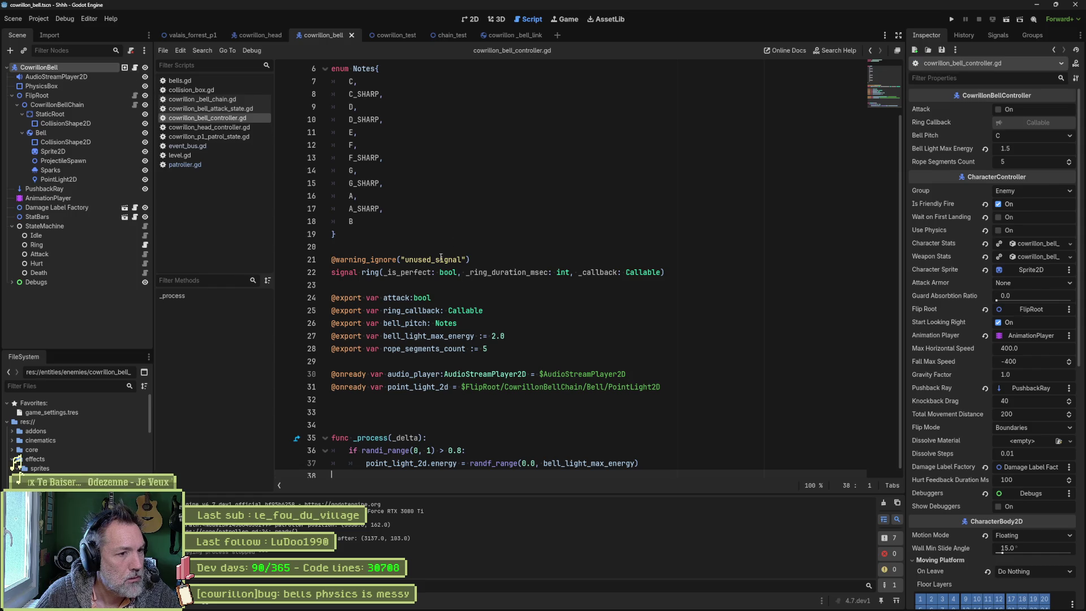
pyautogui.click(470, 221)
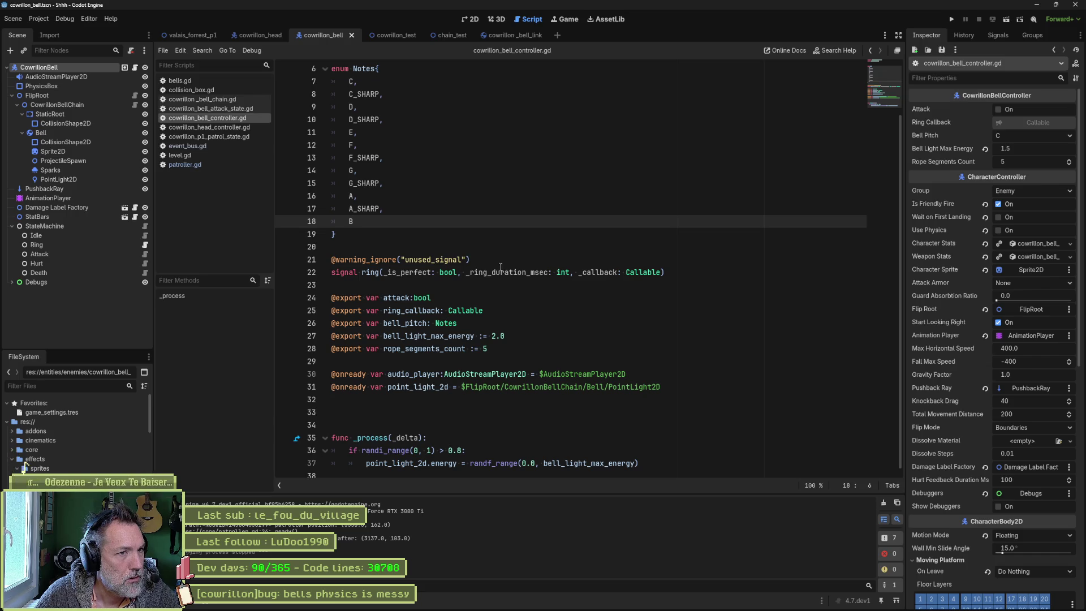
pyautogui.scroll(2, 500, 267)
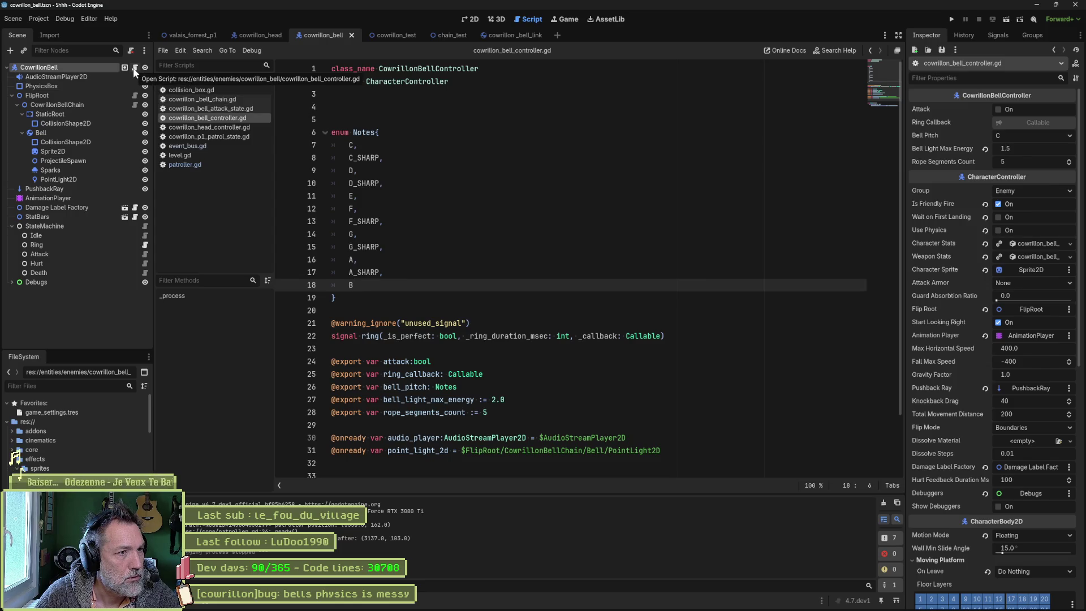
# Step: In cowrillon_bell_chain.gd, fold all functions, then unfold _ready to reveal its body
pyautogui.click(222, 98)
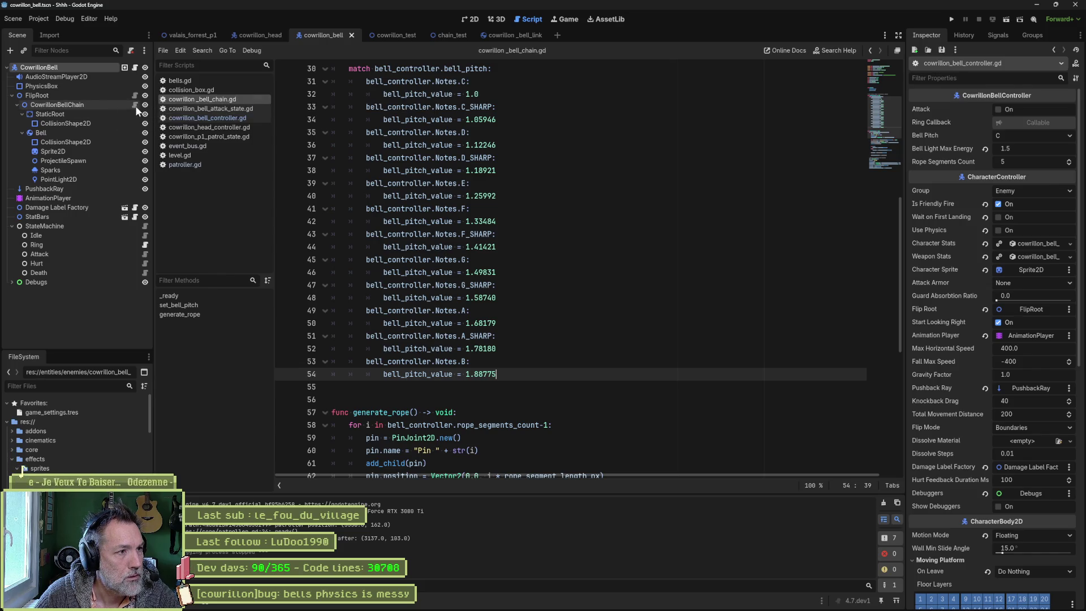
pyautogui.hotkey('ctrl', 'alt', 'f')
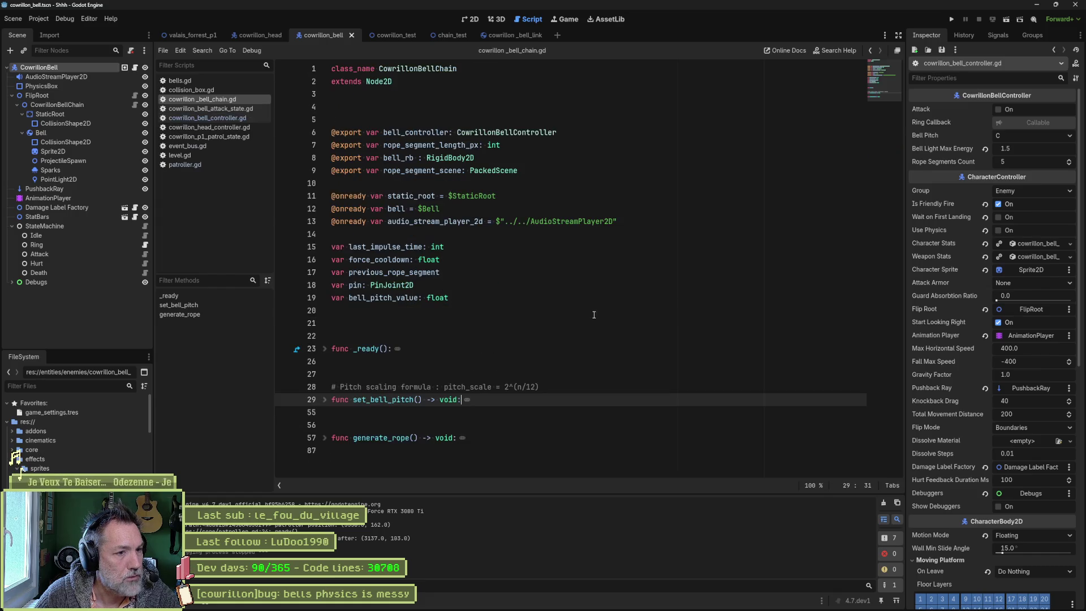
pyautogui.click(324, 348)
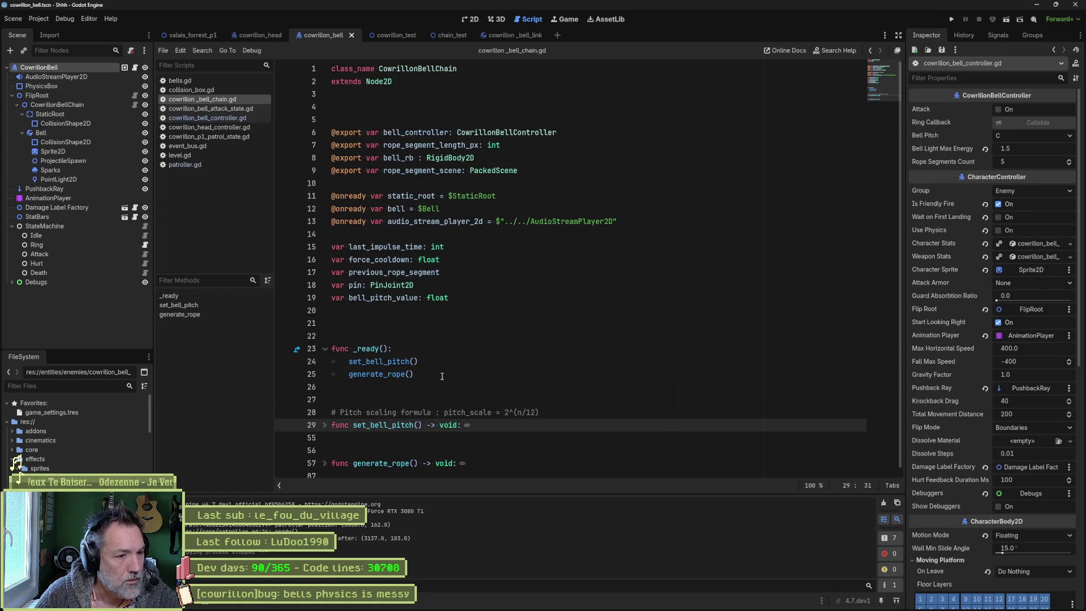
pyautogui.click(401, 336)
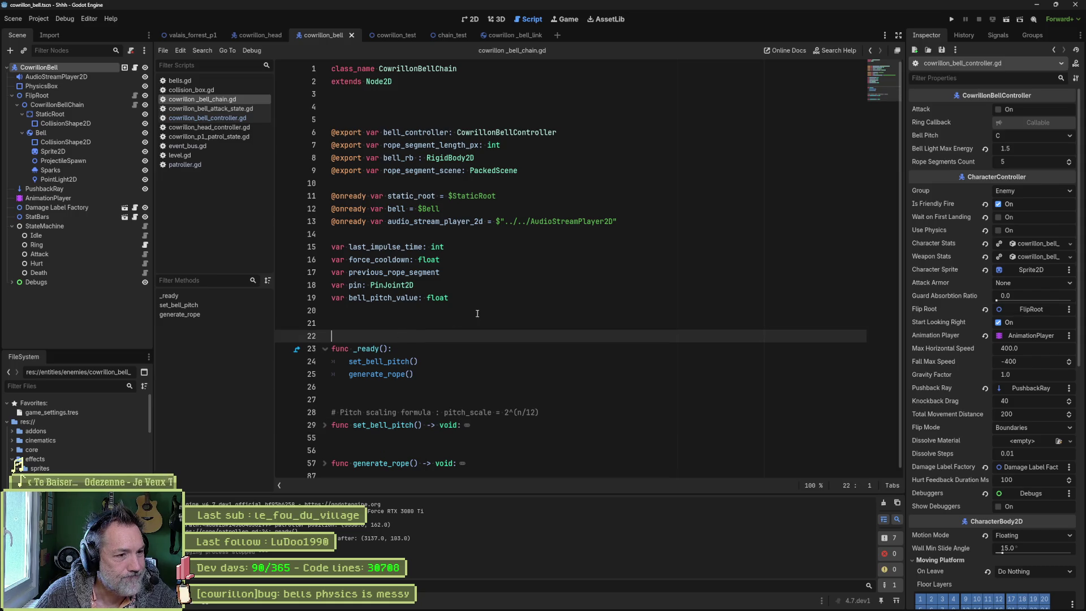
# Step: Add func _init() above _ready containing EventBus.patroller.ready.connect(_on_patroller_ready)
pyautogui.press('Return')
pyautogui.press('Return')
pyautogui.press('Up')
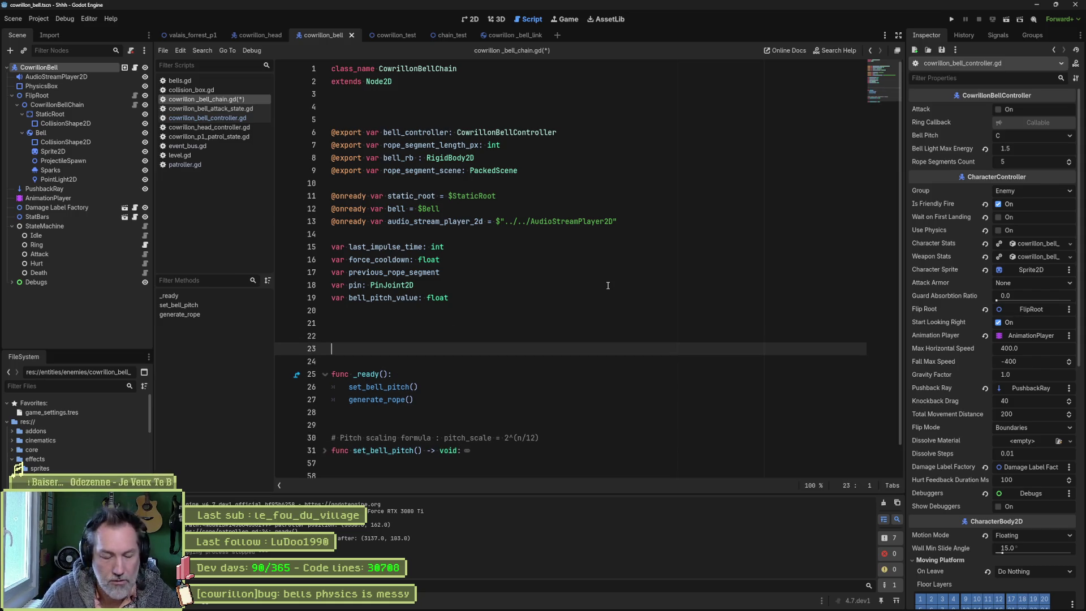
pyautogui.write('func _init():')
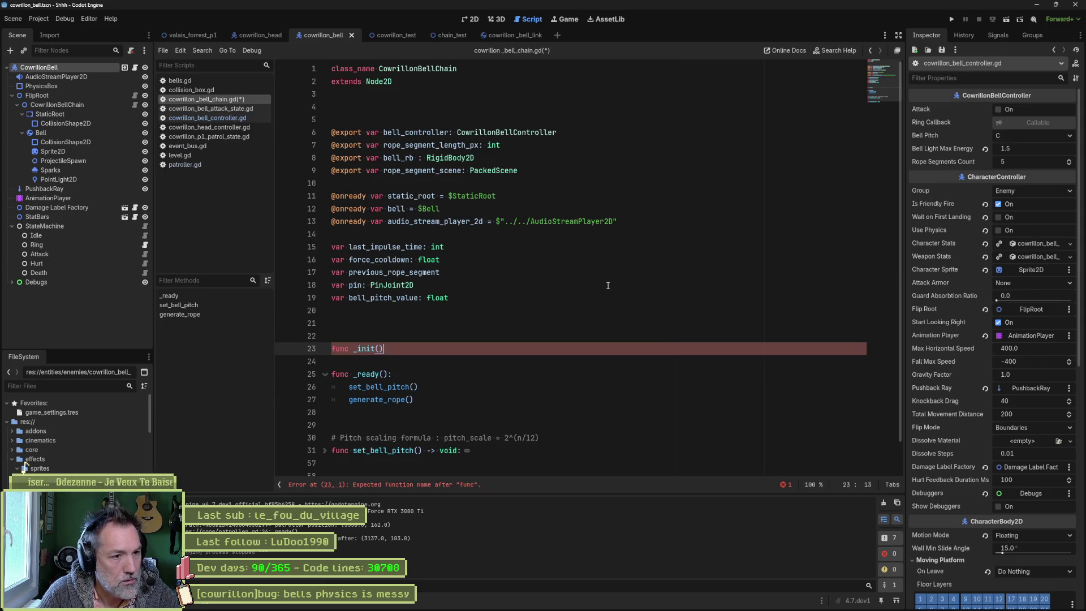
pyautogui.press('Return')
pyautogui.write('vet')
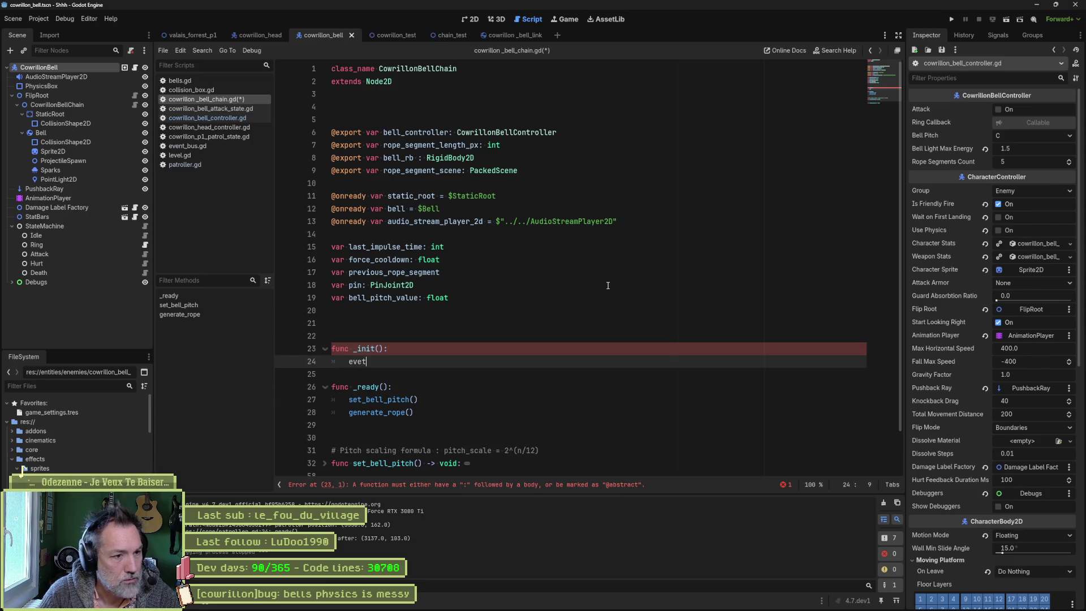
pyautogui.press('Return')
pyautogui.write('.patroller.')
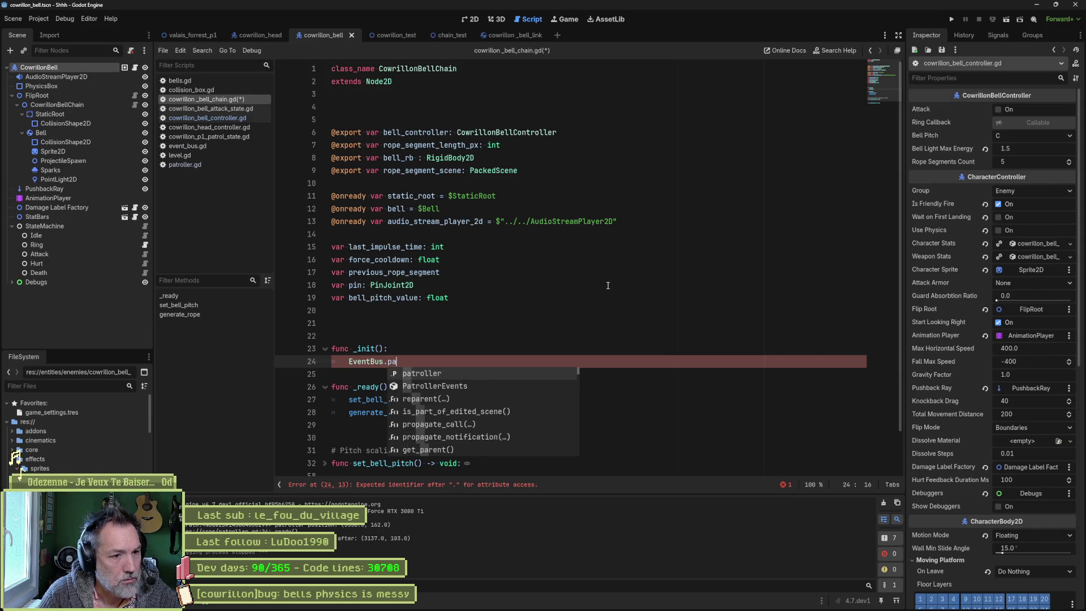
pyautogui.press('Return')
pyautogui.write('.con')
pyautogui.press('Return')
pyautogui.write('_on_')
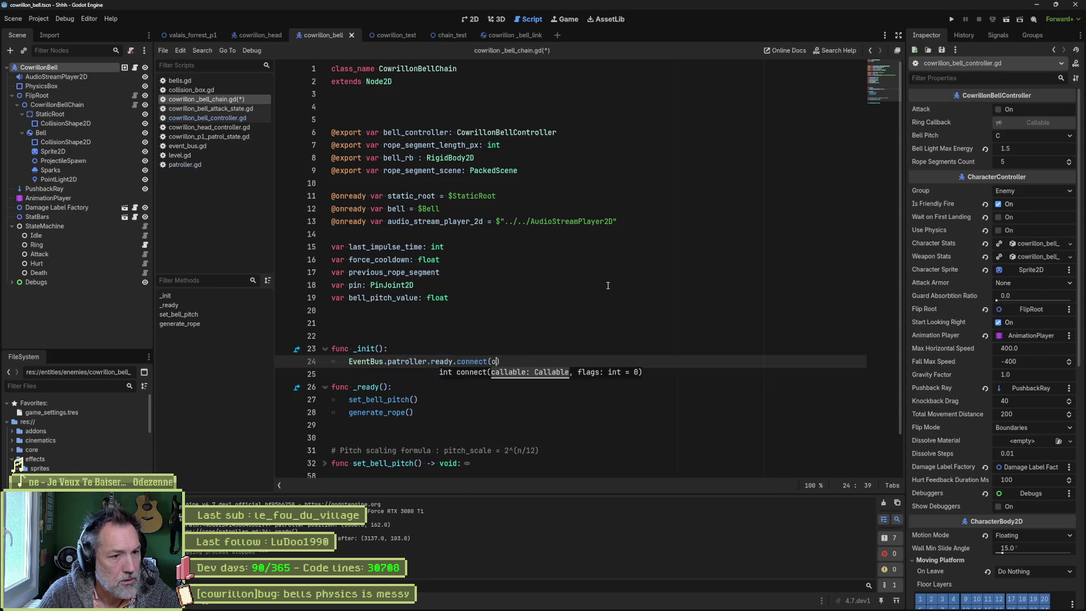
pyautogui.write('patroller_rea')
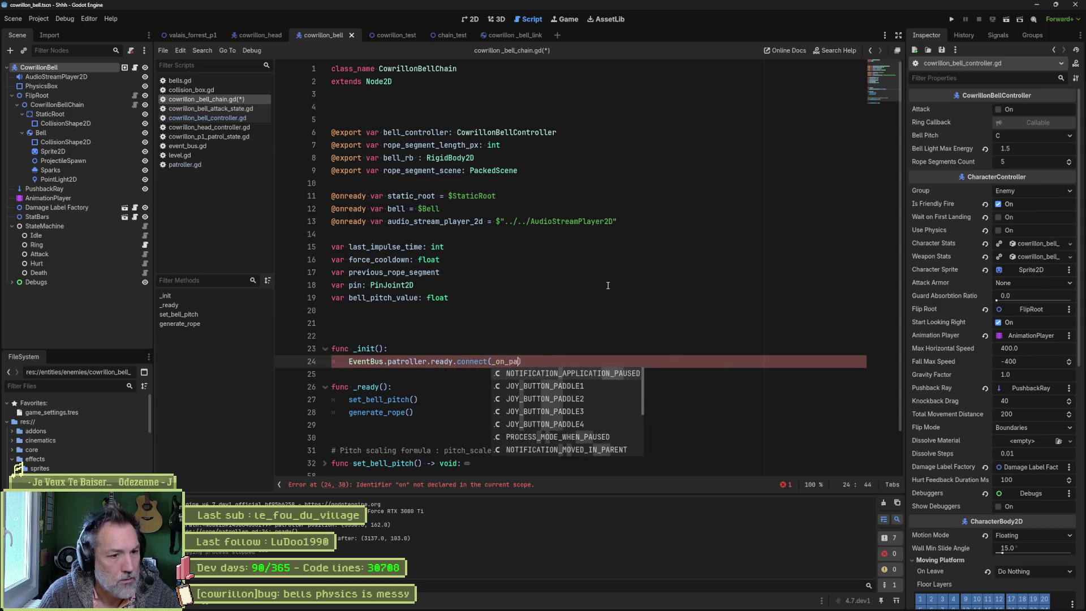
pyautogui.write('dy')
pyautogui.hotkey('ctrl', 'shift', 'Left')
pyautogui.press('Left')
pyautogui.hotkey('ctrl', 'shift', 'Return')
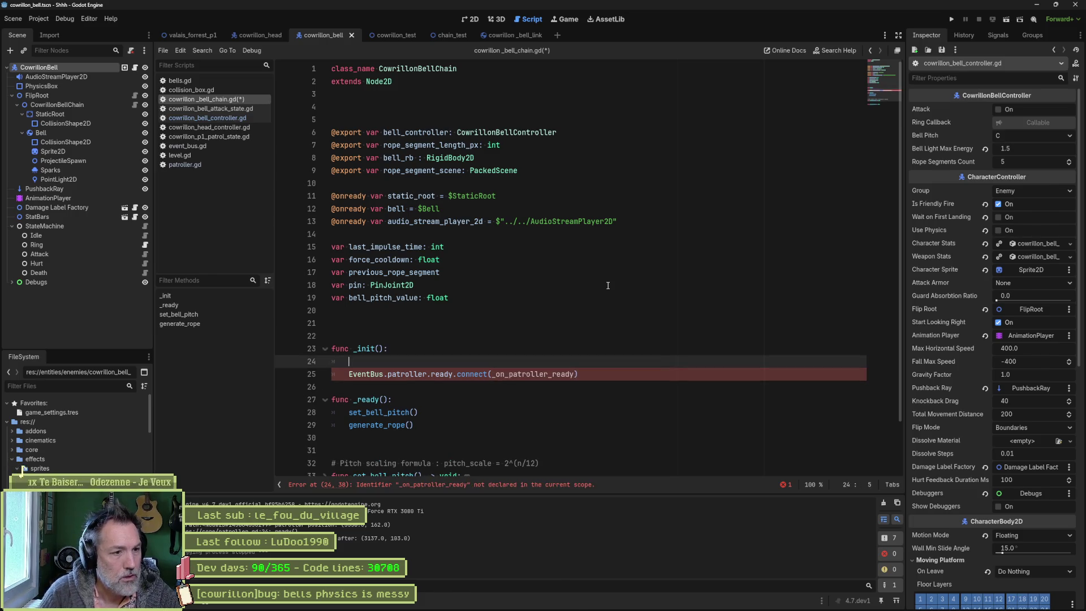
pyautogui.press('Down')
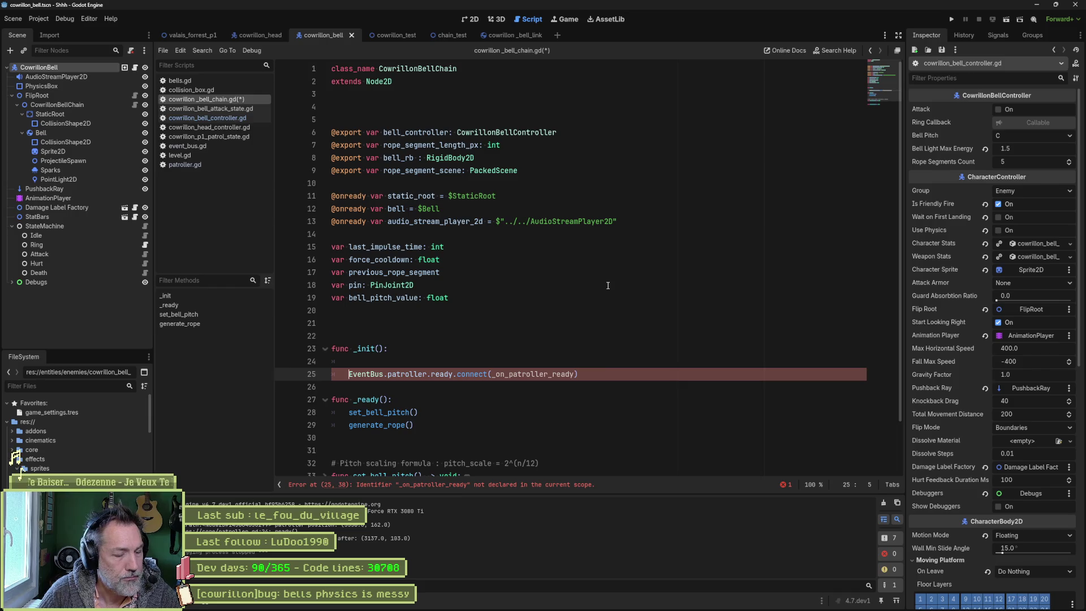
# Step: Below _ready, write func _on_patroller_ready() -> void: with pass as its body
pyautogui.scroll(-2, 408, 435)
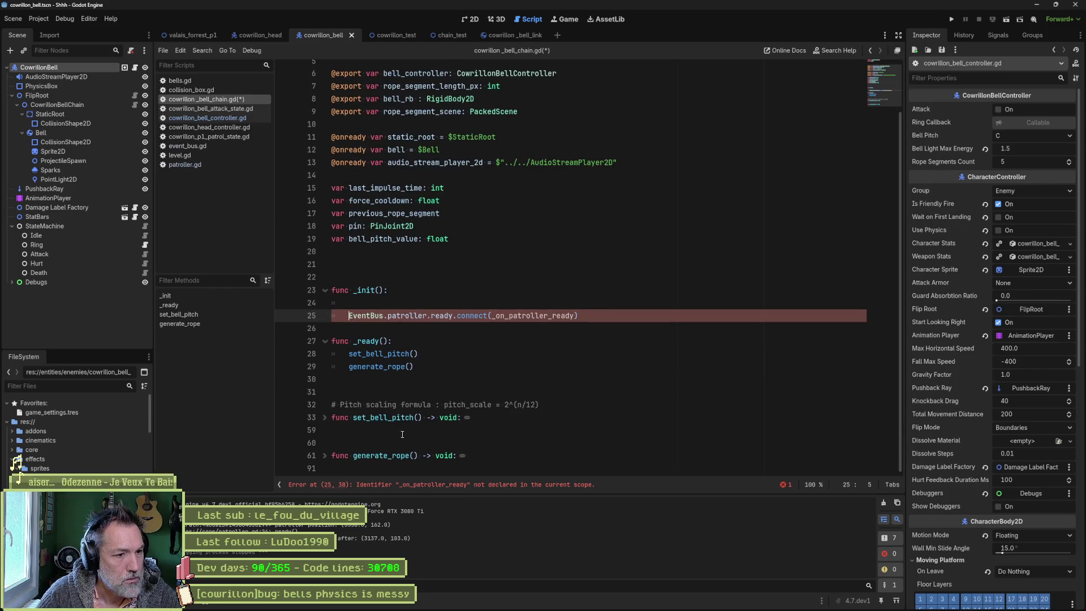
pyautogui.click(372, 383)
pyautogui.press('Return')
pyautogui.press('Return')
pyautogui.write('un')
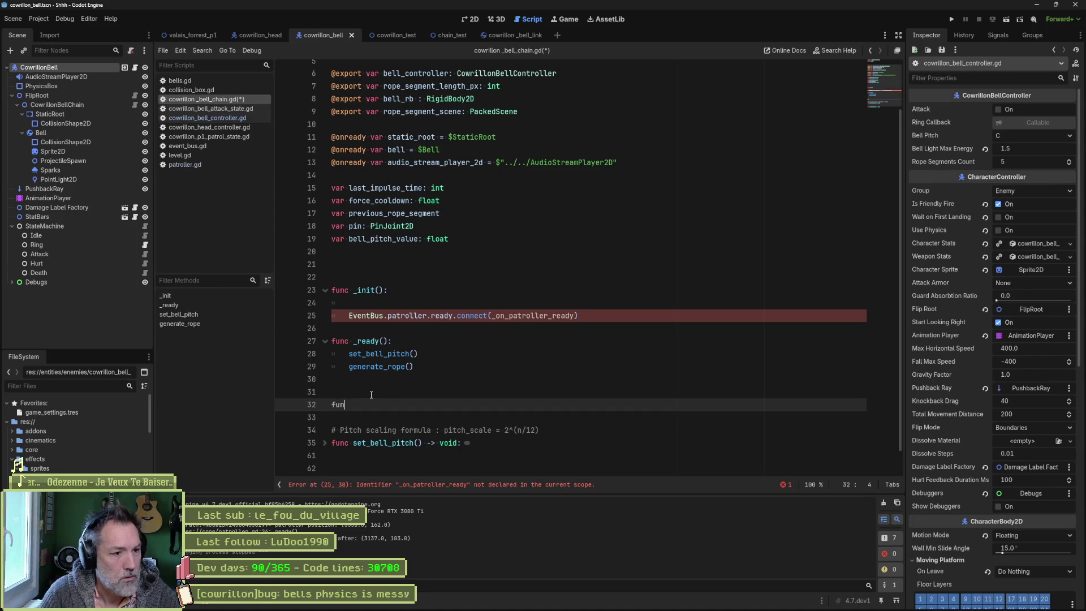
pyautogui.write('c _on_patroller_ready() -> void:')
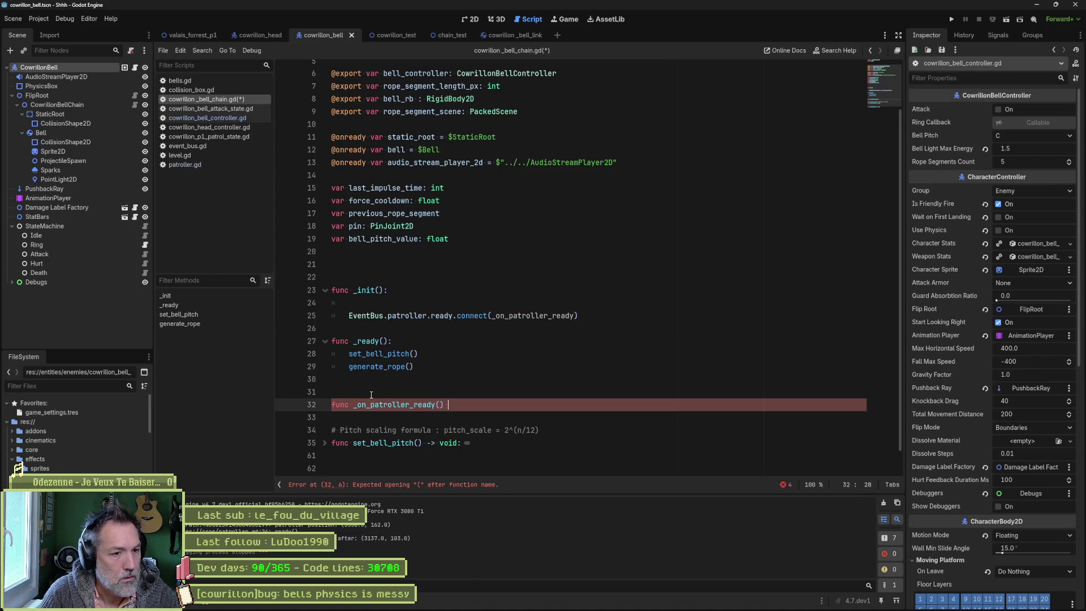
pyautogui.press('Return')
pyautogui.write('pass')
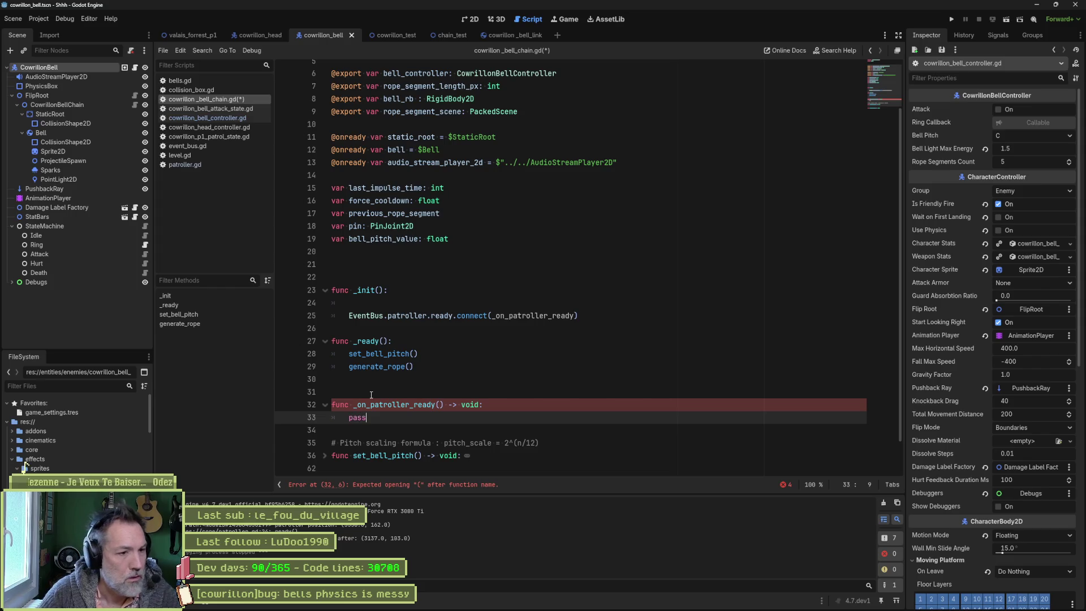
pyautogui.press('Return')
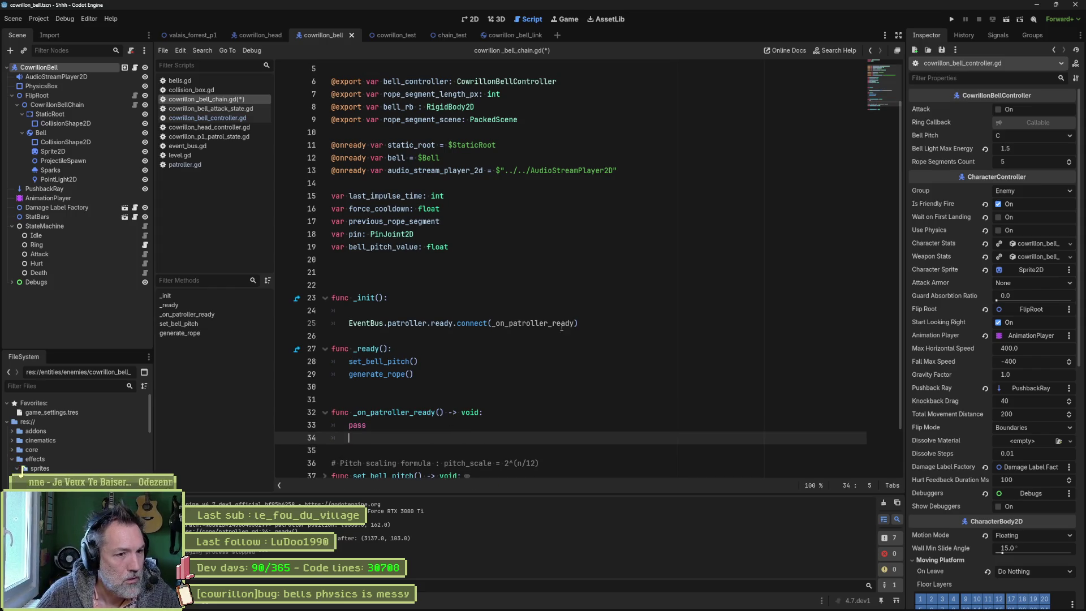
pyautogui.moveTo(582, 325); pyautogui.dragTo(587, 313)
# Step: Write 'if not EventBus.patroller.ready.is_connected(_on_patroller_ready):' above the connect call in _init
pyautogui.click(509, 312)
pyautogui.write('if')
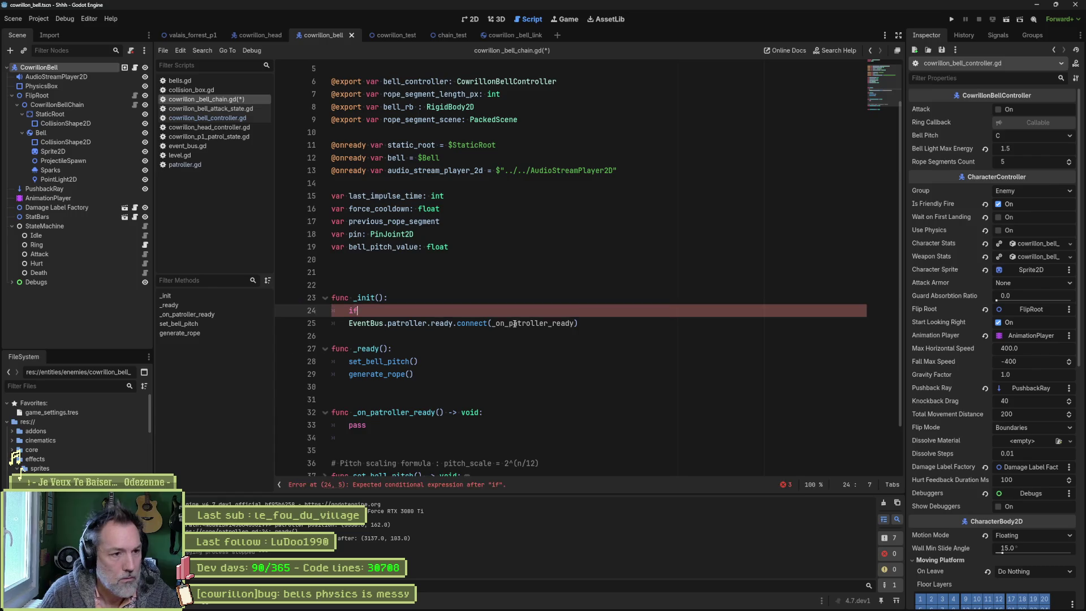
pyautogui.press('Down')
pyautogui.press('End')
pyautogui.hotkey('ctrl', 'shift', 'd')
pyautogui.press('Home')
pyautogui.press('BackSpace')
pyautogui.press('BackSpace')
pyautogui.write('not')
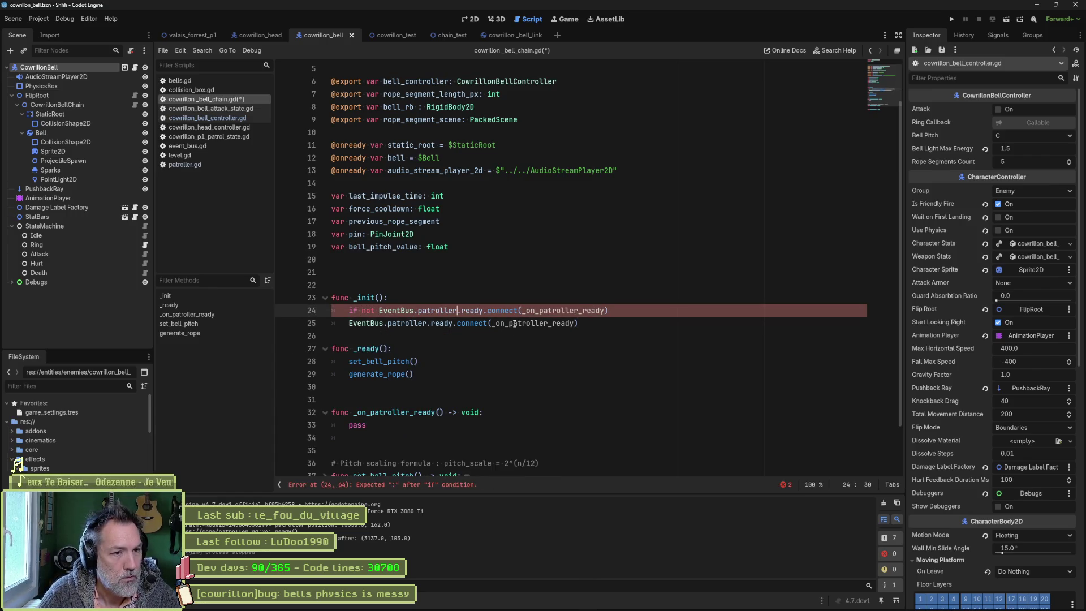
pyautogui.hotkey('ctrl', 'Delete')
pyautogui.write('is_connecte')
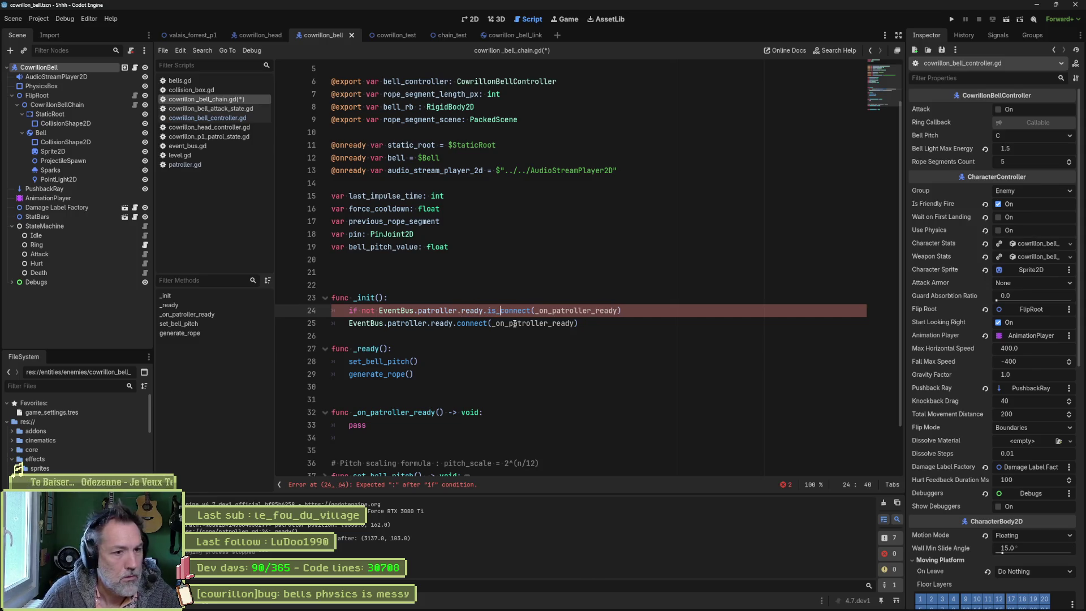
pyautogui.write('d')
pyautogui.press('End')
pyautogui.write(':')
# Step: Indent the connect call under the if check and save the script
pyautogui.press('Down')
pyautogui.press('Tab')
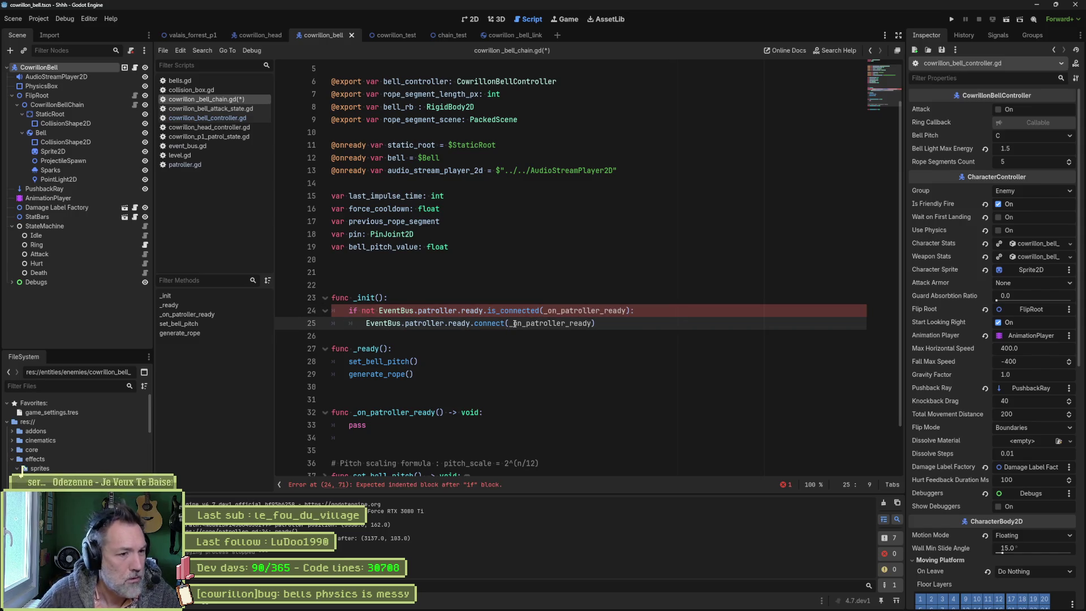
pyautogui.hotkey('ctrl', 's')
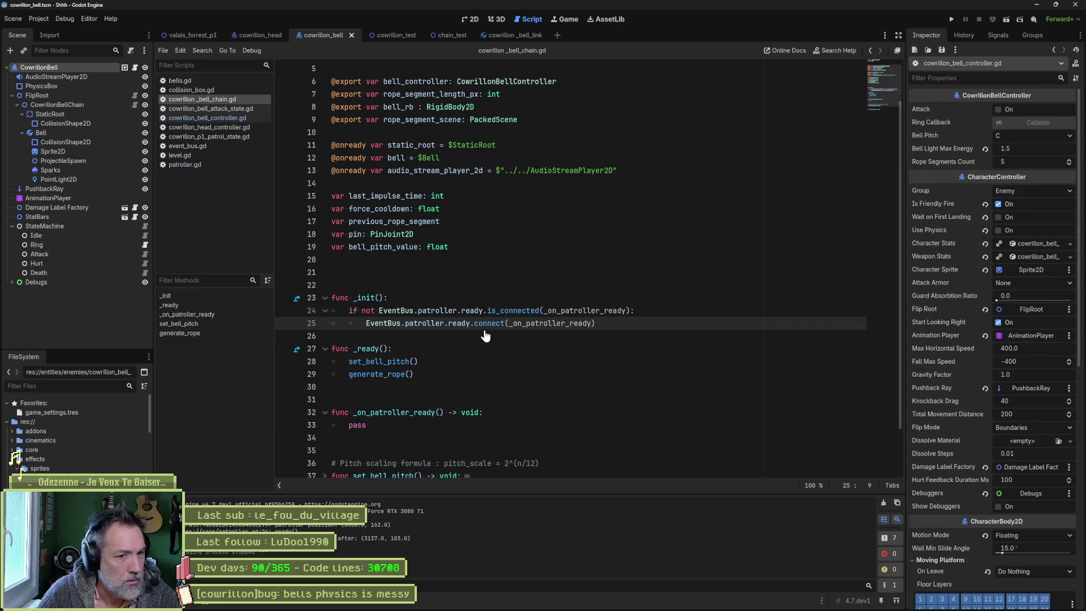
pyautogui.press('Down')
pyautogui.press('Return')
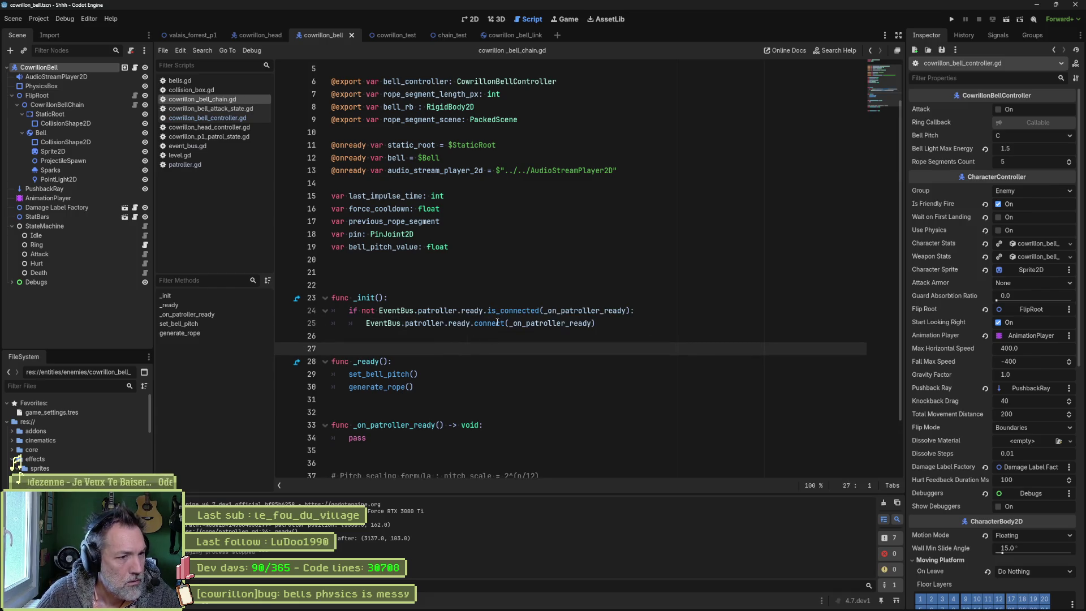
pyautogui.scroll(-2, 486, 336)
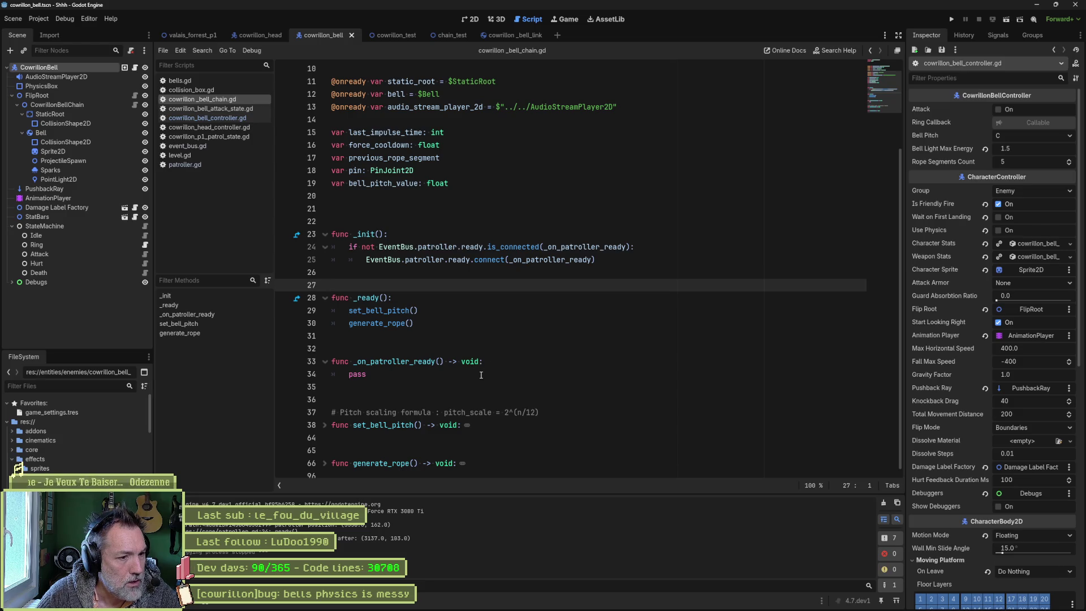
# Step: Unfold generate_rope and review how each pin's node_a and node_b link rope segments
pyautogui.scroll(3, 468, 367)
pyautogui.scroll(-3, 468, 367)
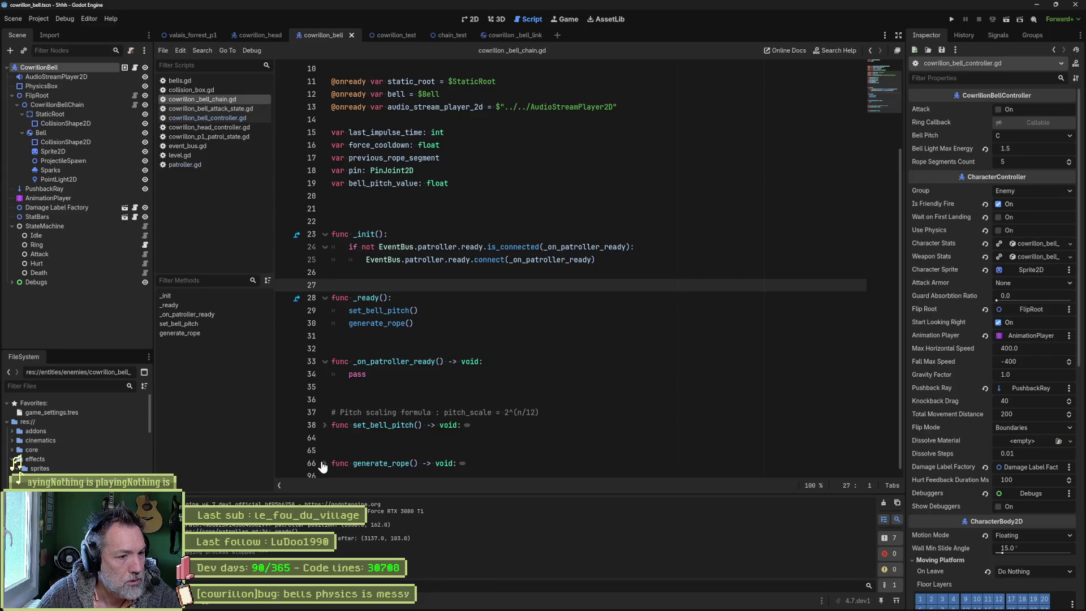
pyautogui.click(325, 463)
pyautogui.scroll(-4, 491, 429)
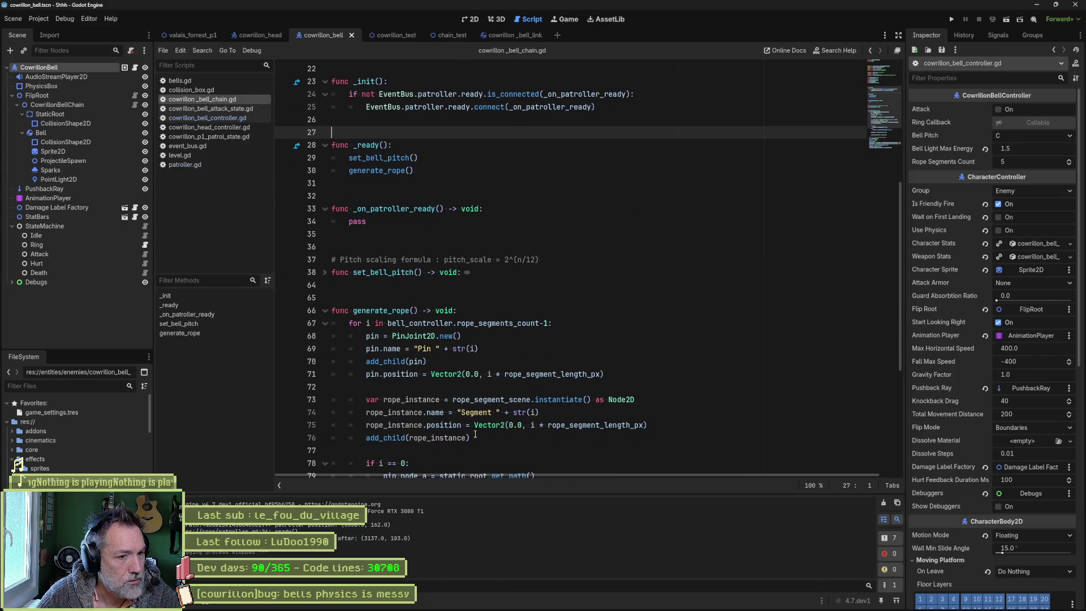
pyautogui.scroll(-6, 475, 434)
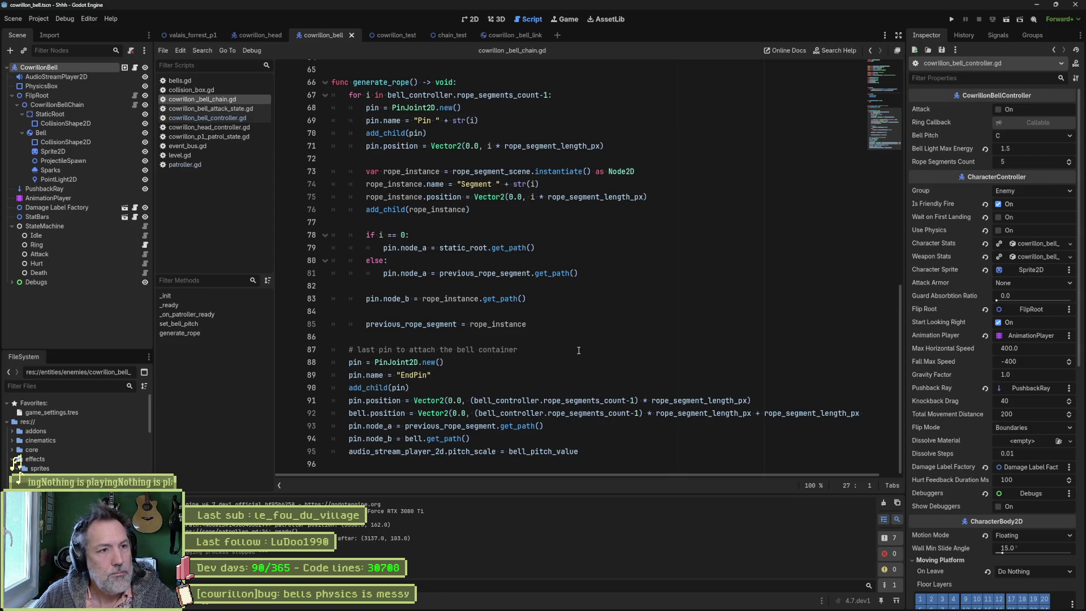
pyautogui.scroll(5, 547, 323)
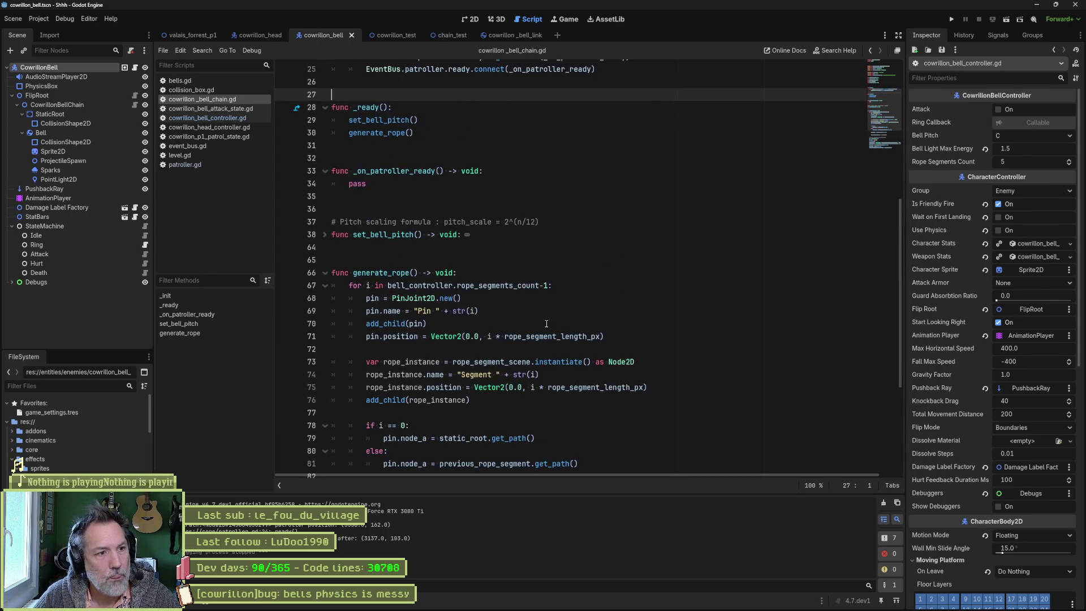
pyautogui.click(402, 273)
pyautogui.moveTo(436, 335)
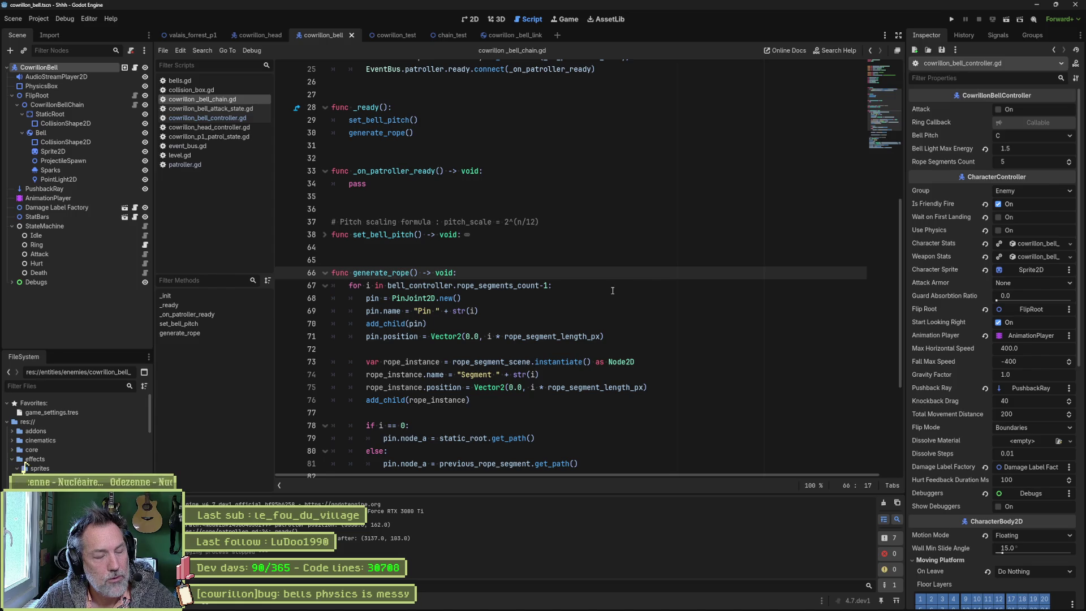
pyautogui.scroll(-3, 421, 185)
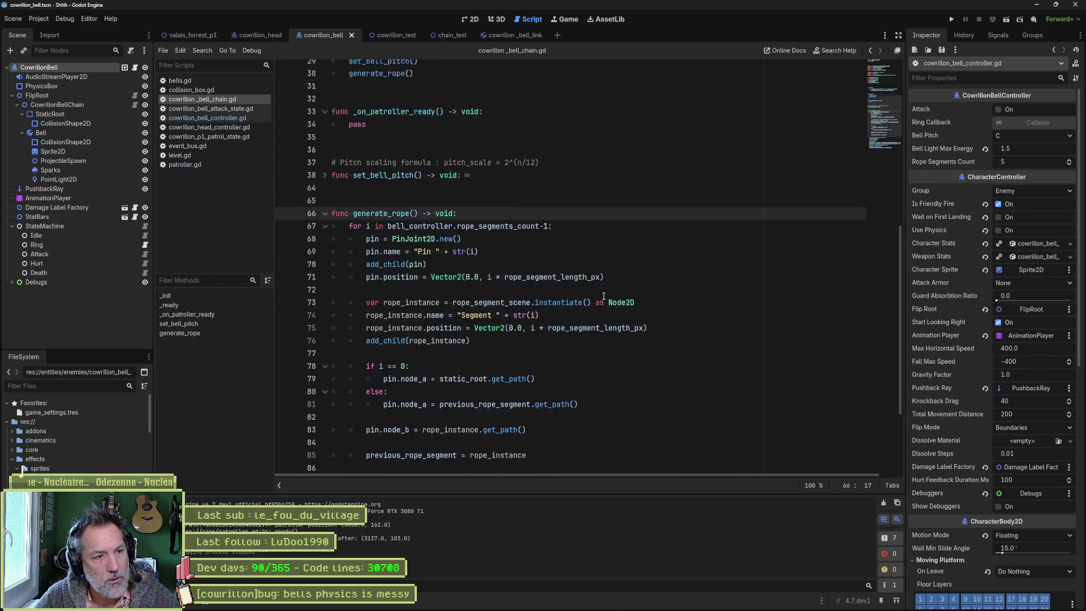
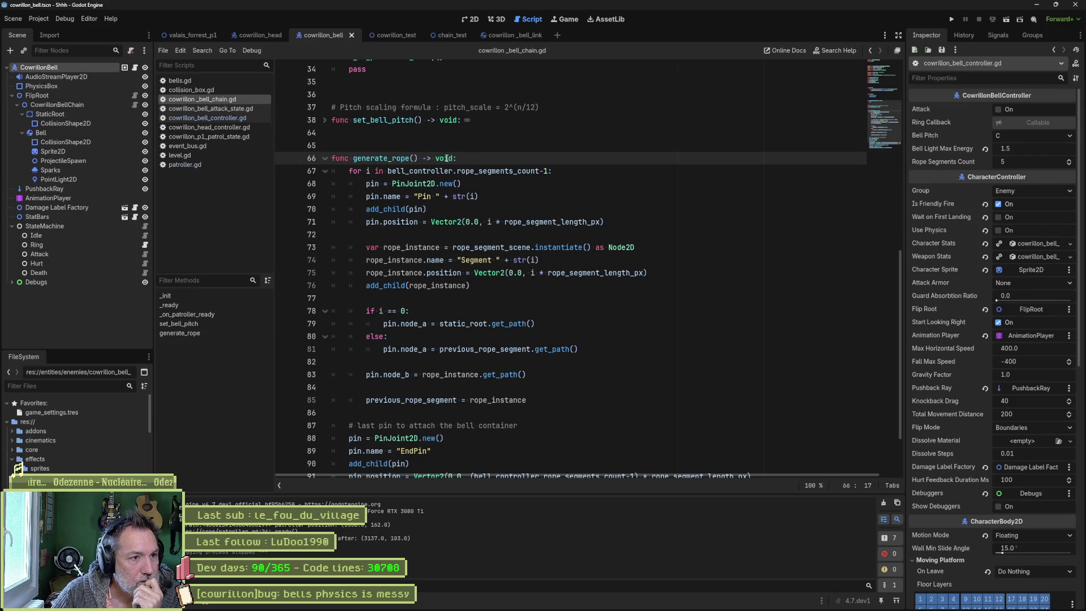
# Step: Inspect PinJoint2D3 and RigidBody2D2 in the chain_test scene, then return to cowrillon_bell
pyautogui.scroll(-2, 432, 201)
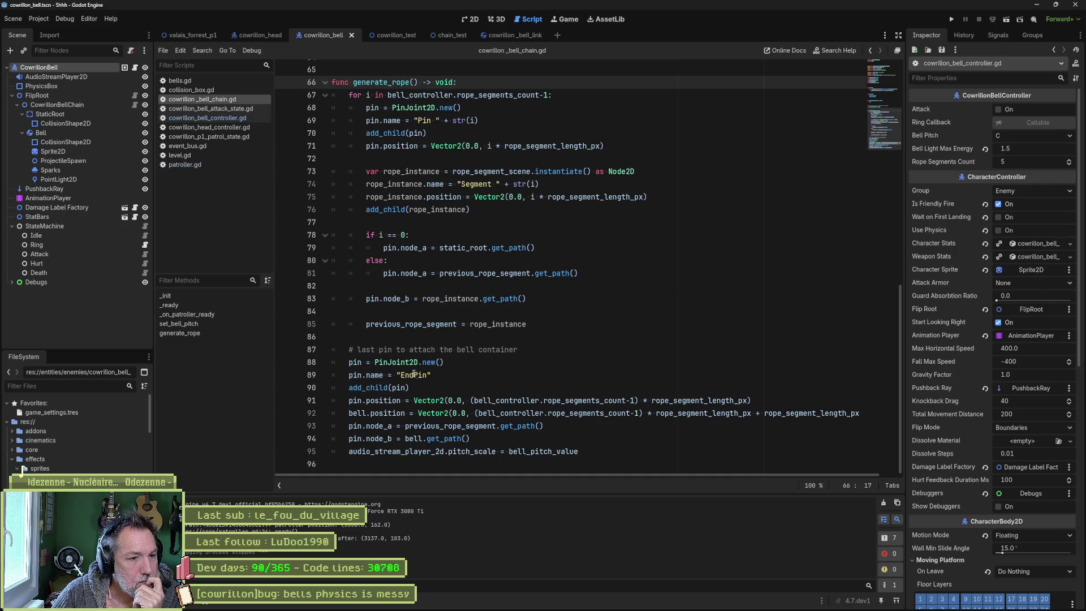
pyautogui.moveTo(409, 367)
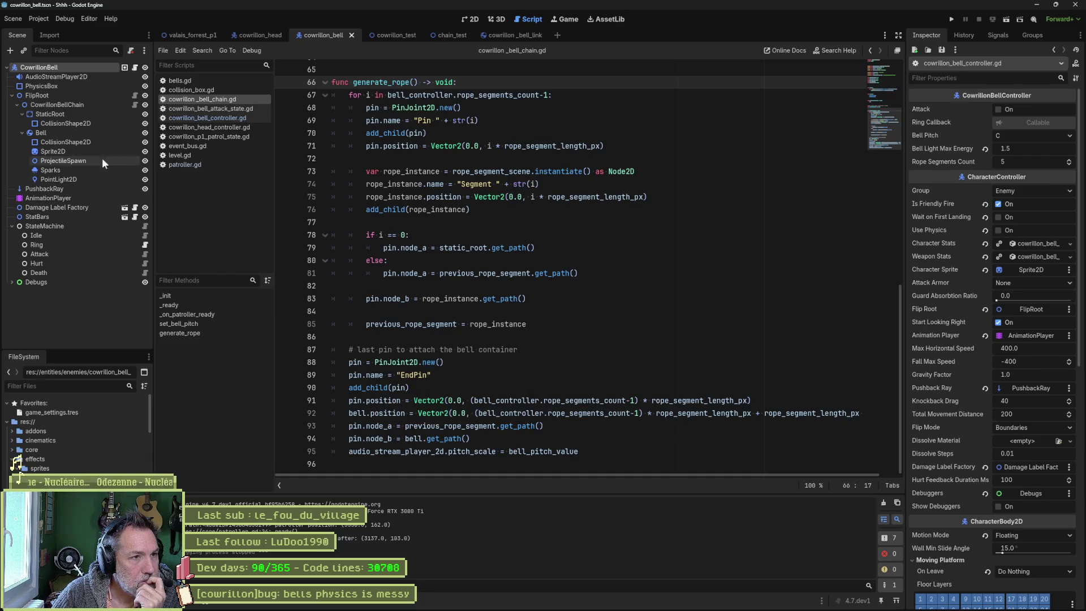
pyautogui.click(456, 37)
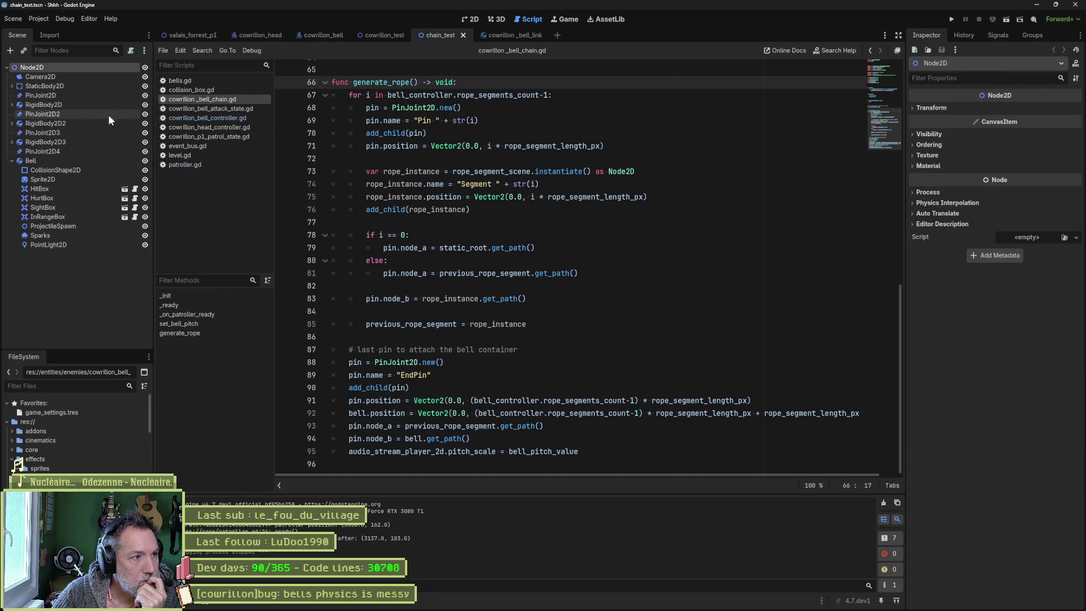
pyautogui.click(78, 135)
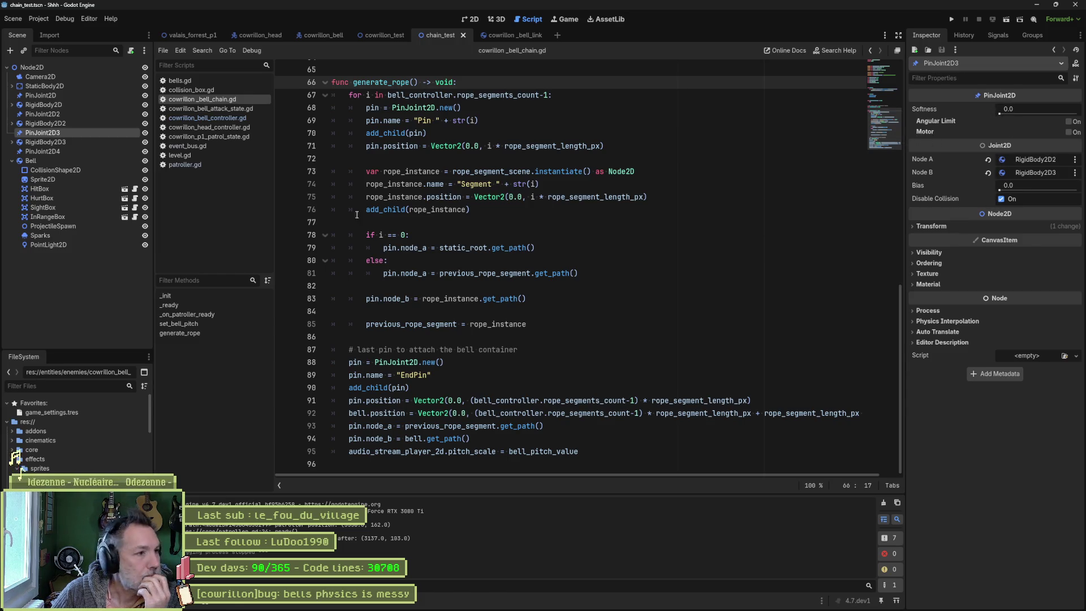
pyautogui.click(62, 123)
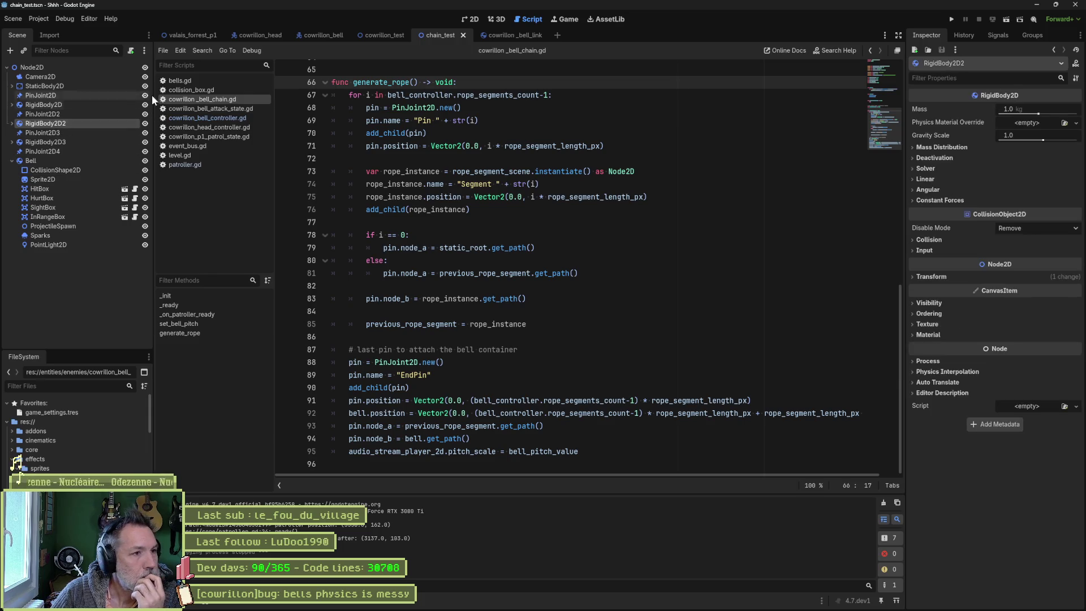
pyautogui.click(324, 38)
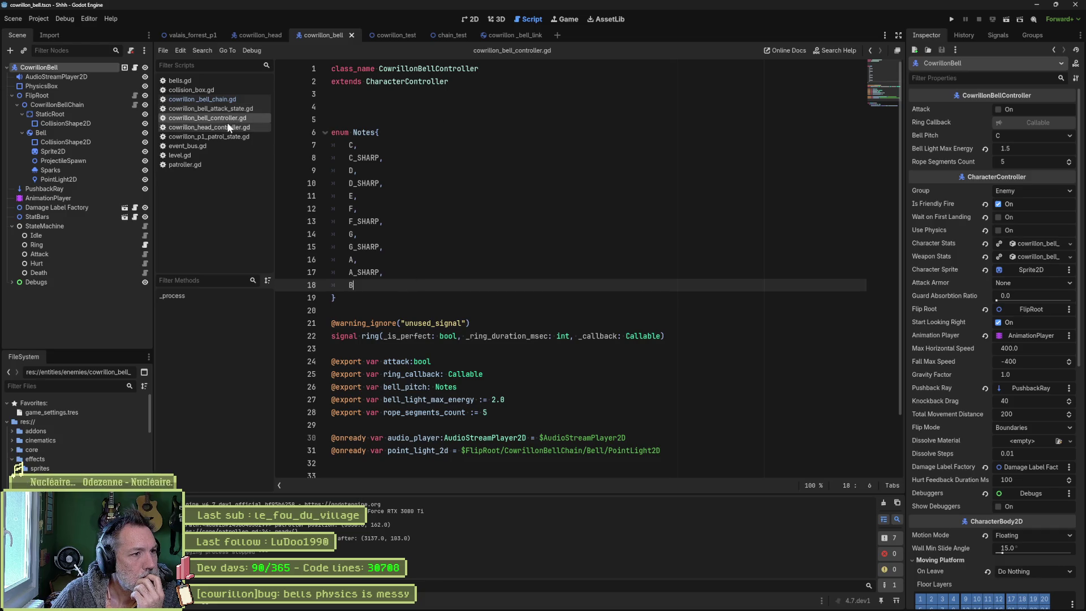
# Step: Open cowrillon_bell_chain.gd, review generate_rope's rope_segment_scene use, and select _on_patroller_ready's pass
pyautogui.click(220, 100)
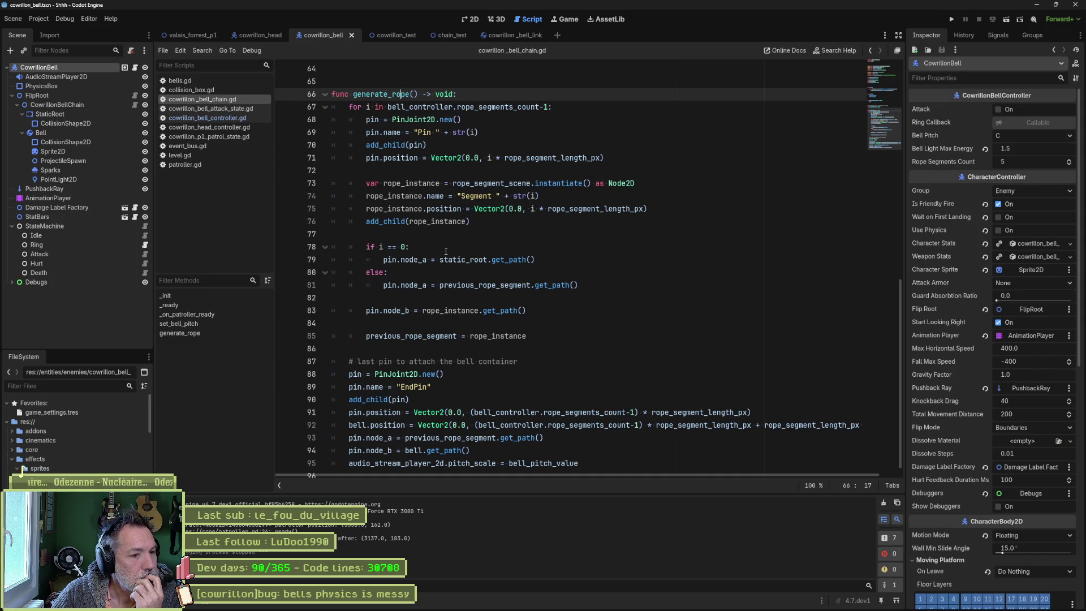
pyautogui.scroll(-1, 448, 285)
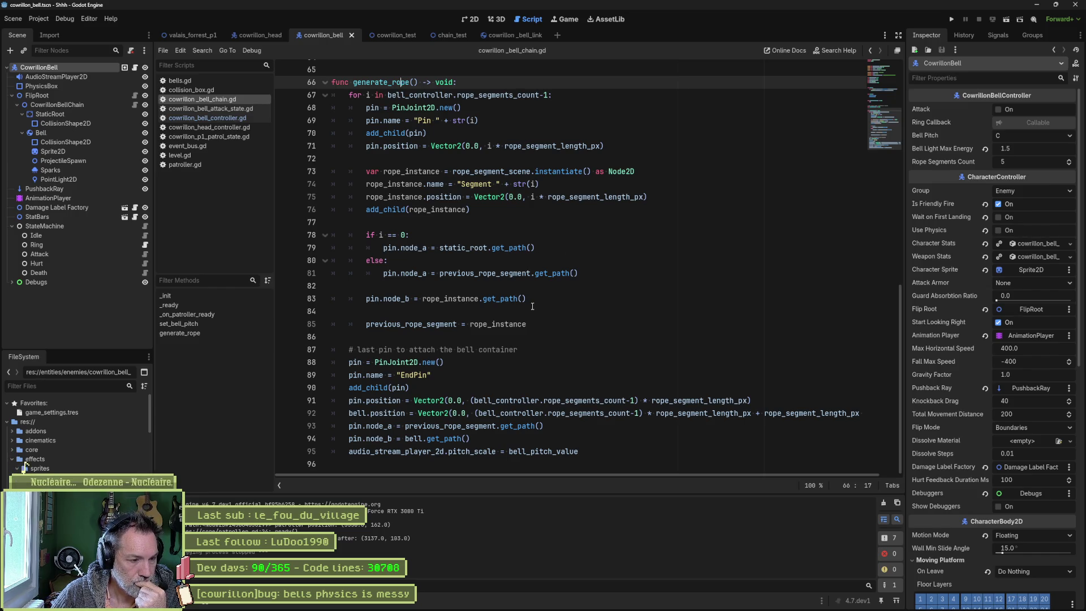
pyautogui.scroll(1, 524, 311)
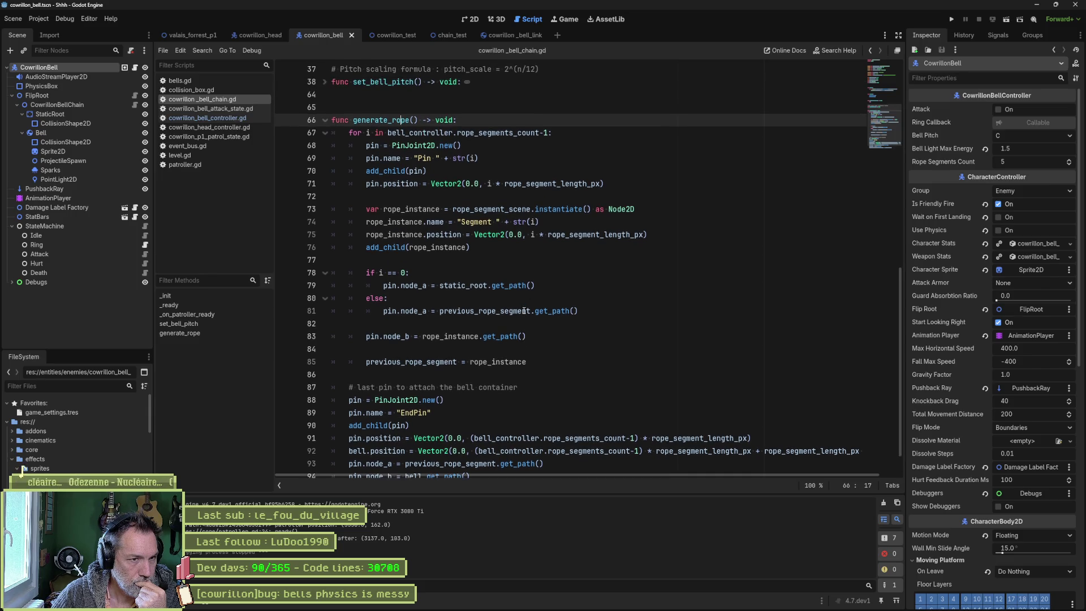
pyautogui.moveTo(452, 208); pyautogui.dragTo(530, 209)
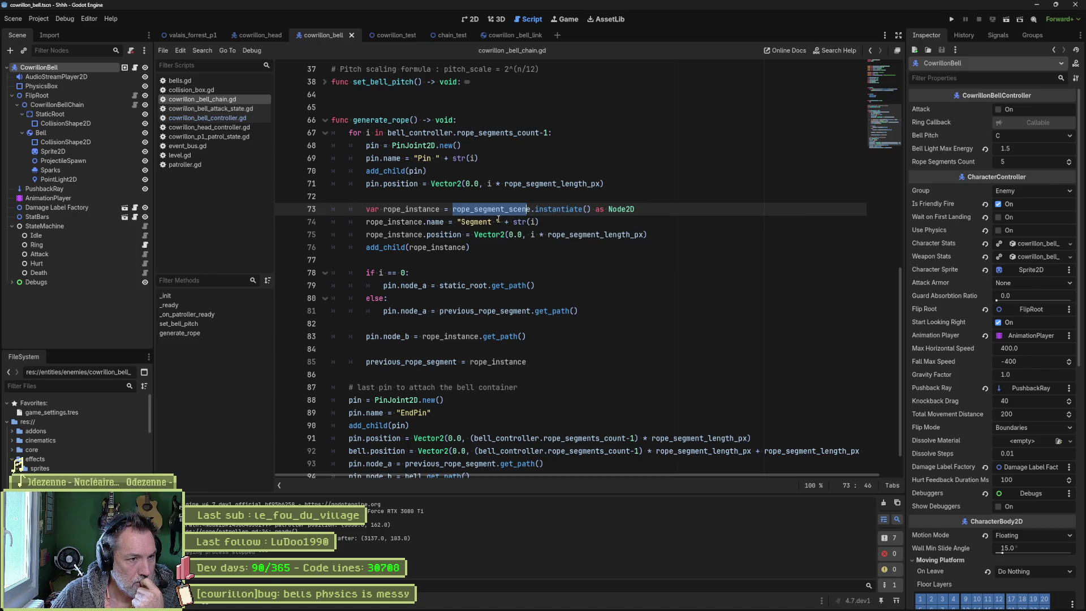
pyautogui.scroll(3, 474, 217)
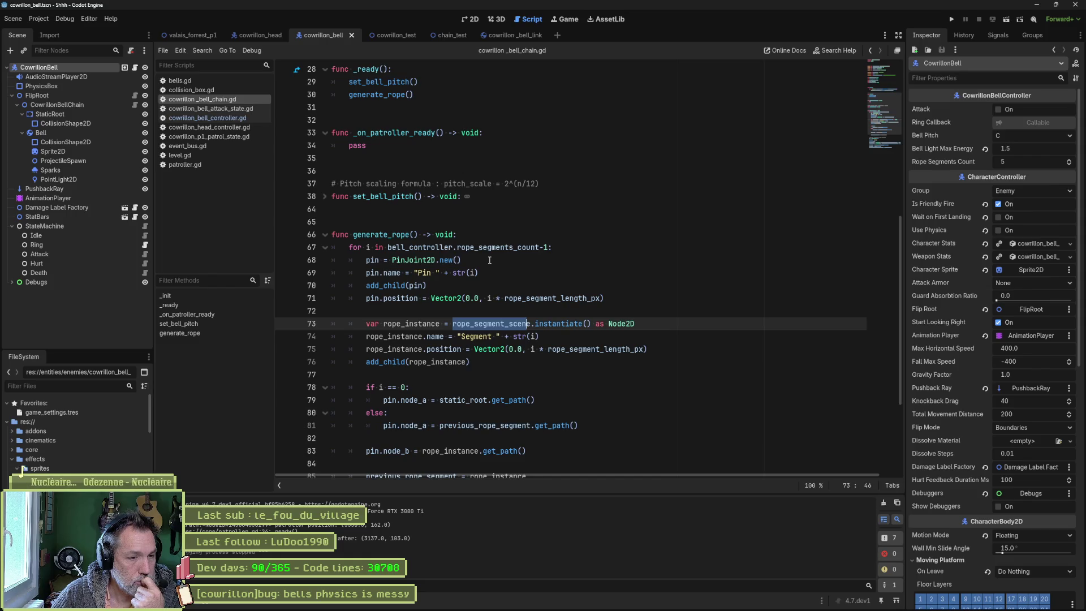
pyautogui.scroll(3, 485, 260)
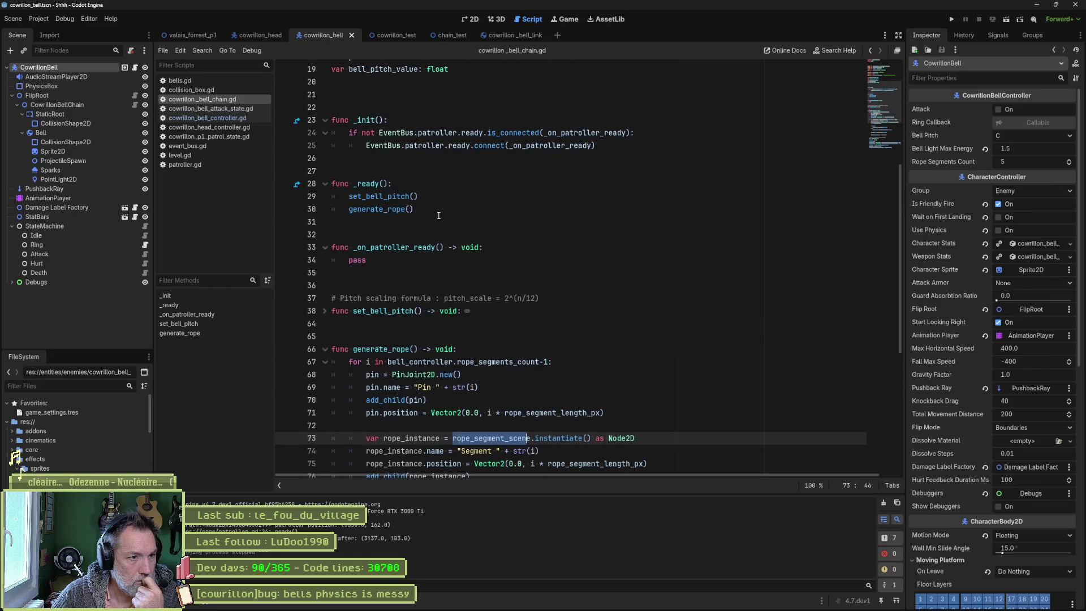
pyautogui.scroll(2, 439, 214)
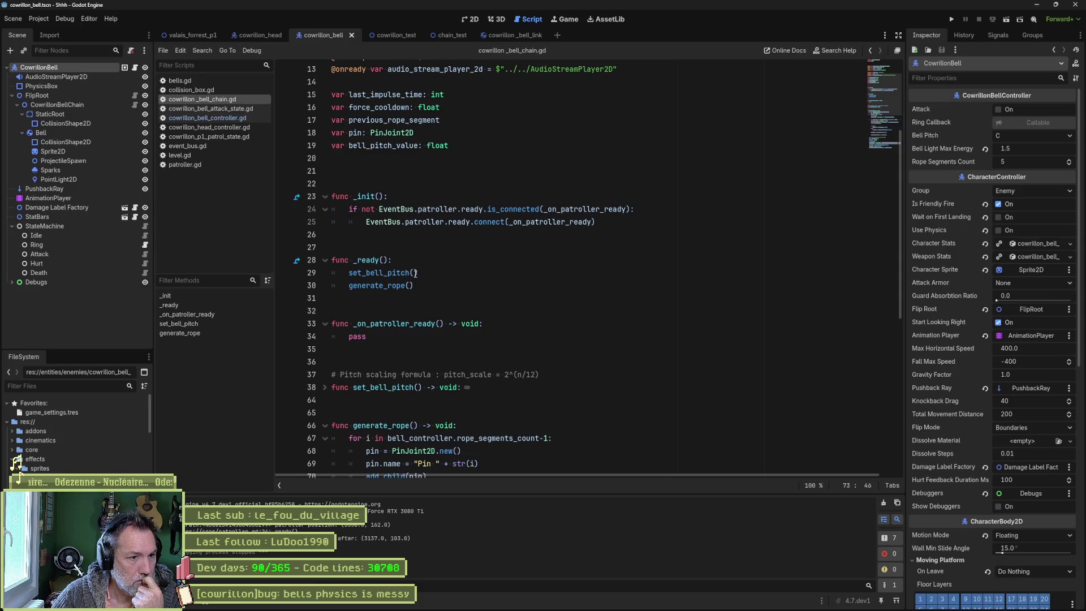
pyautogui.doubleClick(362, 336)
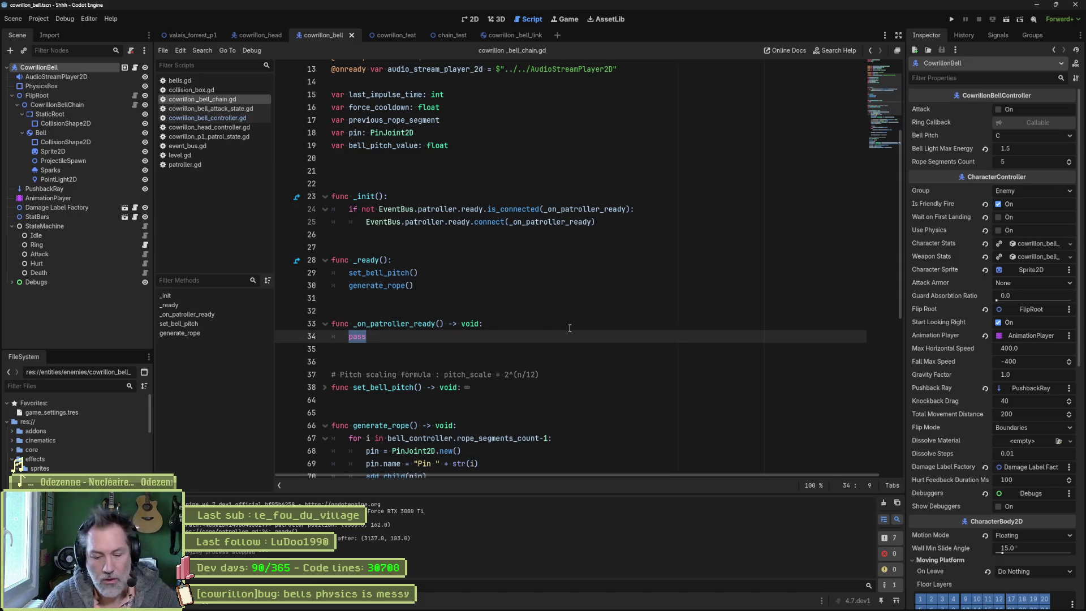
# Step: Replace pass with a 'for link in get_children():' loop
pyautogui.write('for link in')
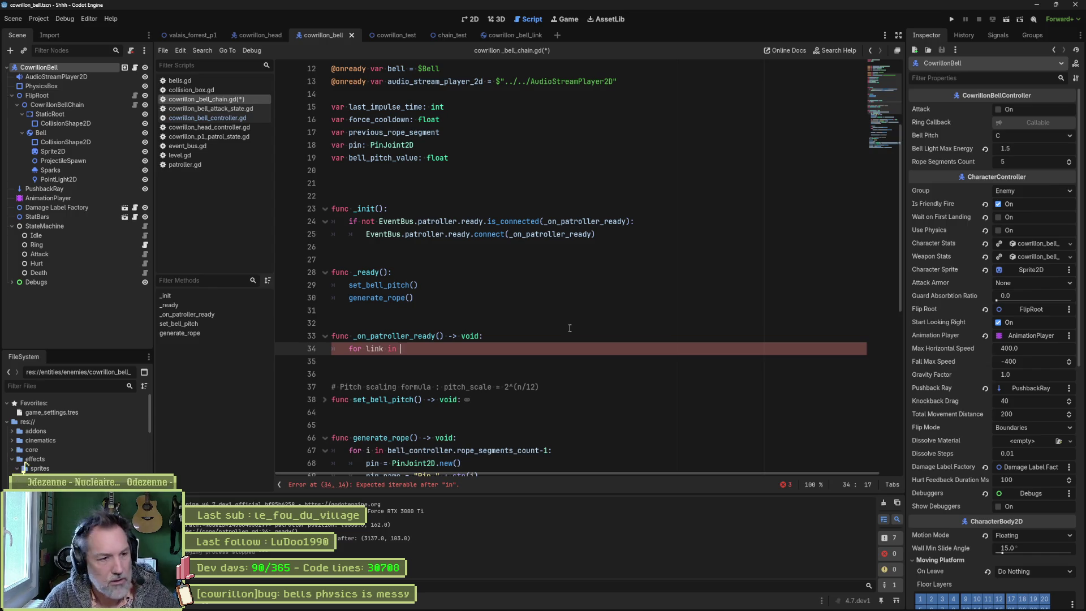
pyautogui.write('fli')
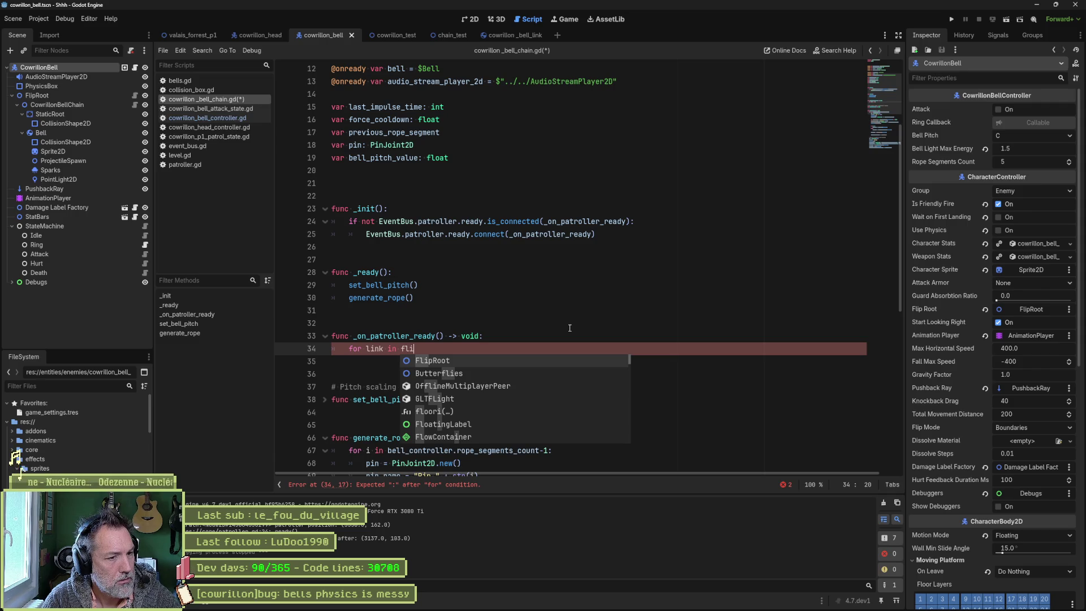
pyautogui.press('BackSpace')
pyautogui.press('BackSpace')
pyautogui.press('BackSpace')
pyautogui.write('roo')
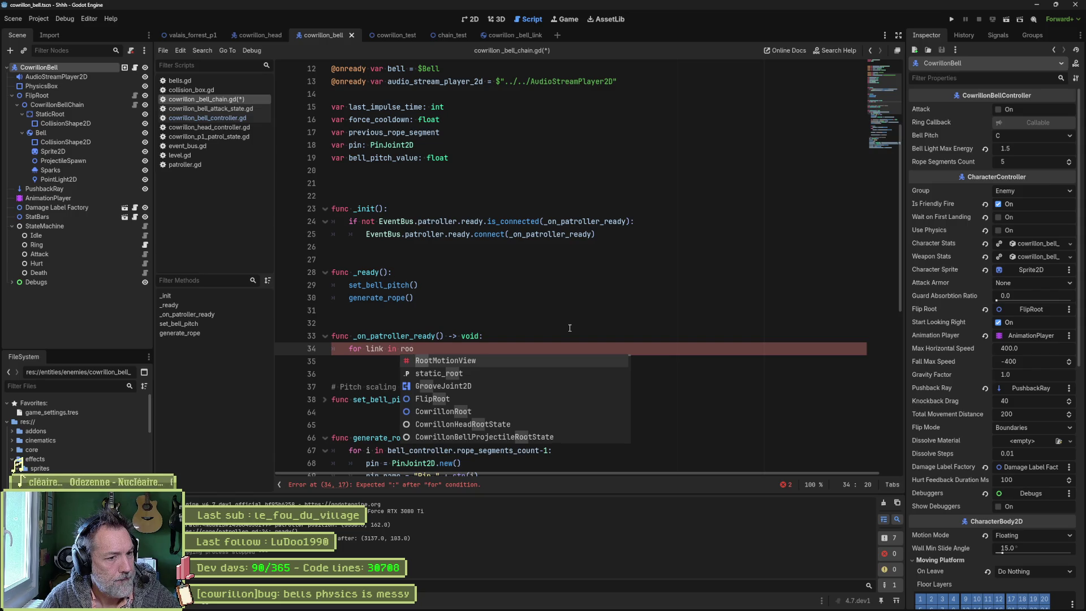
pyautogui.press('BackSpace')
pyautogui.press('BackSpace')
pyautogui.press('BackSpace')
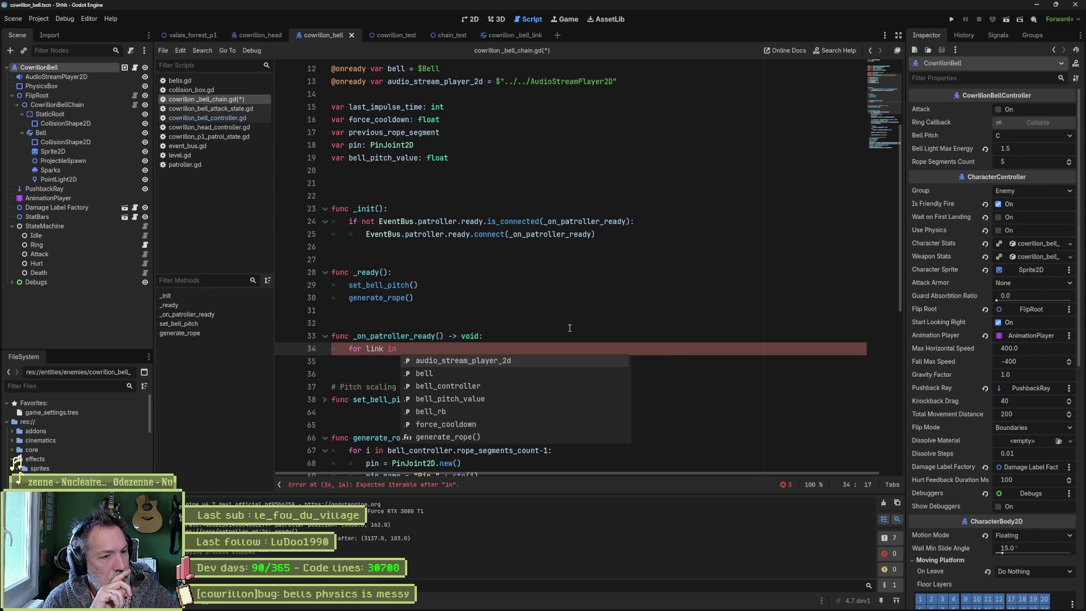
pyautogui.write('get_childr')
pyautogui.press('Return')
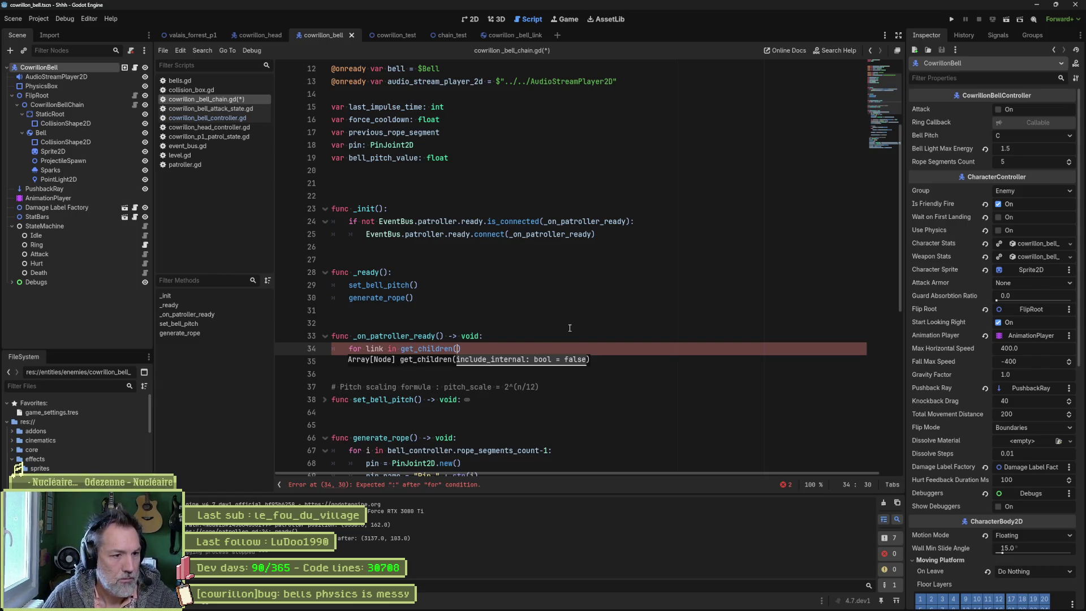
pyautogui.write('):')
pyautogui.press('Return')
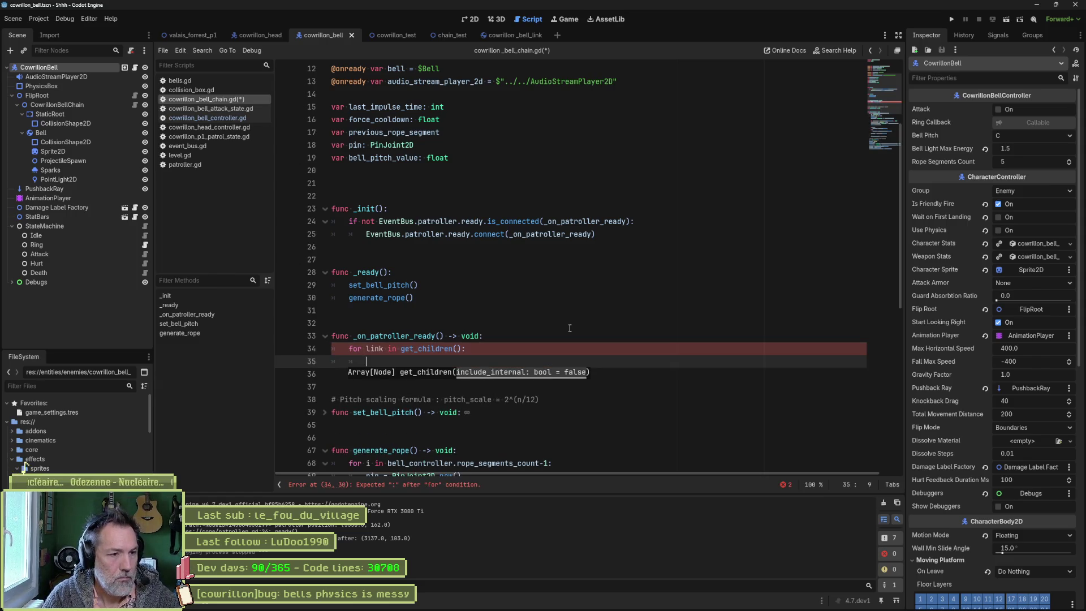
# Step: Inside the loop, set link.freeze = false when link is RigidBody2D, and save
pyautogui.write('if link ')
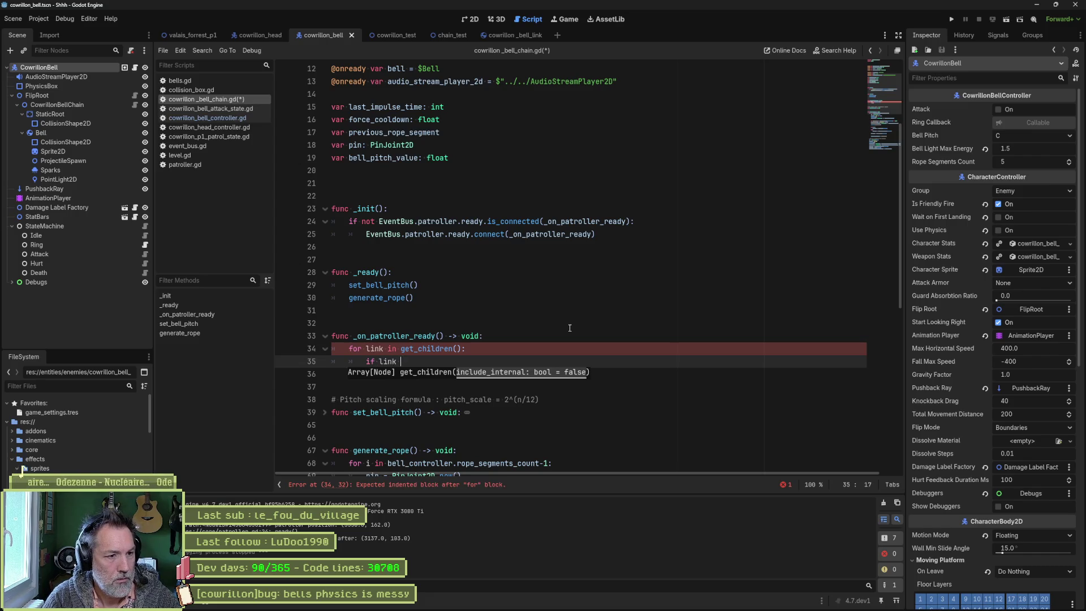
pyautogui.write('is Rigi')
pyautogui.press('Return')
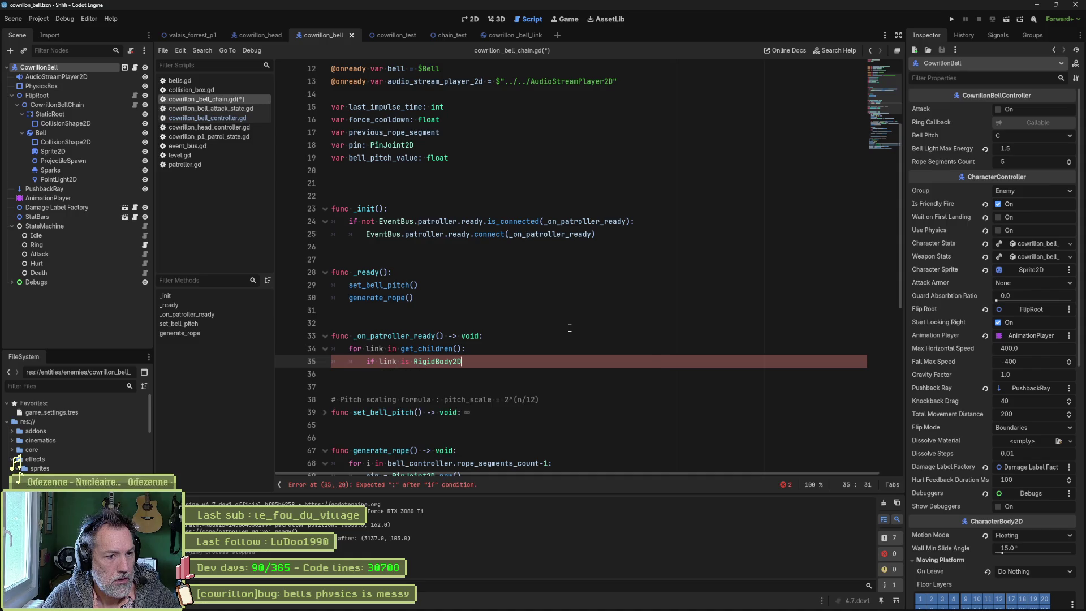
pyautogui.write(':')
pyautogui.press('Return')
pyautogui.write('link.')
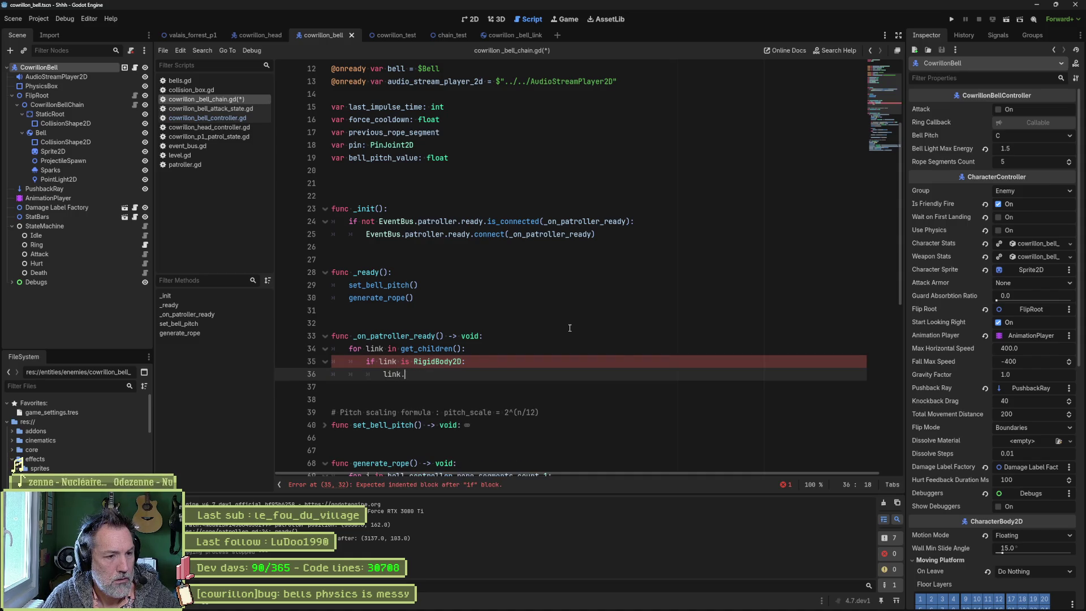
pyautogui.write('freeze')
pyautogui.press('Return')
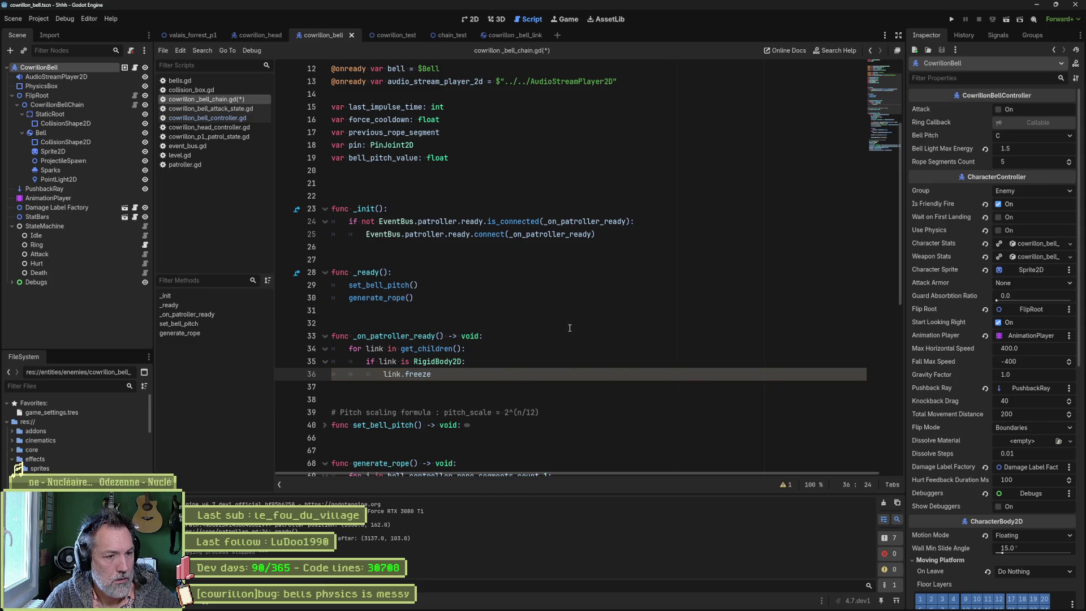
pyautogui.write(' = false')
pyautogui.hotkey('ctrl', 's')
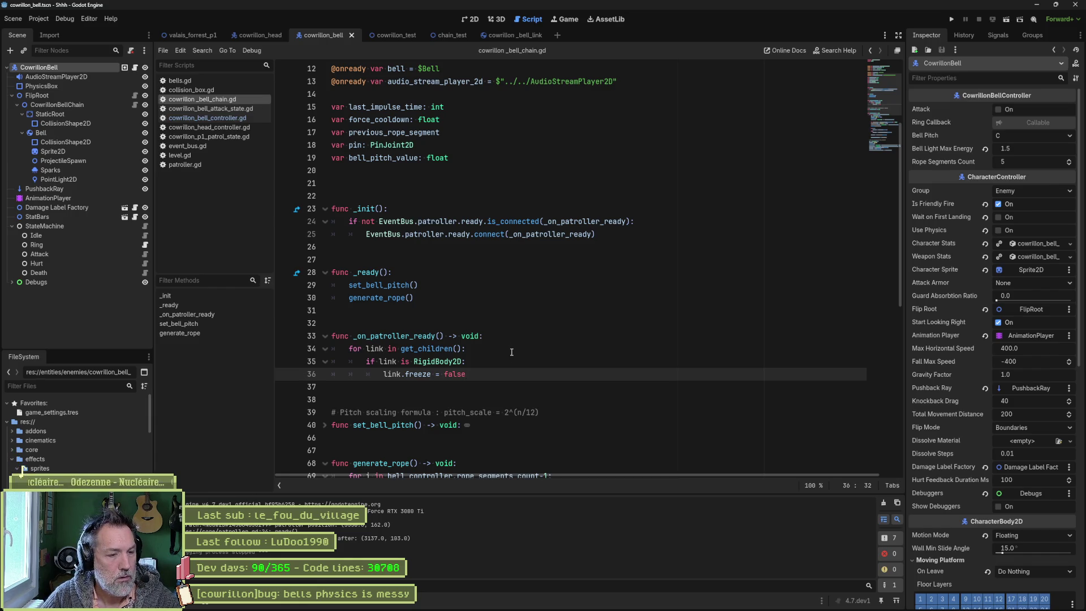
pyautogui.click(511, 341)
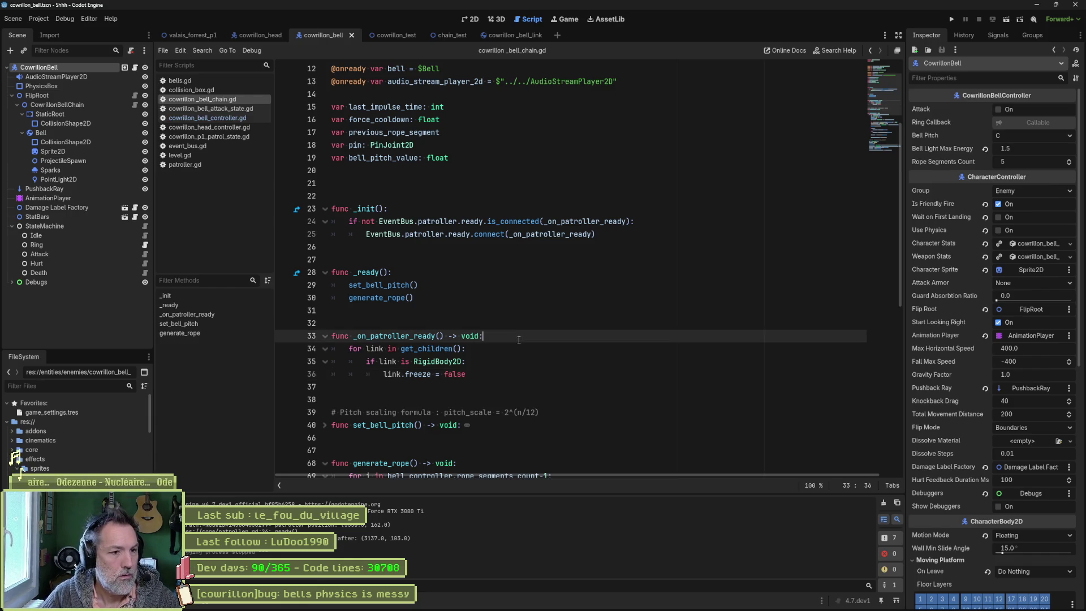
# Step: Add print_debug(sefl, " unfreezing rb") as the function's first line and save
pyautogui.press('Return')
pyautogui.write('print_debug(sefl, 2')
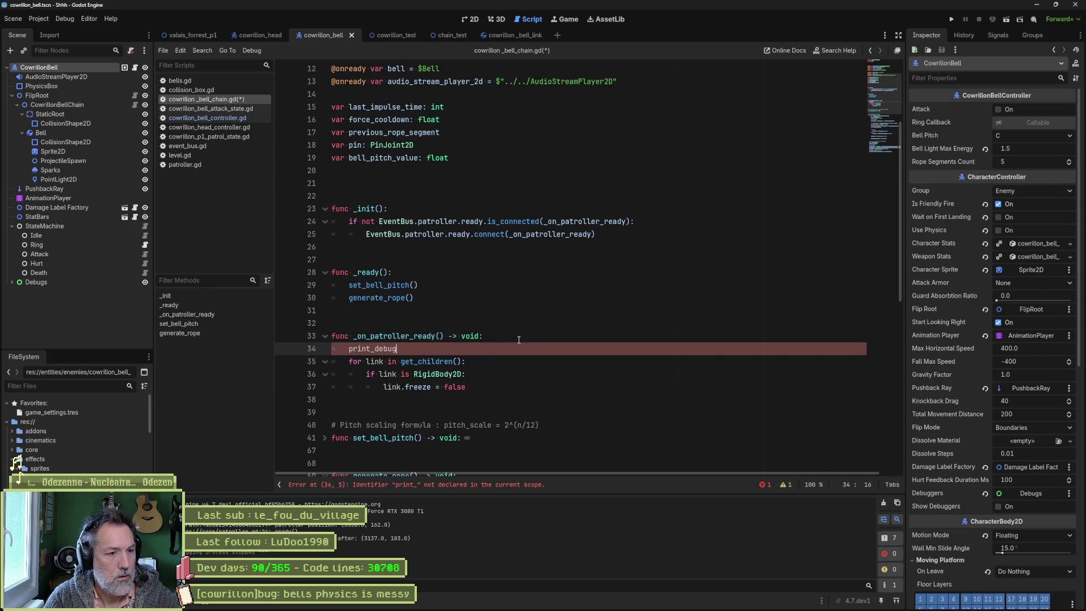
pyautogui.press('BackSpace')
pyautogui.press('BackSpace')
pyautogui.write('" unfreezing ')
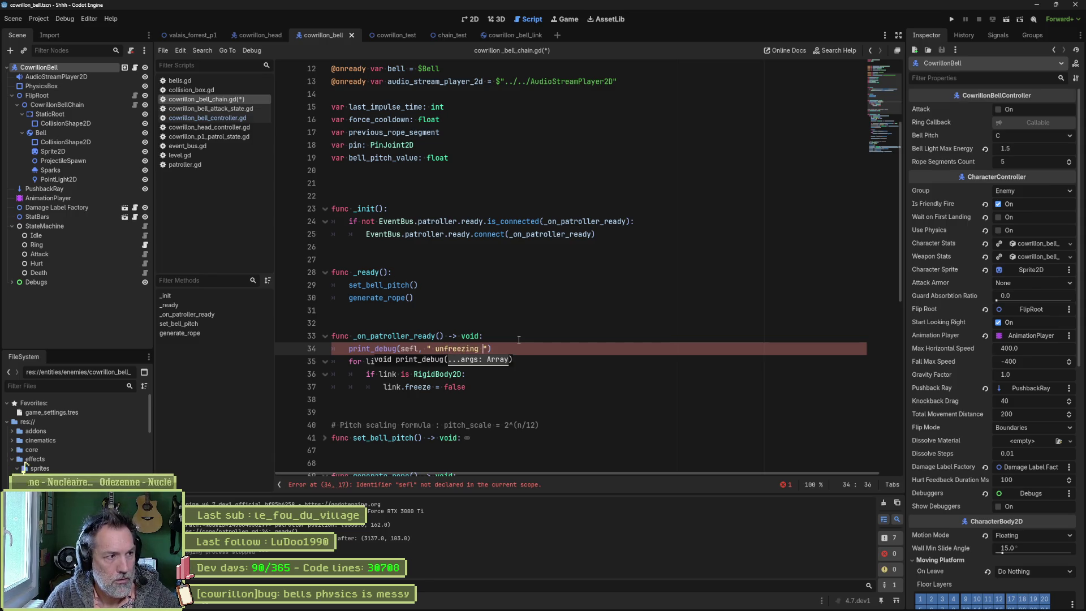
pyautogui.write('rb')
pyautogui.hotkey('ctrl', 's')
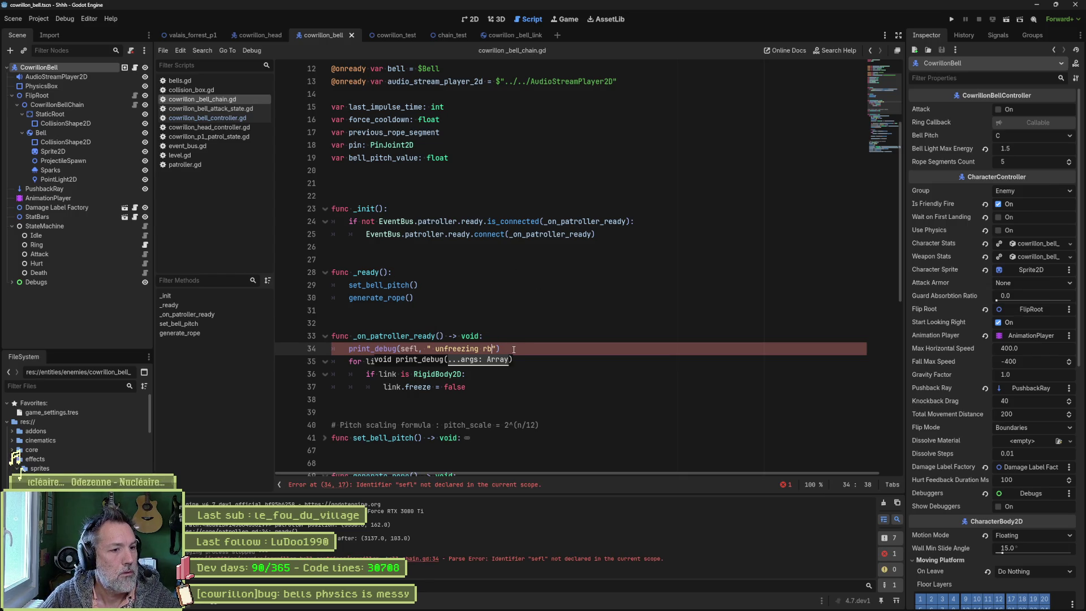
# Step: Correct 'sefl' to 'self' and run the current scene with F6
pyautogui.click(402, 349)
pyautogui.press('Delete')
pyautogui.press('Delete')
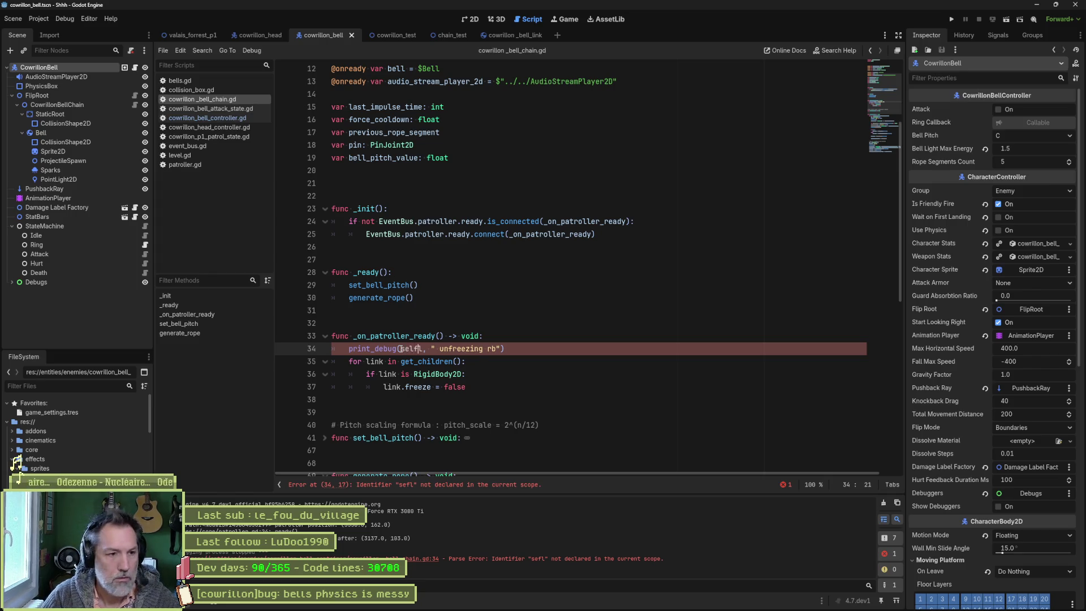
pyautogui.write('lf')
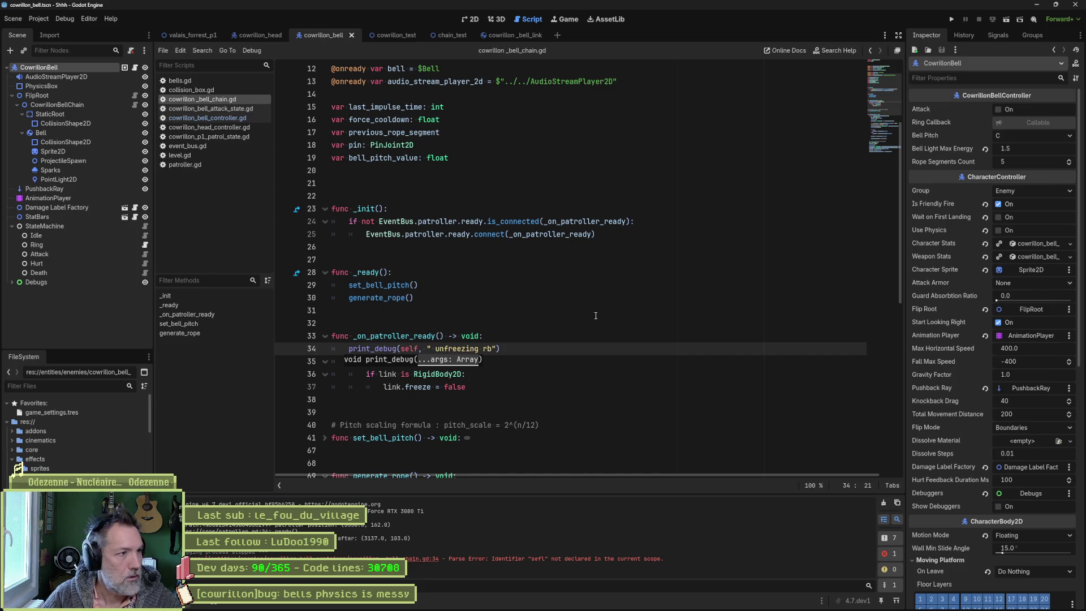
pyautogui.press('F6')
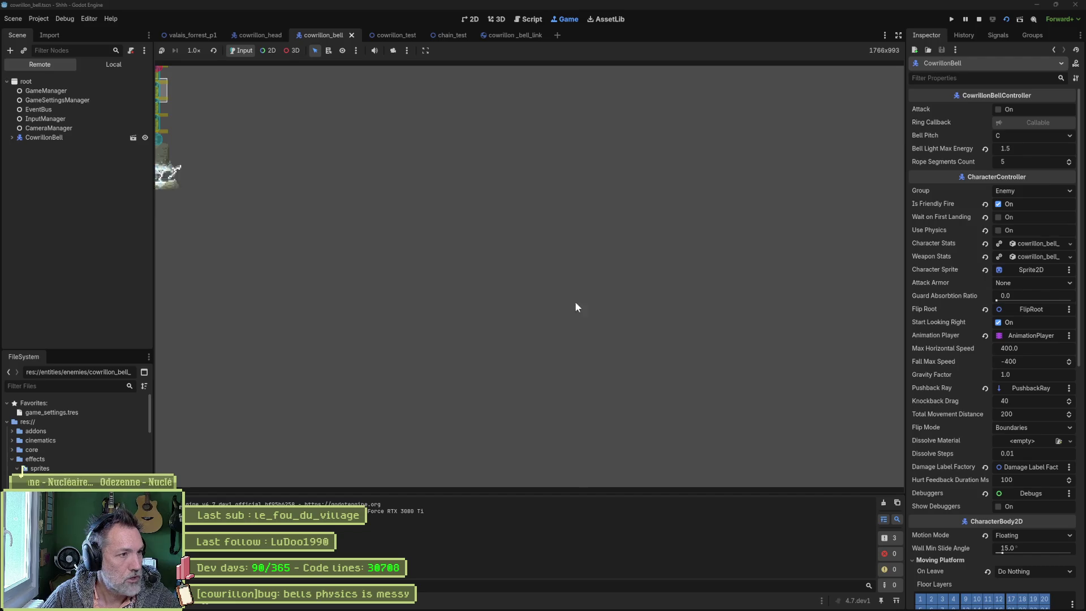
# Step: Rerun the bell scene, inspect the live Bell and Segment 0 bodies, then stop the game
pyautogui.press('F8')
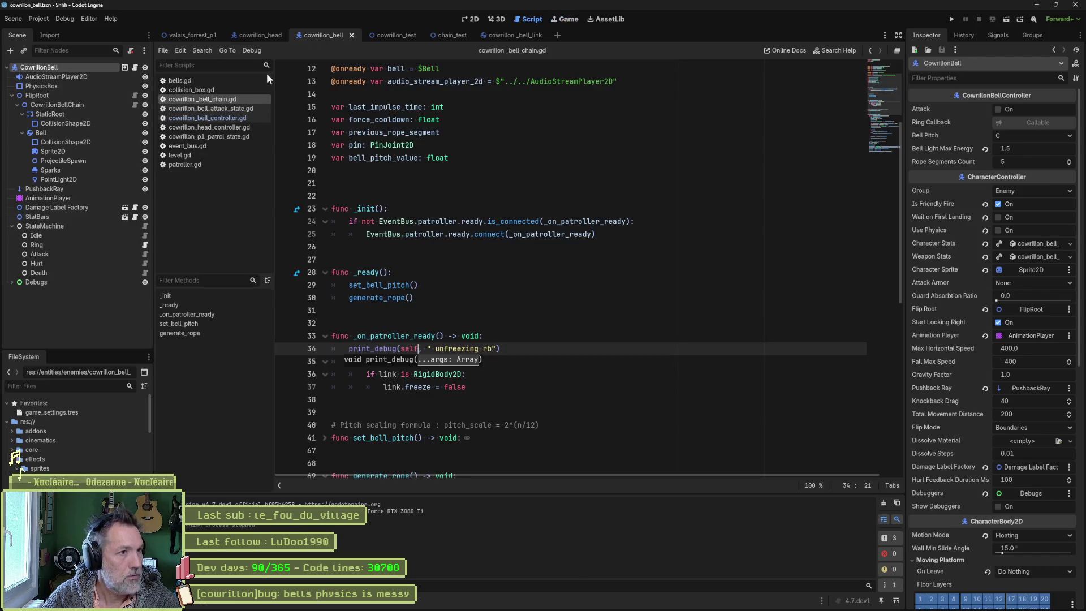
pyautogui.press('F6')
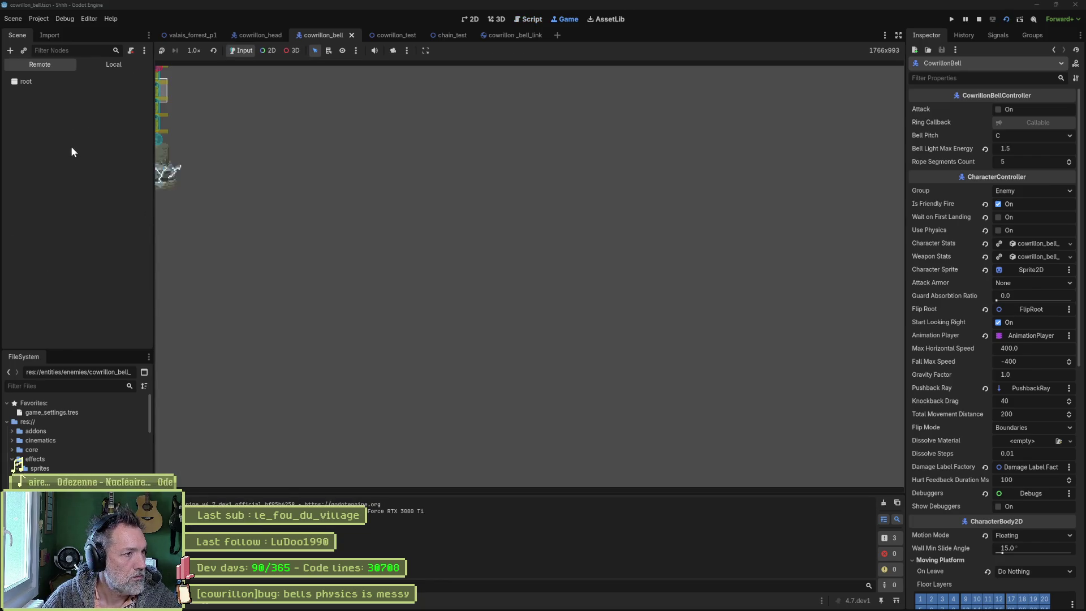
pyautogui.doubleClick(35, 140)
pyautogui.doubleClick(42, 165)
pyautogui.doubleClick(62, 175)
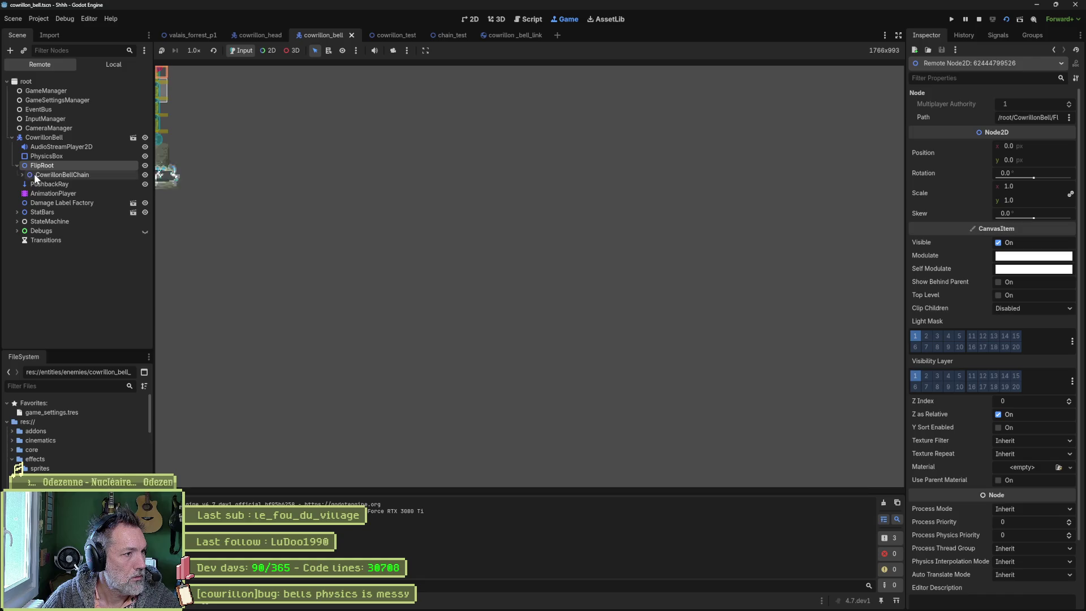
pyautogui.doubleClick(53, 192)
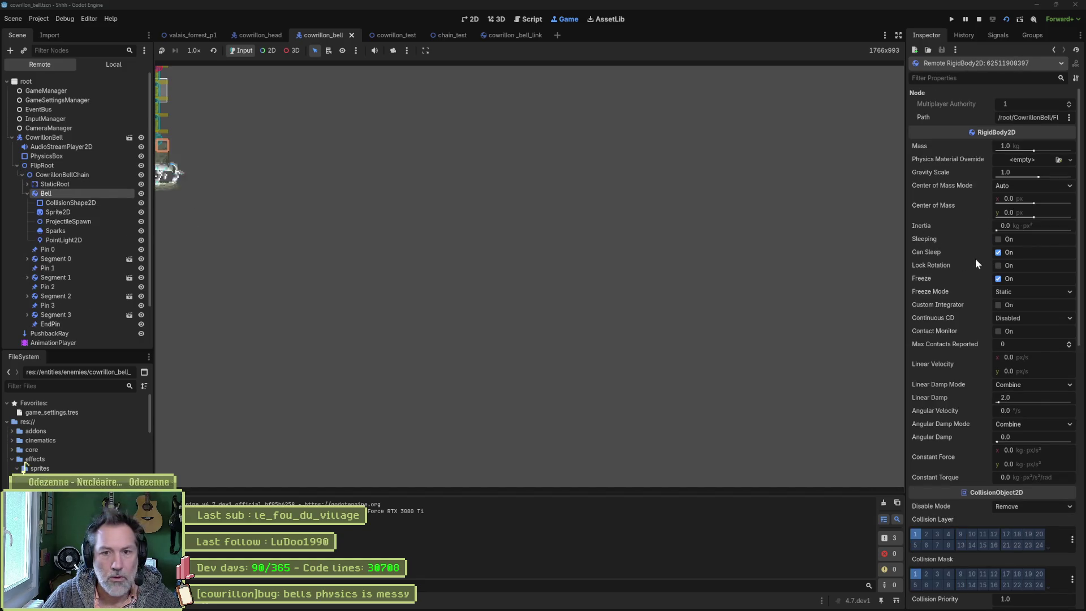
pyautogui.doubleClick(54, 258)
pyautogui.press('F8')
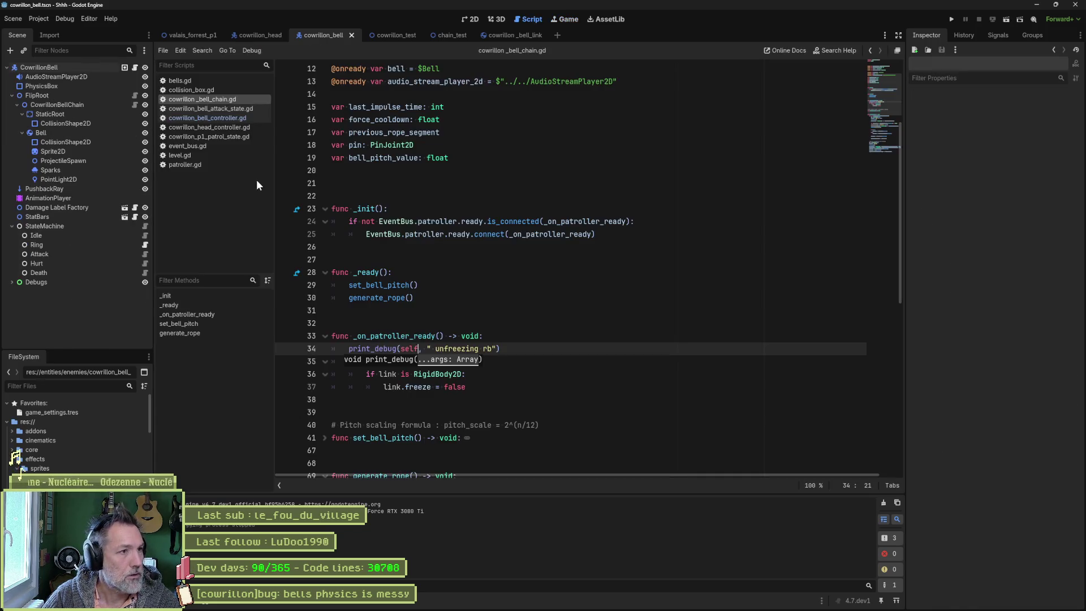
# Step: Check the cowrillon_head scene, then run the valais_forrest_p1 level and stop it
pyautogui.click(248, 35)
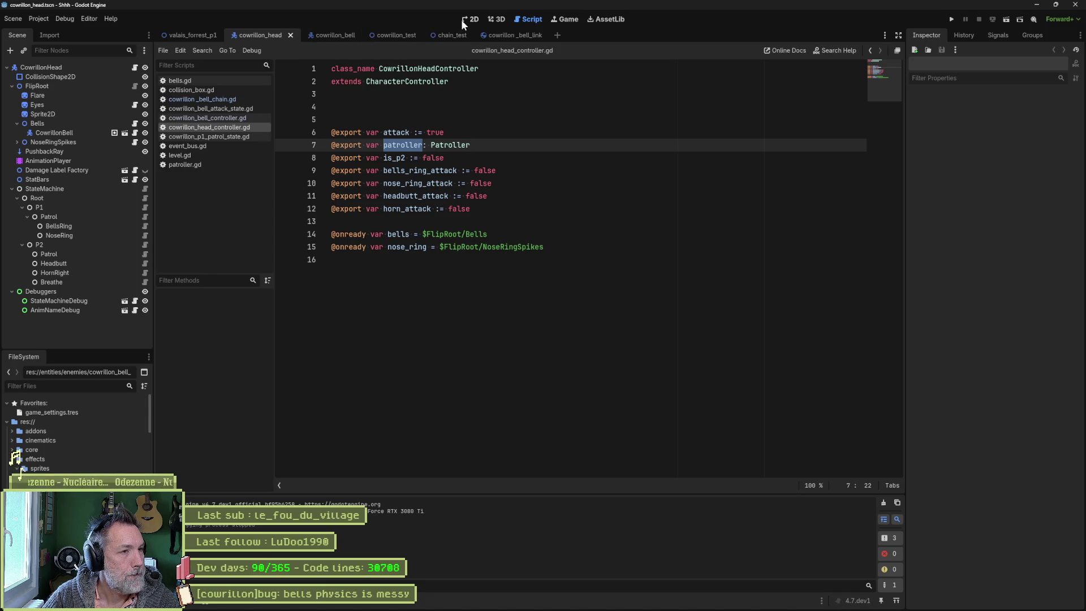
pyautogui.click(187, 35)
pyautogui.press('F6')
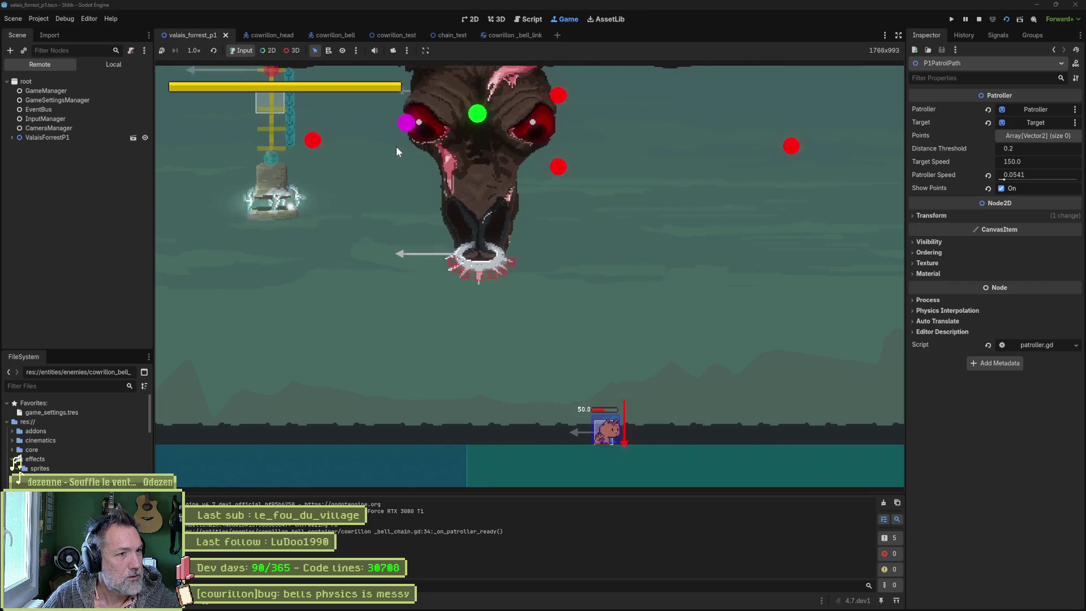
pyautogui.press('F8')
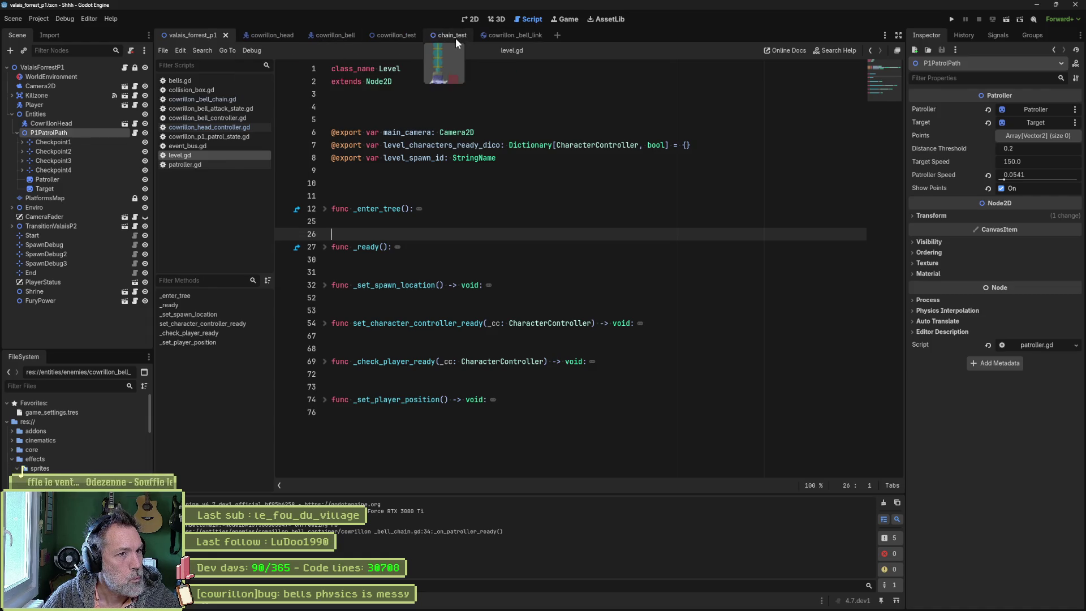
# Step: Check the Bell body's physics in cowrillon_bell, then rerun valais_forrest_p1 and pause it
pyautogui.click(337, 35)
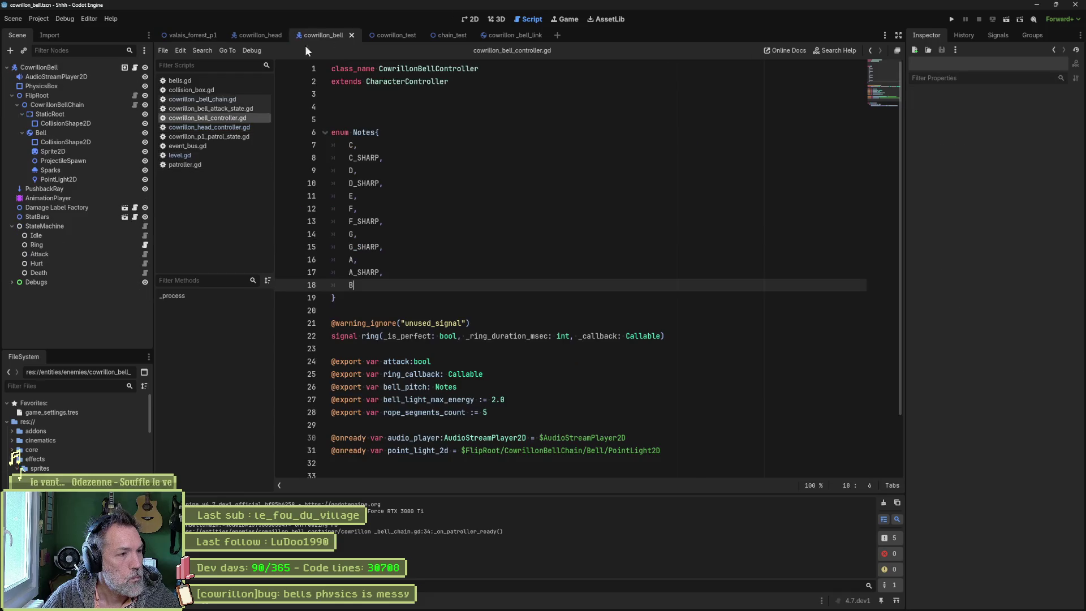
pyautogui.click(39, 134)
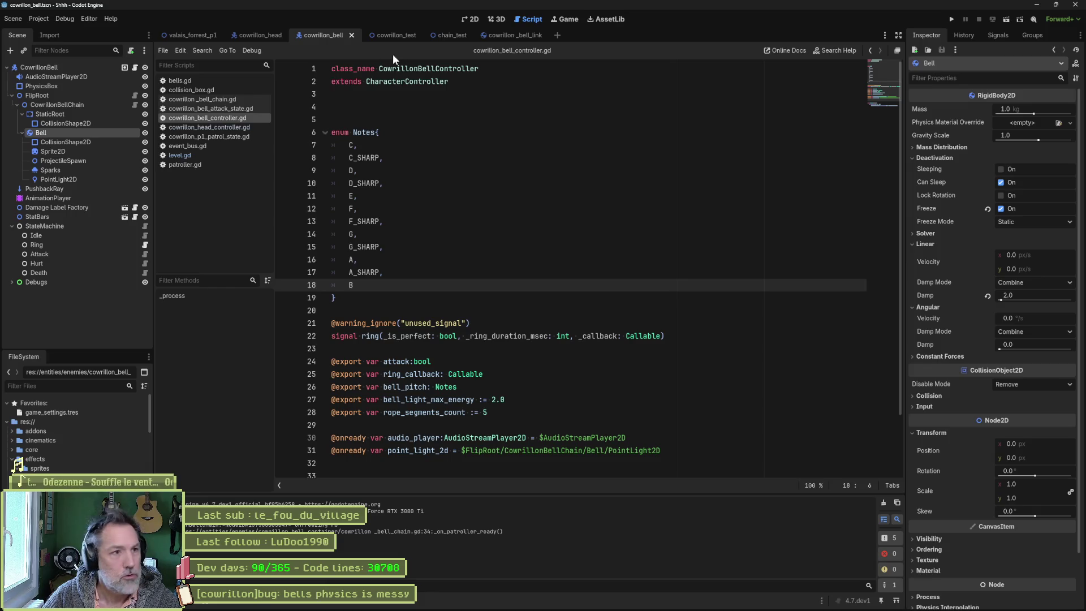
pyautogui.click(186, 35)
pyautogui.press('F6')
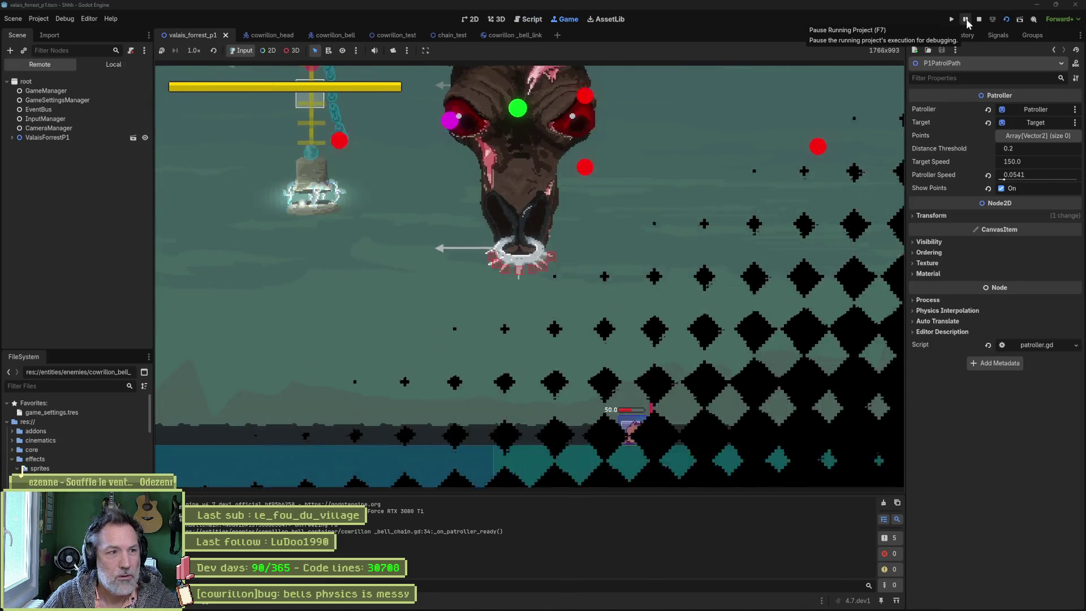
pyautogui.click(966, 23)
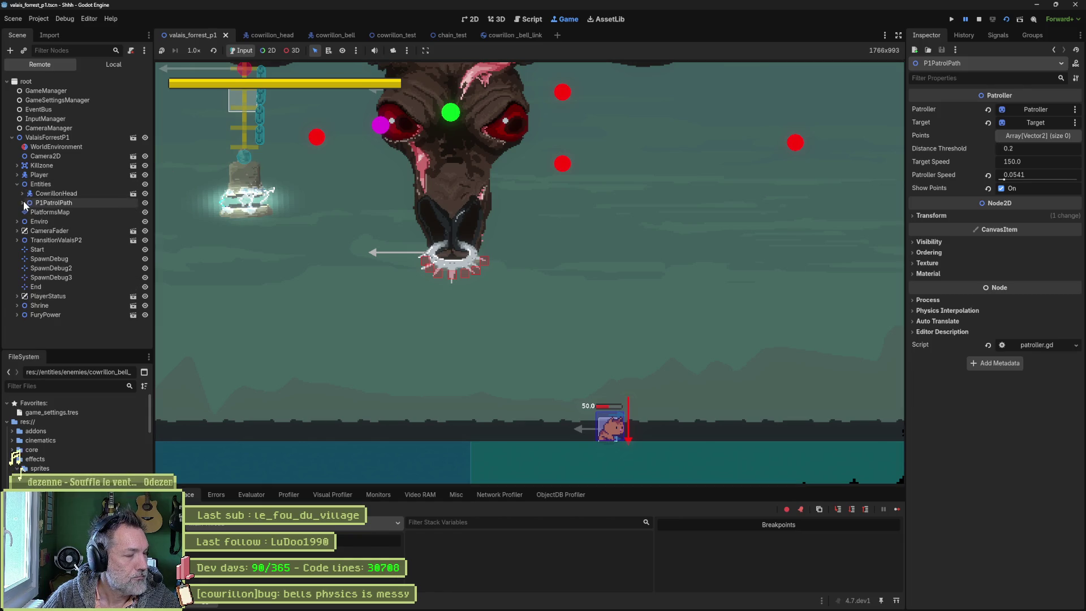
# Step: Expand CowrillonHead, FlipRoot and CowrillonBellChain in the live Remote tree
pyautogui.click(26, 195)
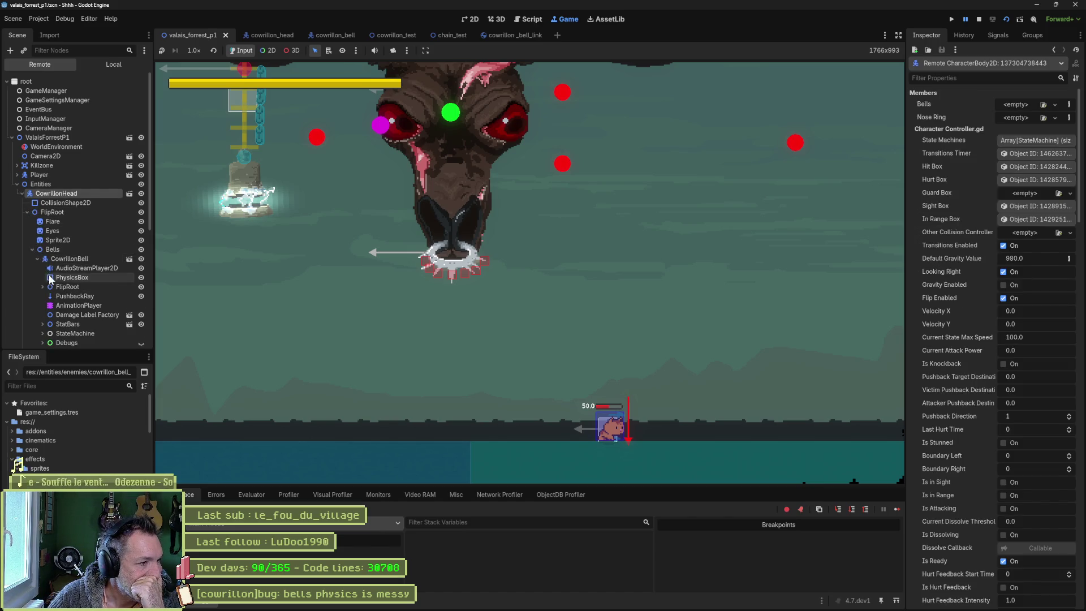
pyautogui.scroll(-5, 49, 279)
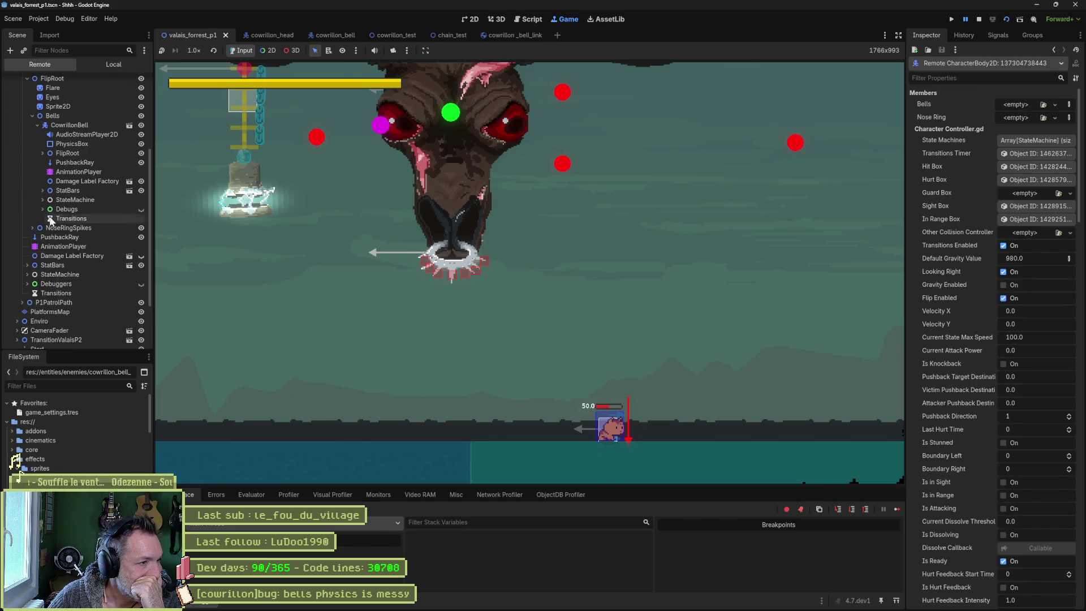
pyautogui.click(46, 154)
pyautogui.click(50, 163)
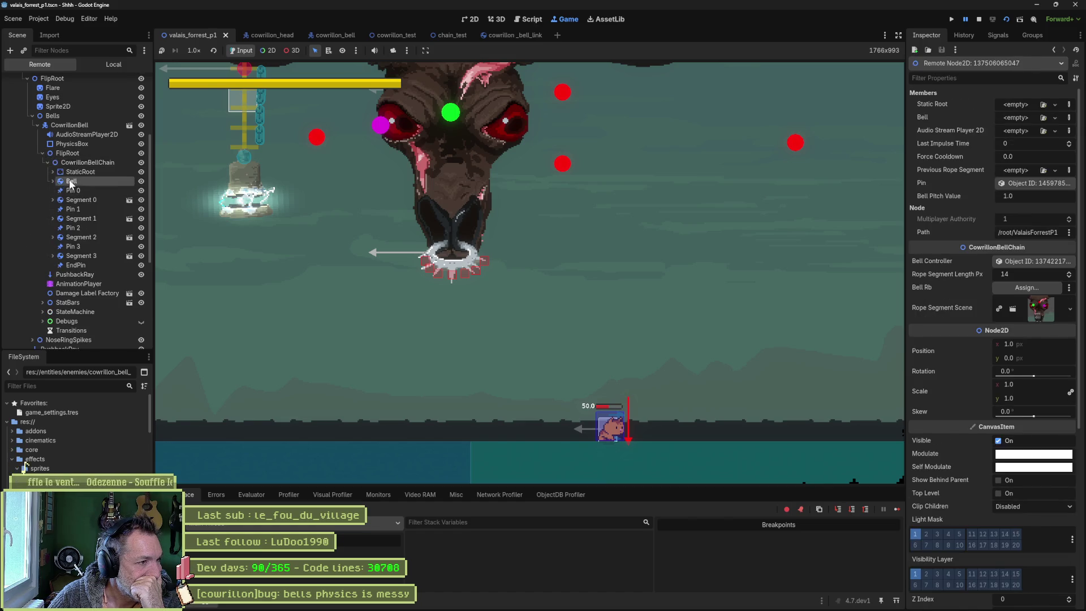
# Step: Select the live Bell, resume the game, and toggle Bell's Freeze on then off
pyautogui.click(71, 182)
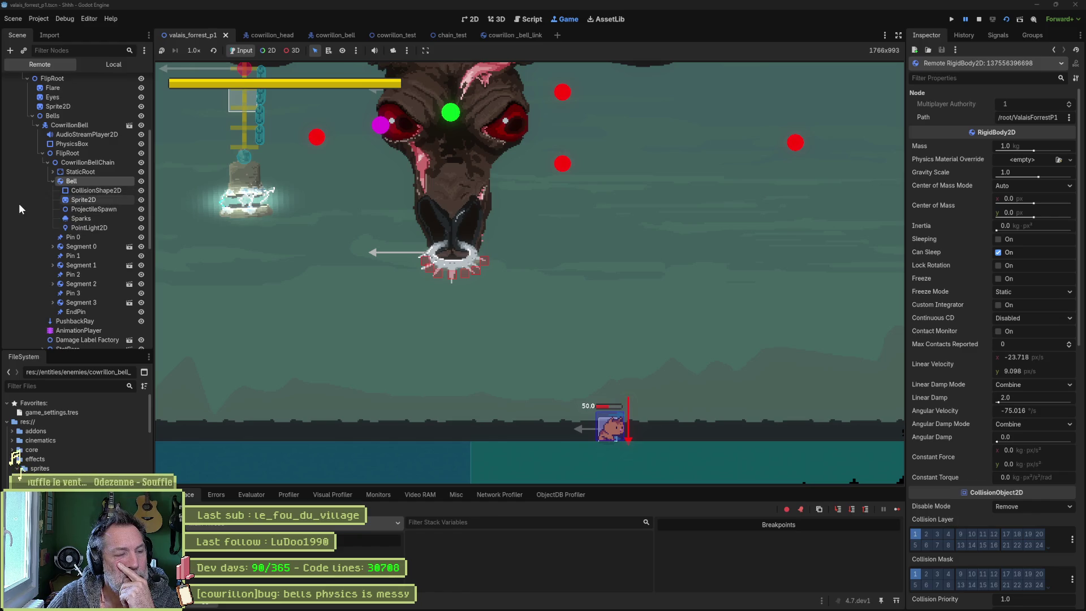
pyautogui.click(966, 21)
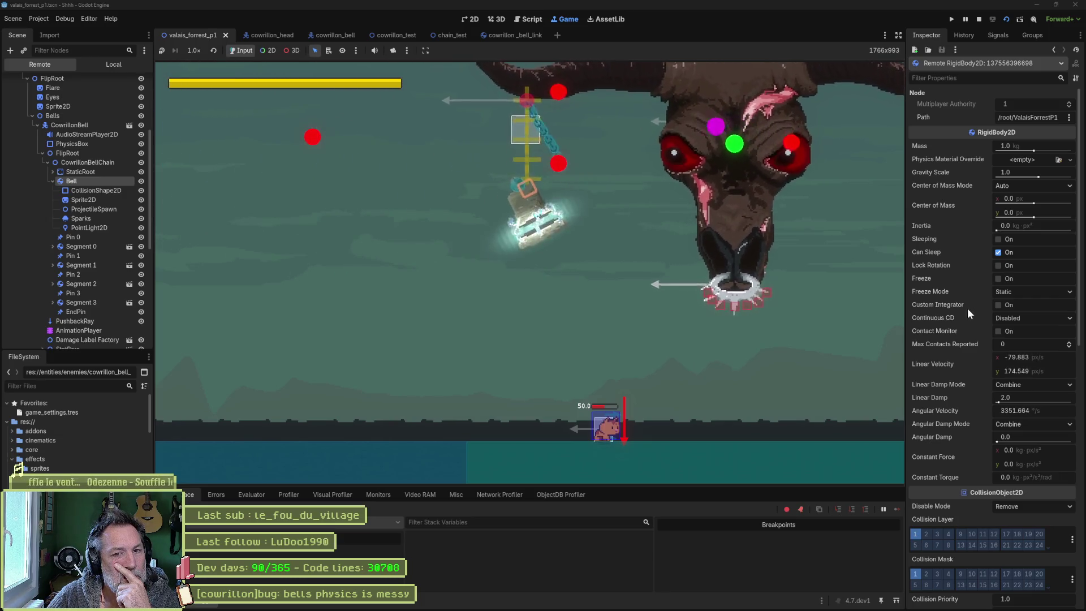
pyautogui.click(1002, 280)
pyautogui.click(998, 278)
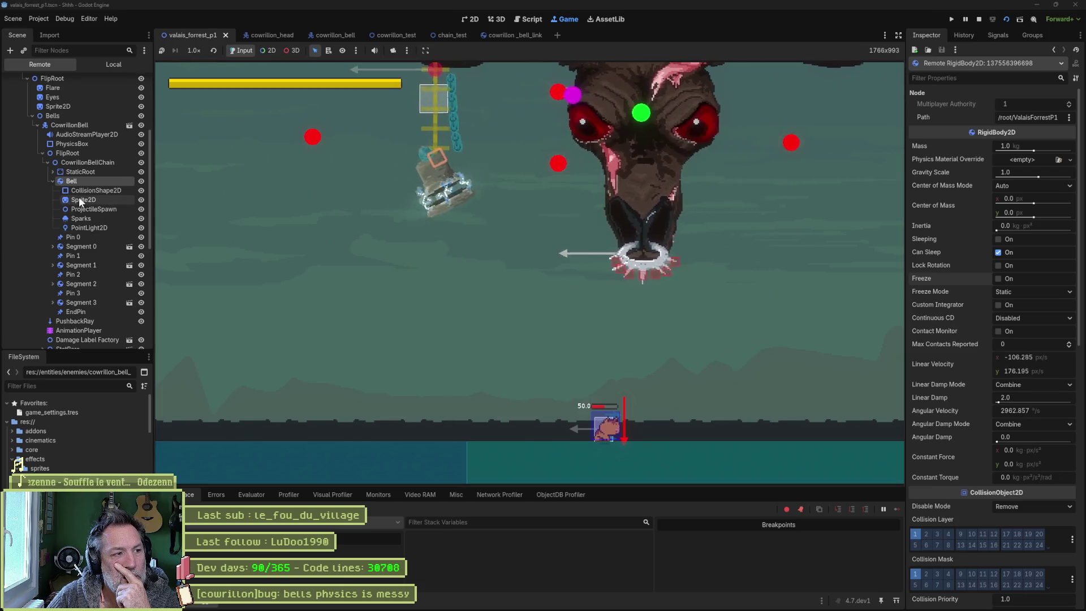
# Step: Compare the live Bell and Segment 0 physics values, then select Bell's CollisionShape2D
pyautogui.click(67, 246)
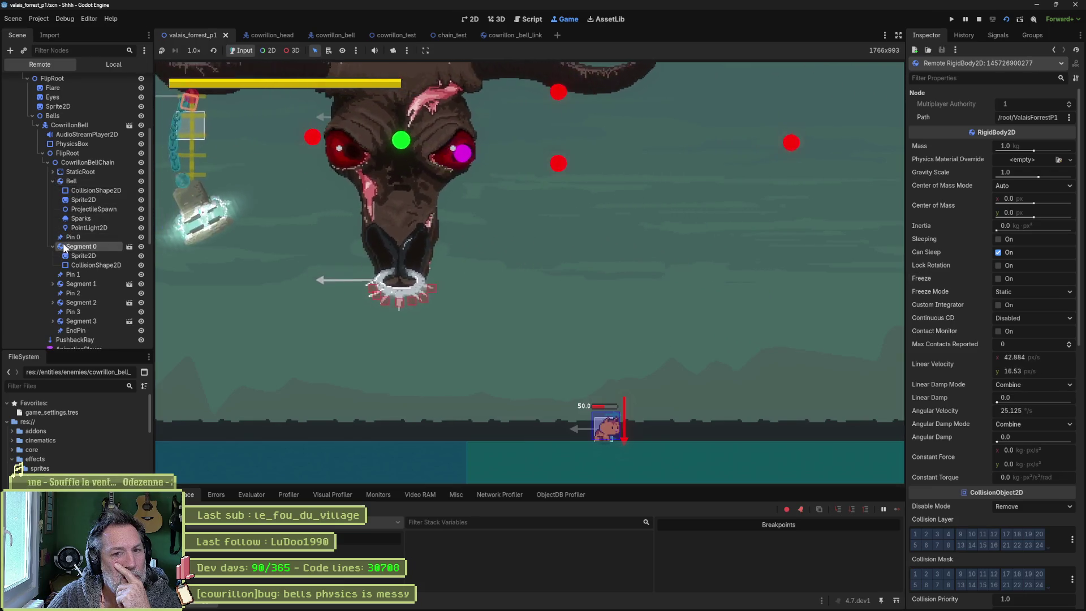
pyautogui.click(66, 182)
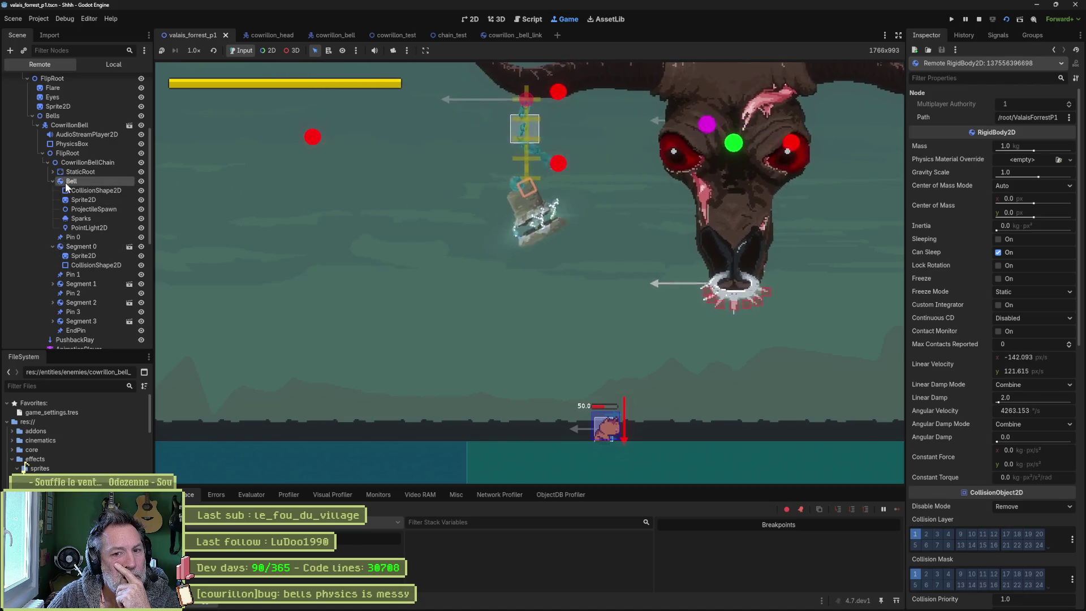
pyautogui.click(78, 246)
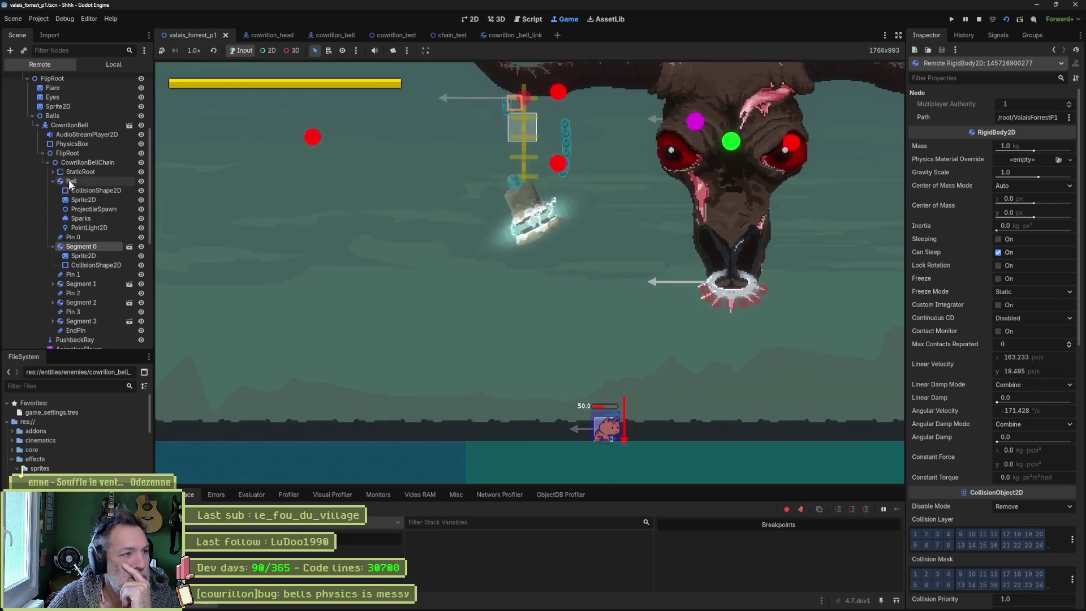
pyautogui.click(75, 181)
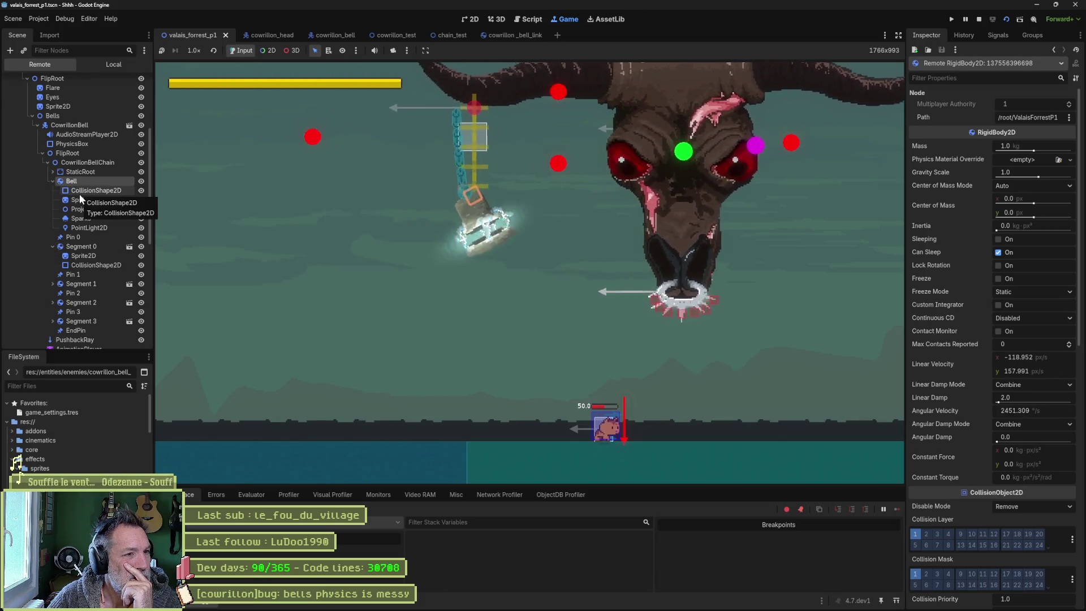
pyautogui.click(80, 193)
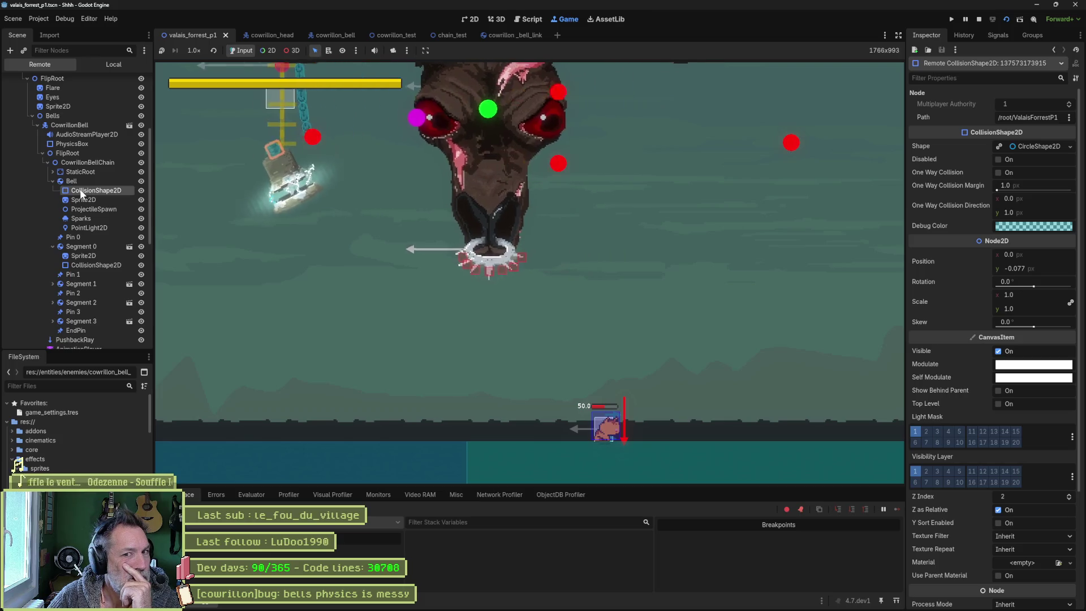
# Step: Disable the bell's collision shape, then review the live Bell's Linear Damp and collision layers
pyautogui.click(1006, 162)
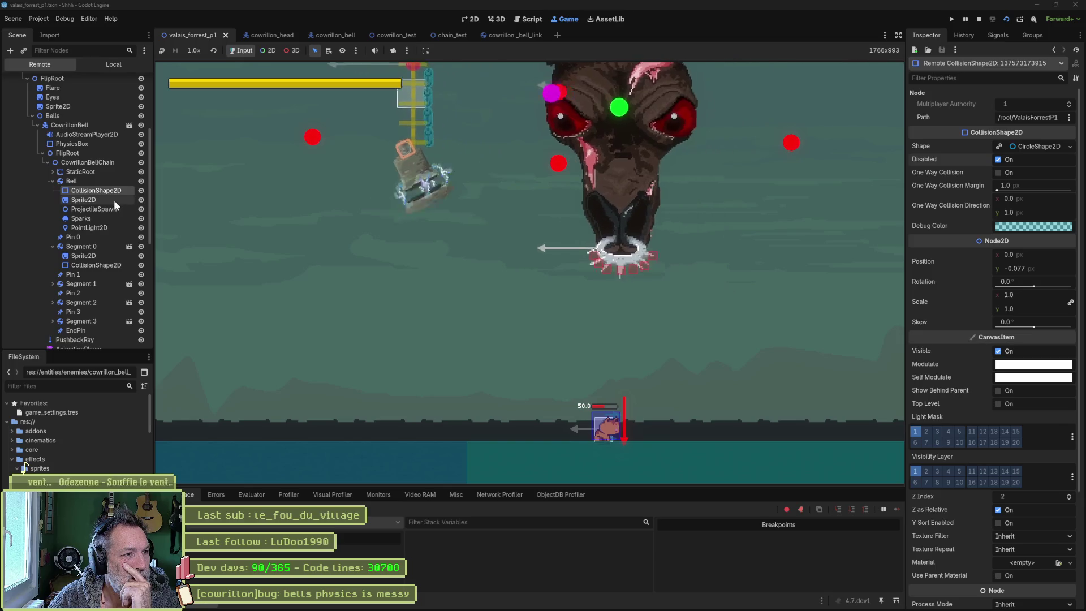
pyautogui.click(197, 187)
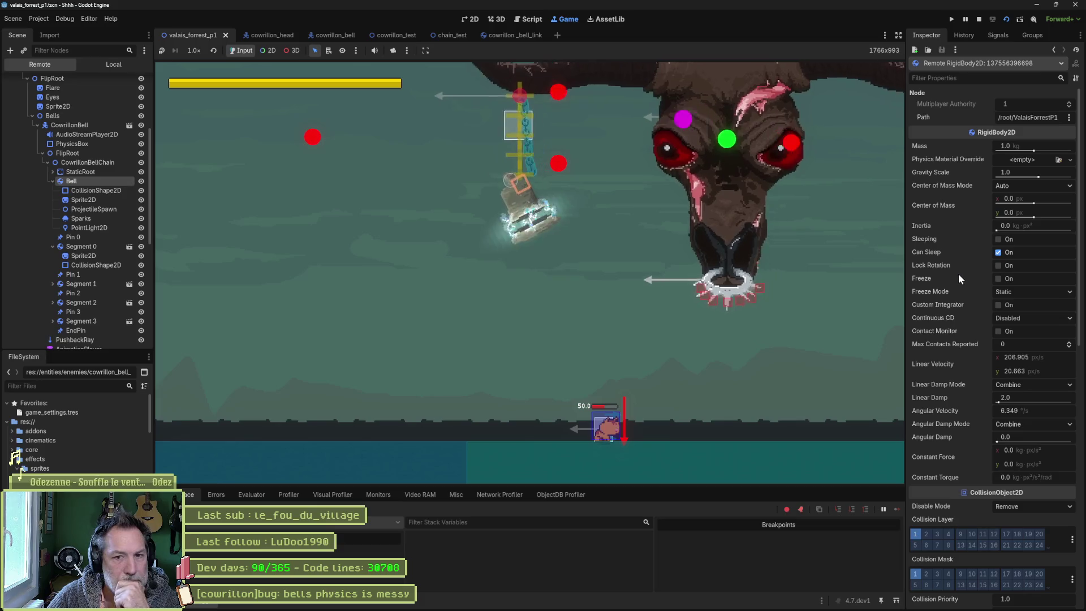
pyautogui.scroll(-5, 956, 283)
pyautogui.scroll(-5, 953, 310)
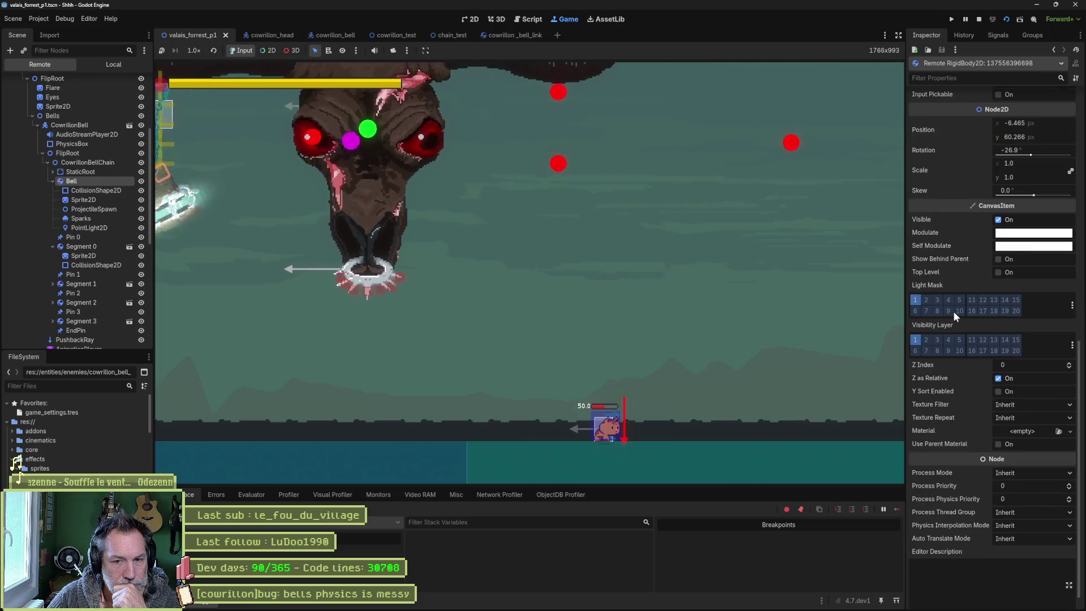
pyautogui.moveTo(956, 273)
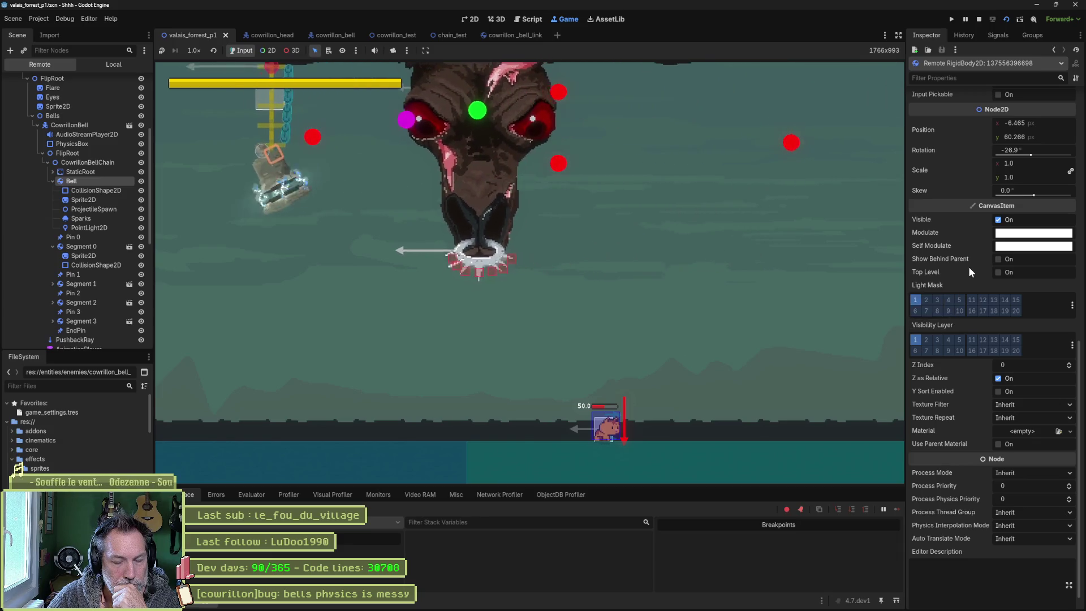
pyautogui.scroll(2, 959, 260)
pyautogui.scroll(4, 957, 259)
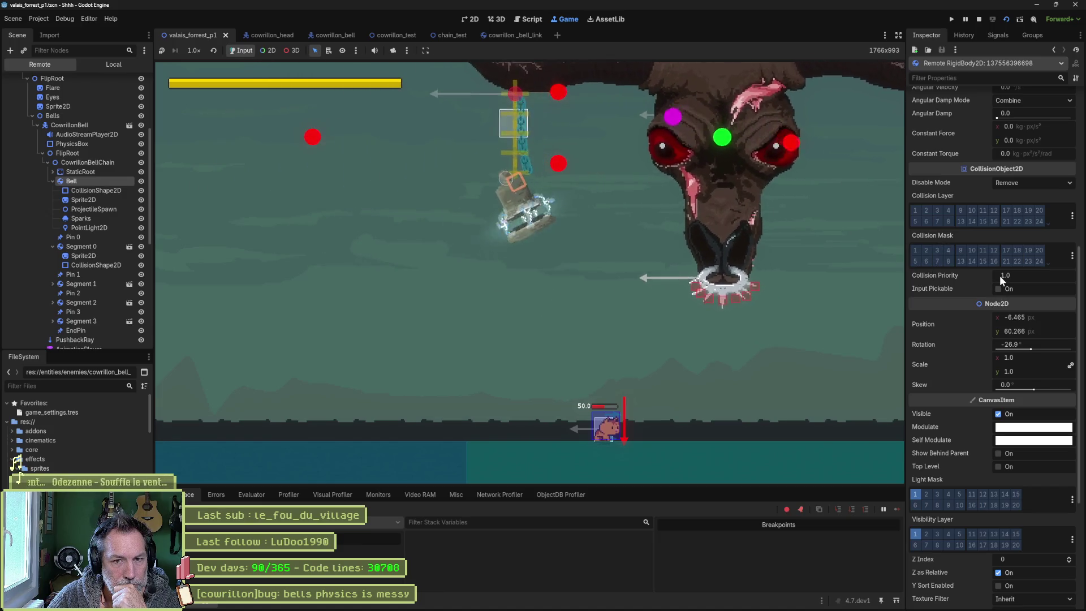
pyautogui.scroll(4, 970, 243)
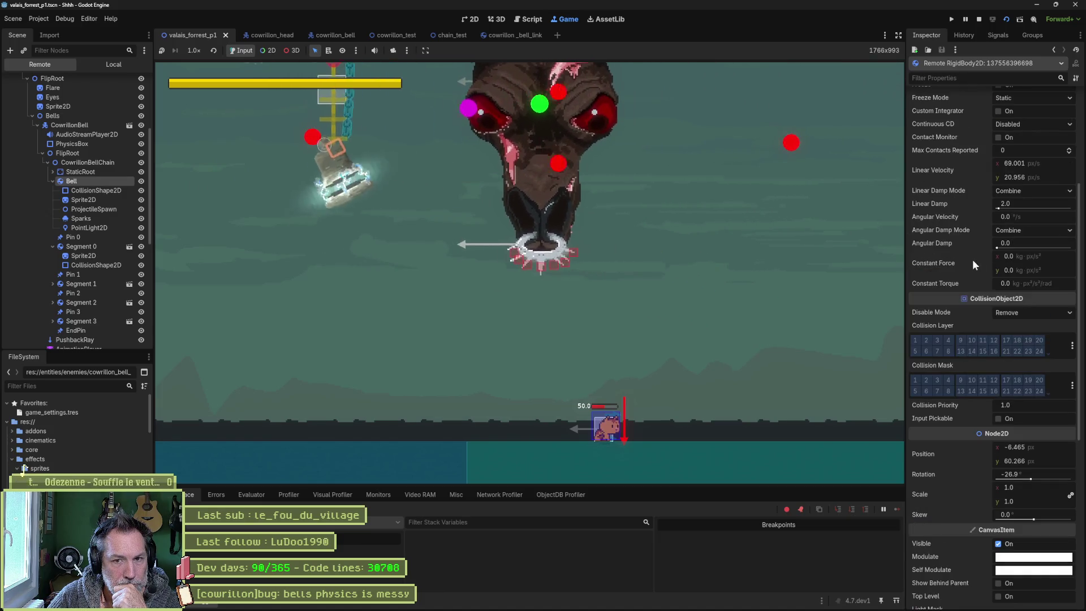
# Step: Switch the bell's disable mode to Make Static, then back to Remove
pyautogui.click(1014, 310)
pyautogui.click(1020, 335)
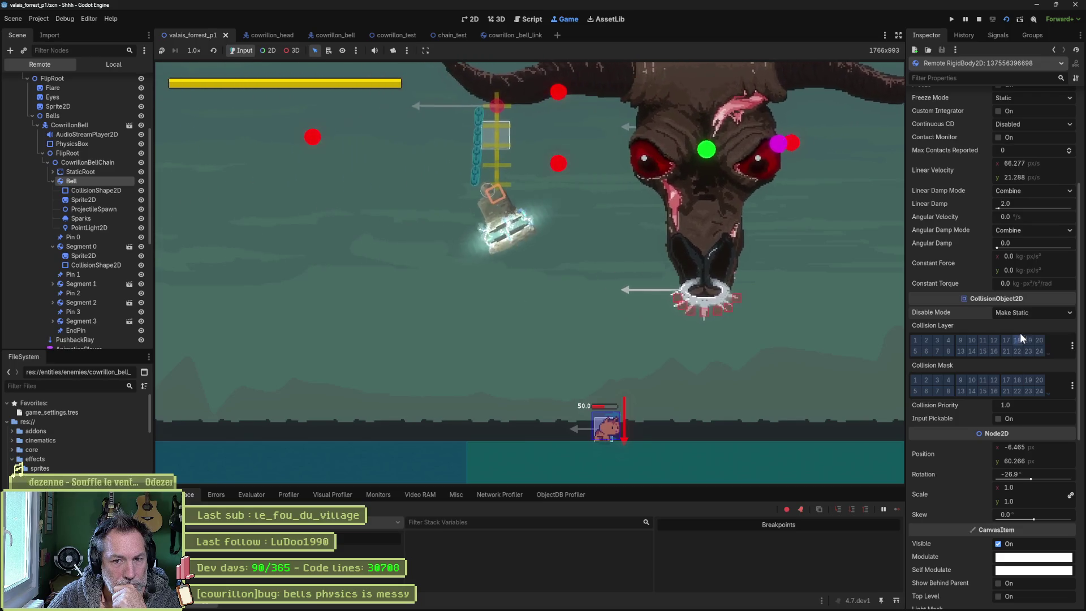
pyautogui.click(1016, 313)
pyautogui.click(1021, 328)
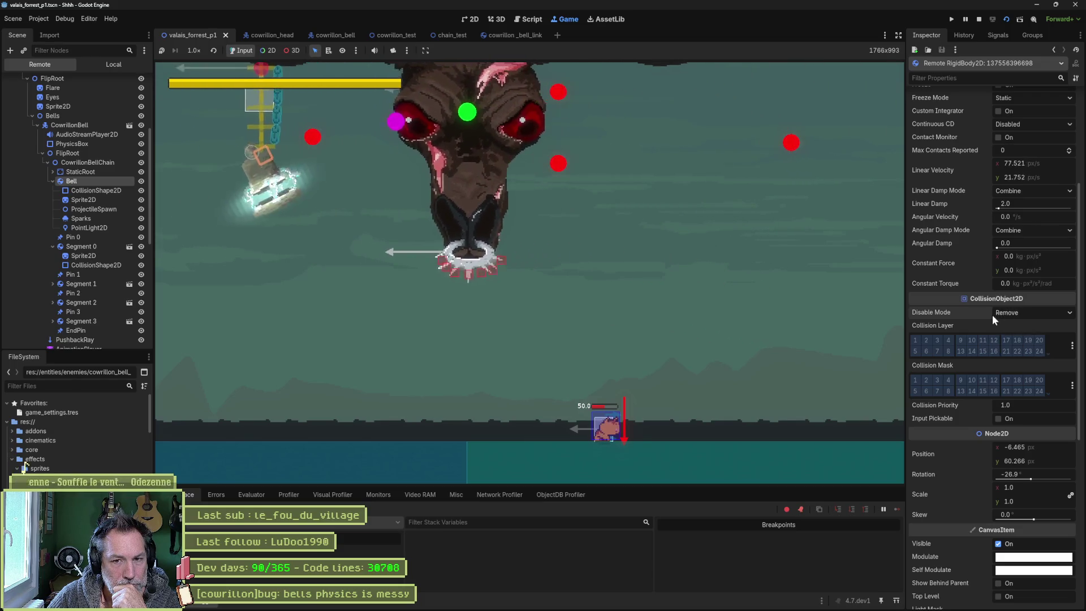
# Step: Scroll the Remote tree to P1PatrolPath and show its Patroller properties
pyautogui.scroll(2, 961, 315)
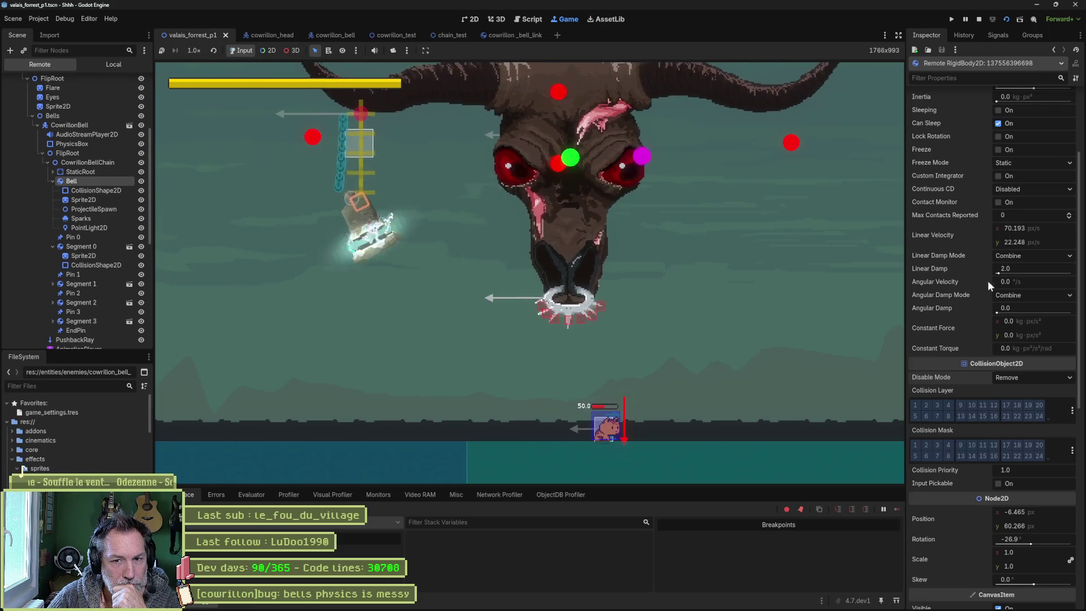
pyautogui.moveTo(1016, 240)
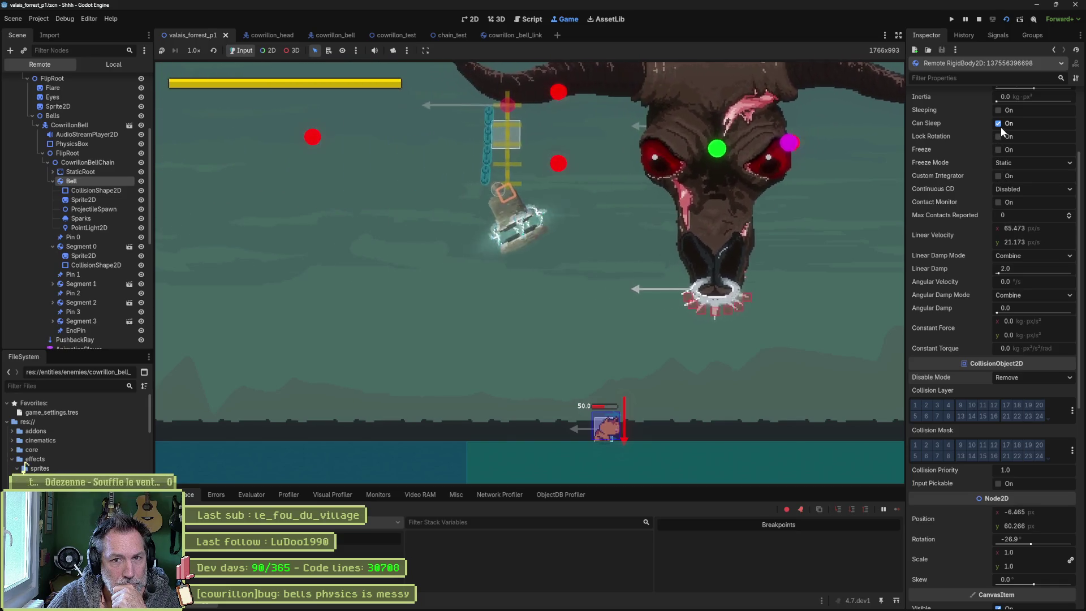
pyautogui.scroll(5, 975, 121)
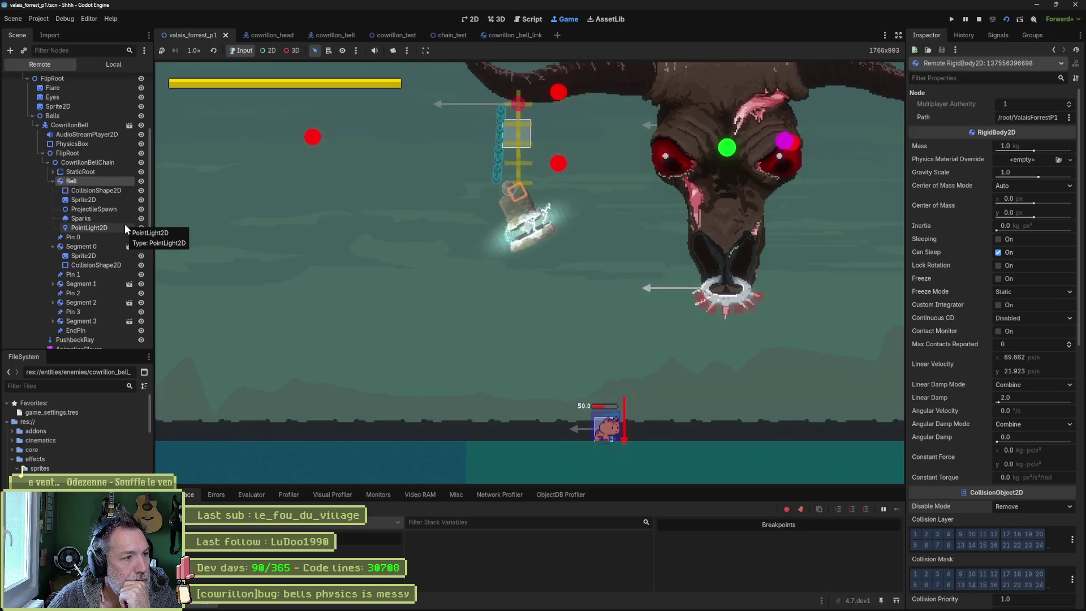
pyautogui.scroll(-3, 82, 188)
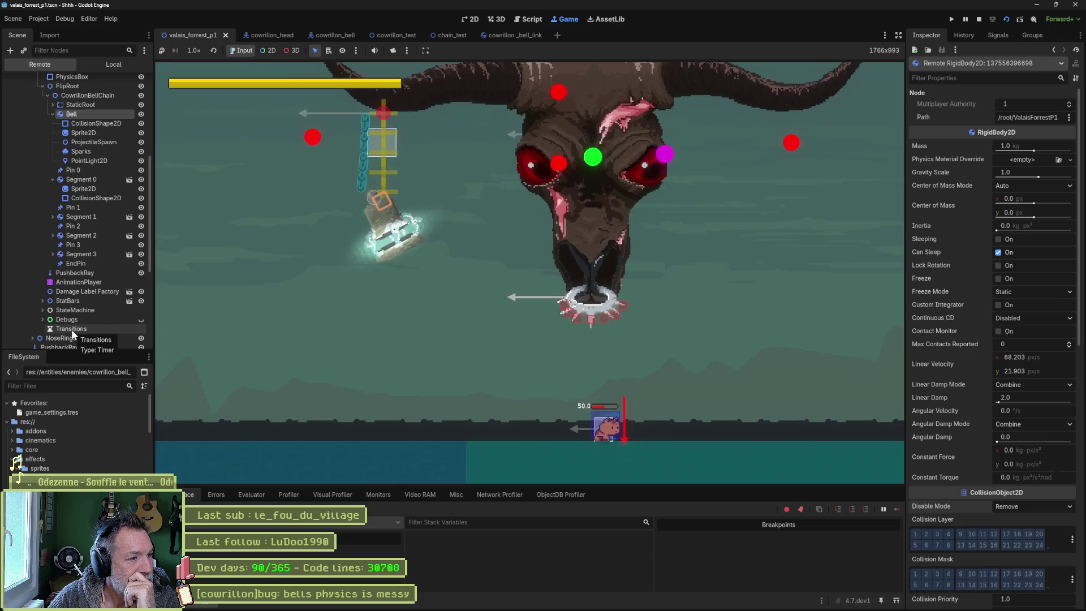
pyautogui.scroll(-5, 70, 326)
pyautogui.click(62, 280)
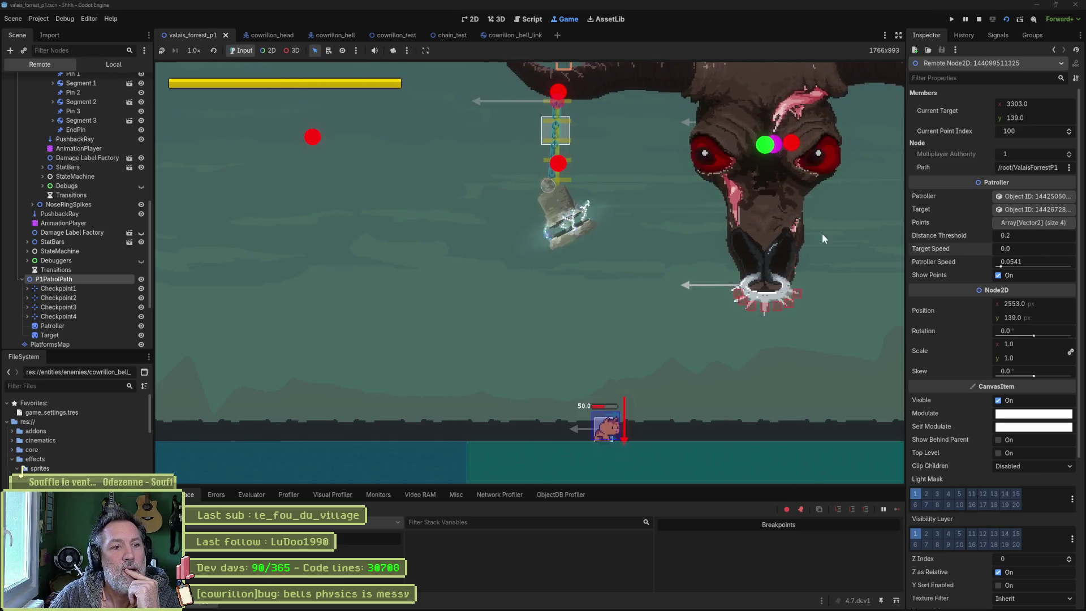
# Step: Set P1PatrolPath's Target Speed to 10.0 in the valais_forrest_p1 scene and rerun the level
pyautogui.click(1043, 254)
pyautogui.write('10')
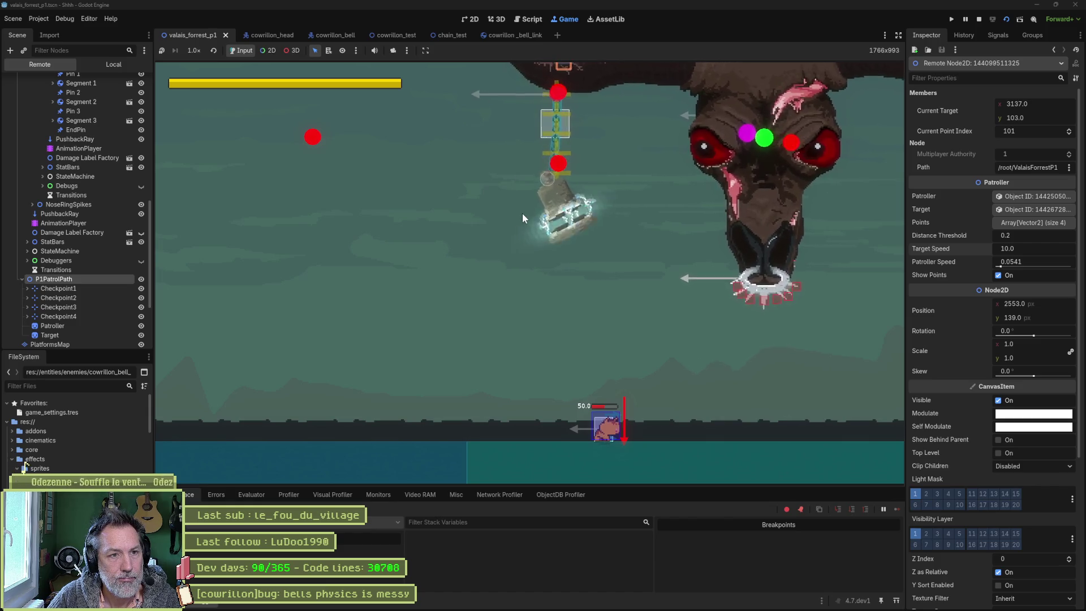
pyautogui.press('F8')
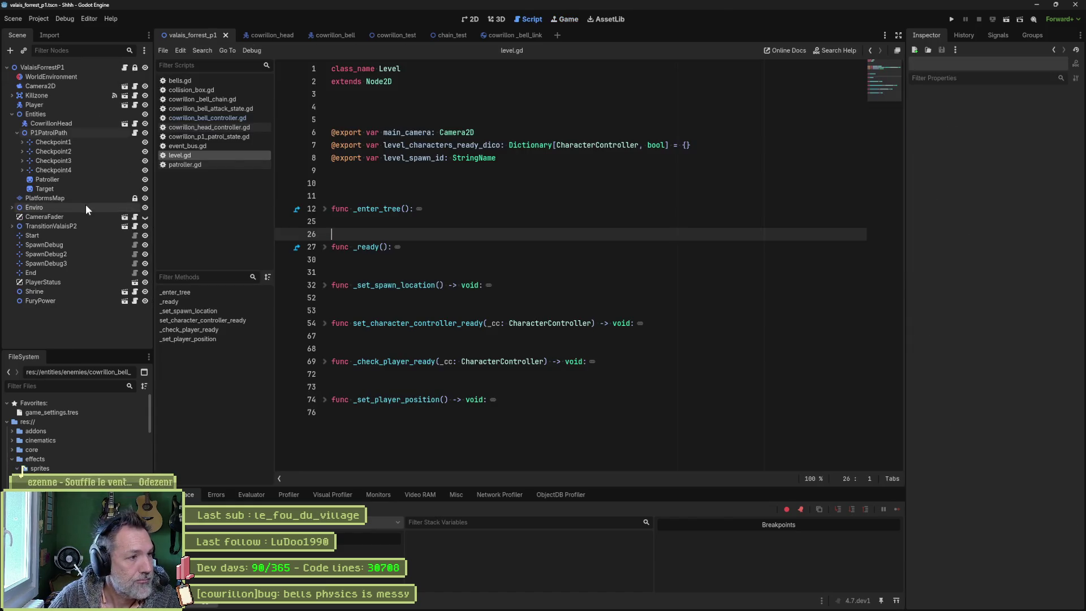
pyautogui.click(103, 134)
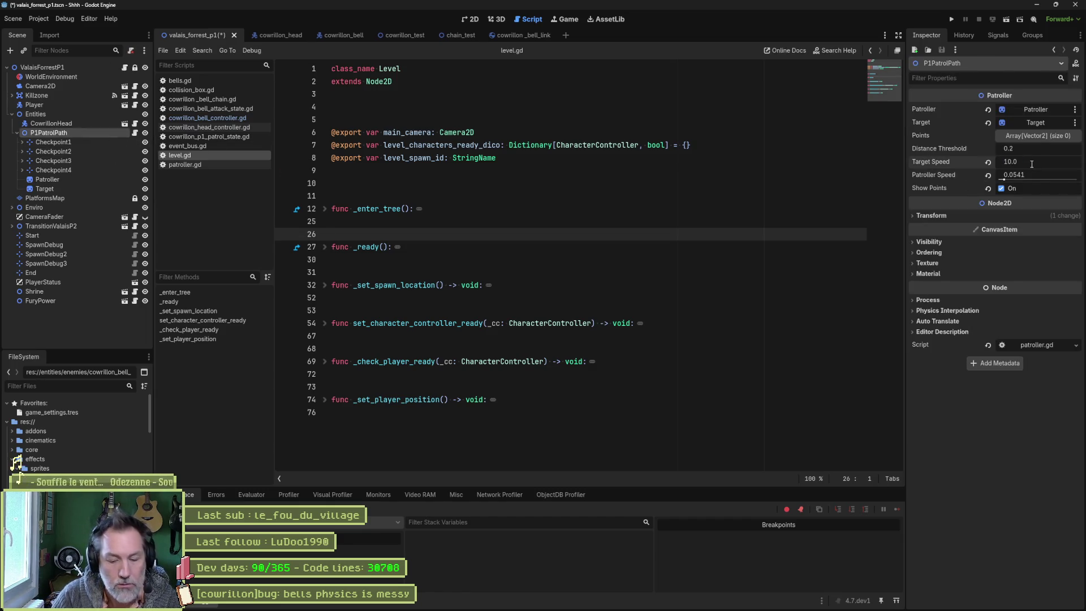
pyautogui.press('F5')
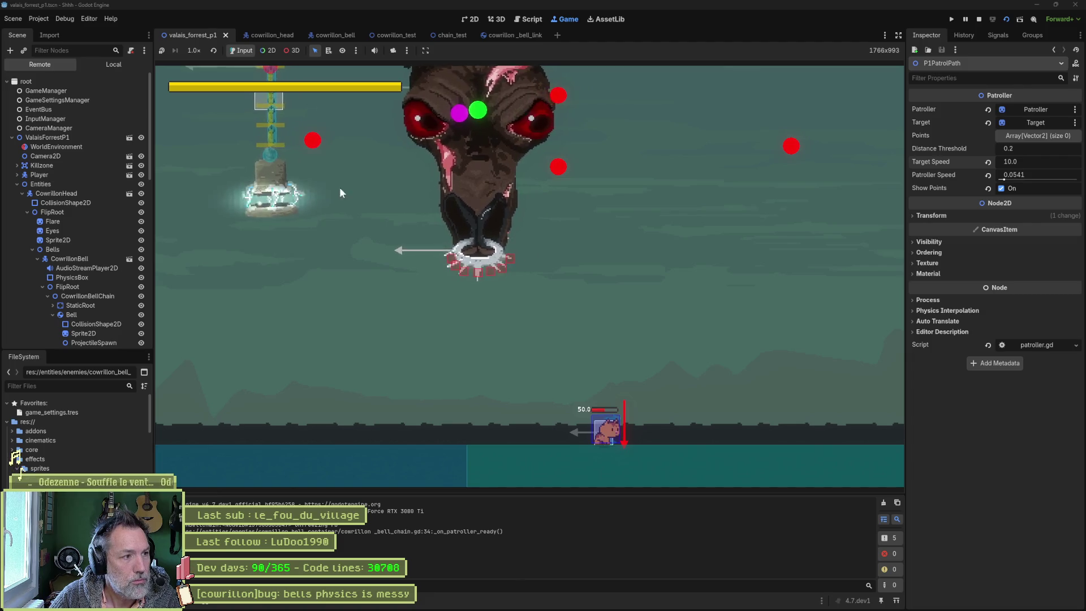
# Step: Inspect the live Bell and CowrillonHead nodes in the Remote tree, then stop the game
pyautogui.scroll(-3, 66, 252)
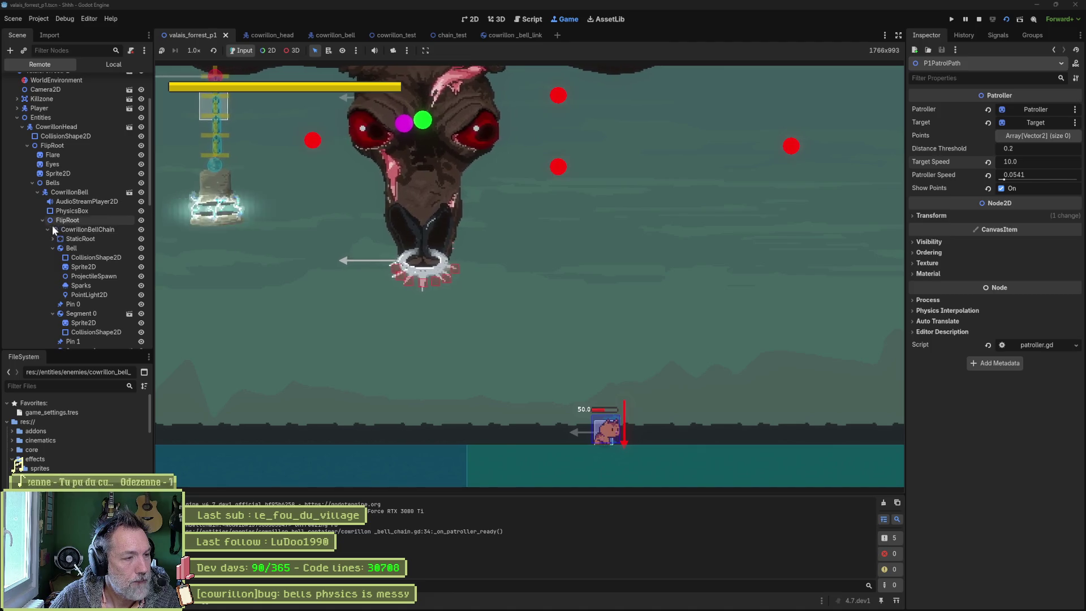
pyautogui.click(81, 247)
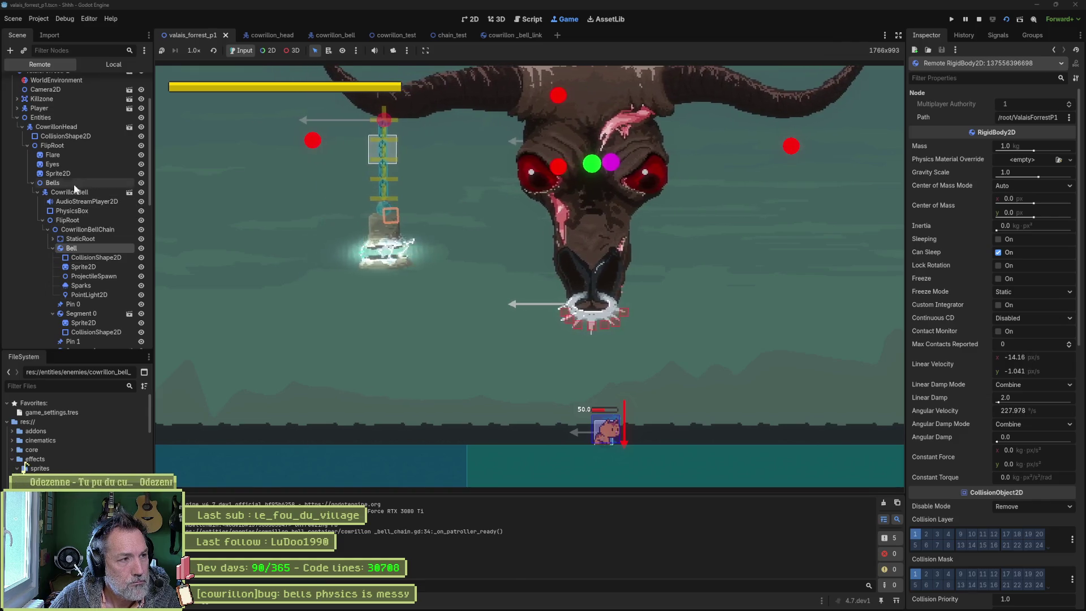
pyautogui.click(79, 126)
pyautogui.scroll(-6, 973, 339)
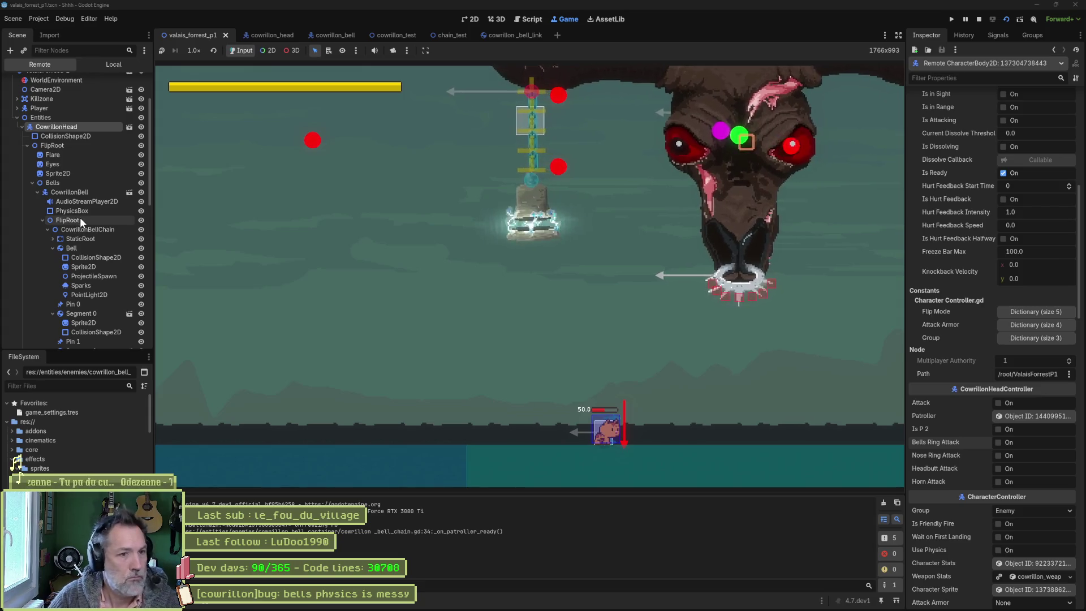
pyautogui.click(978, 20)
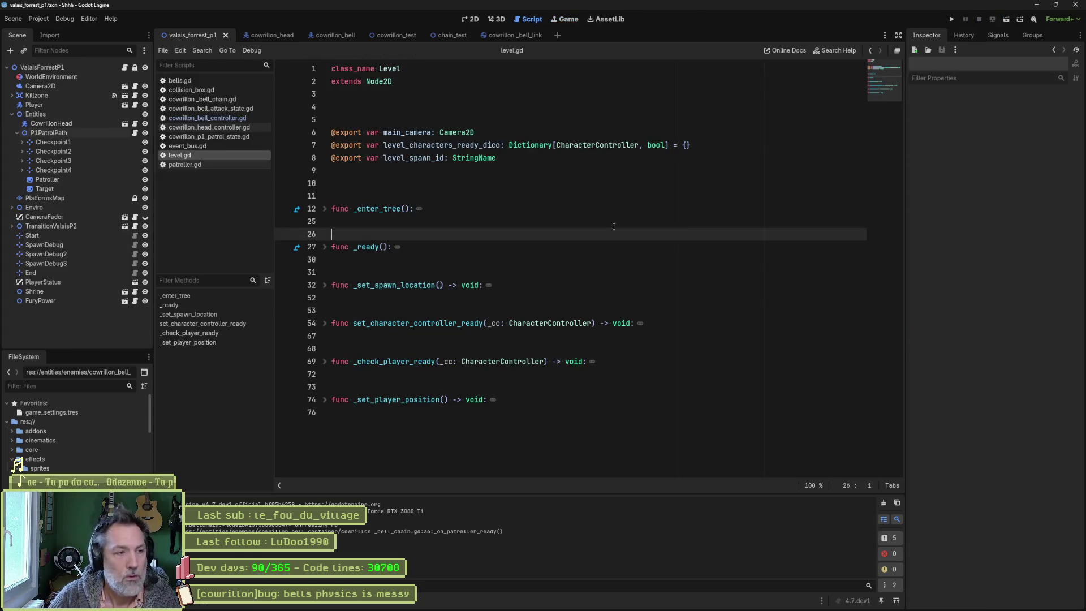
# Step: Switch to the cowrillon_bell scene and collapse the Bell node's children
pyautogui.click(266, 36)
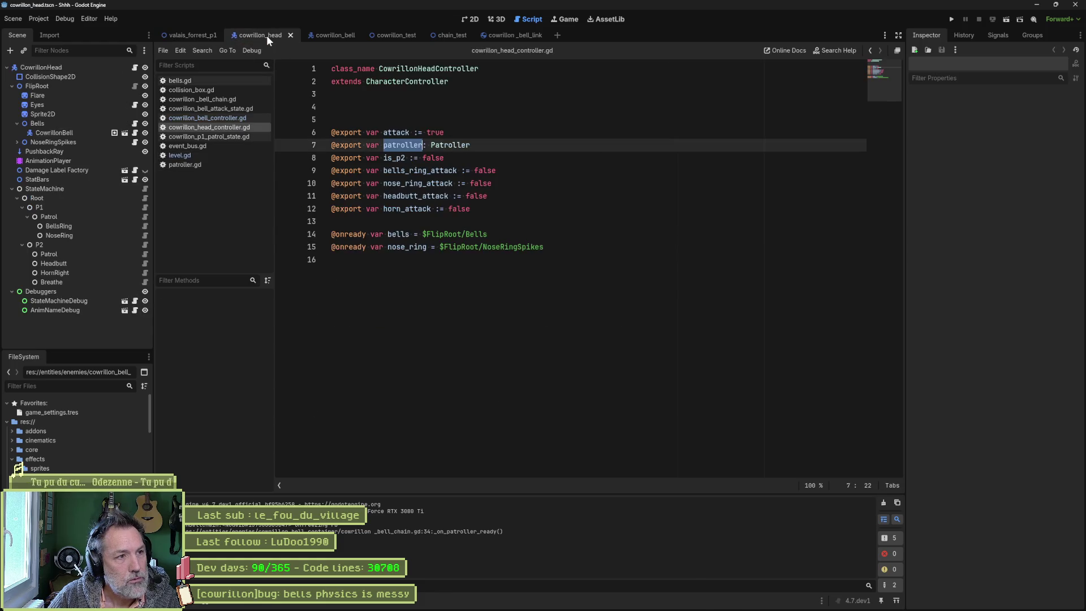
pyautogui.click(327, 34)
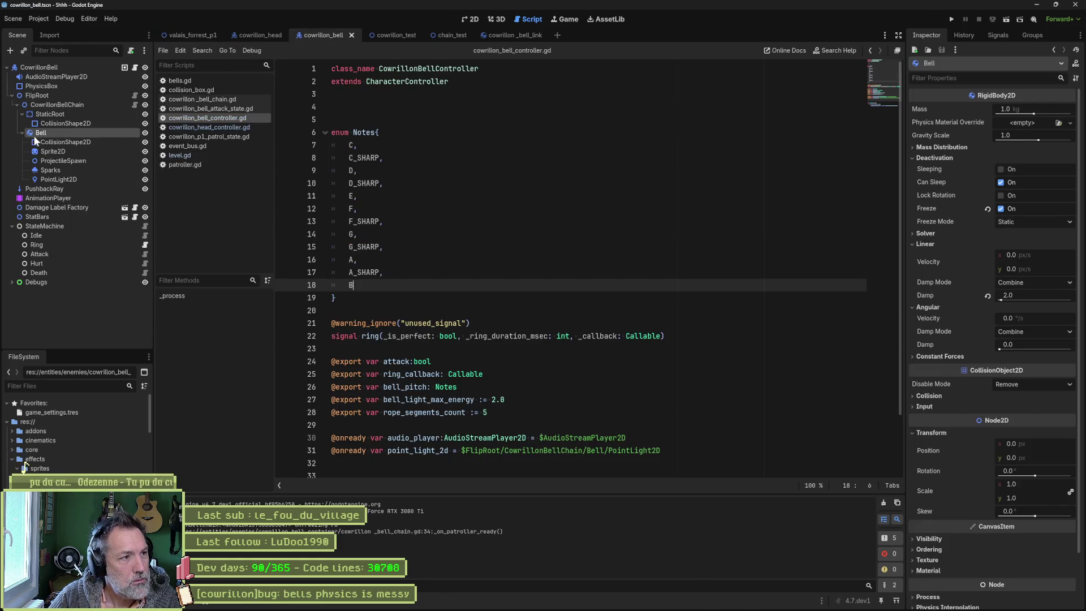
pyautogui.click(22, 133)
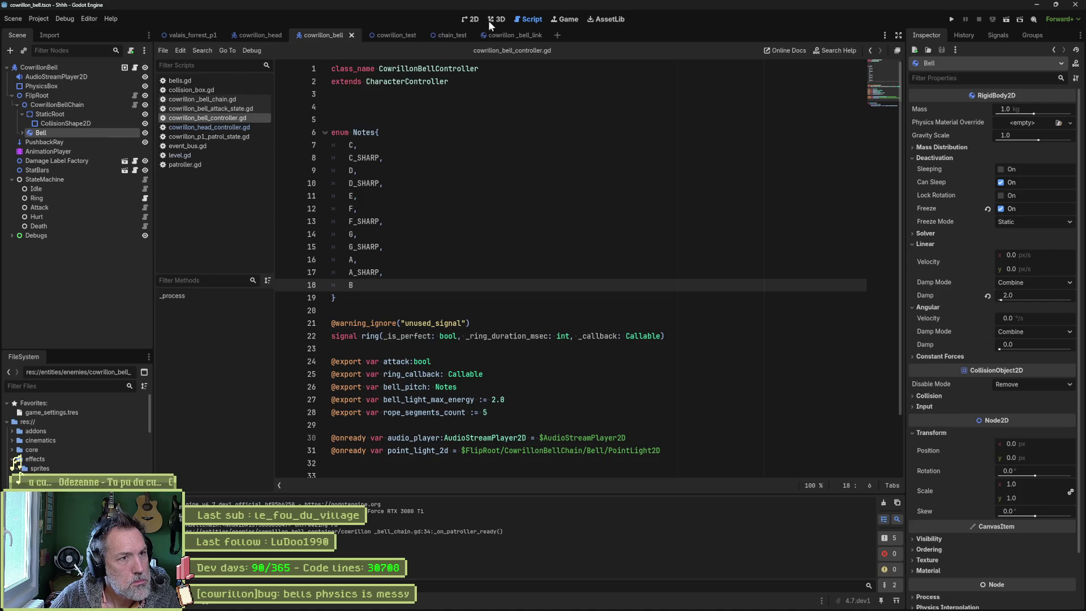
# Step: Open cowrillon_bell_chain.gd and review generate_rope, highlighting rope_segment_scene and EndPin
pyautogui.click(232, 101)
pyautogui.scroll(-1, 516, 333)
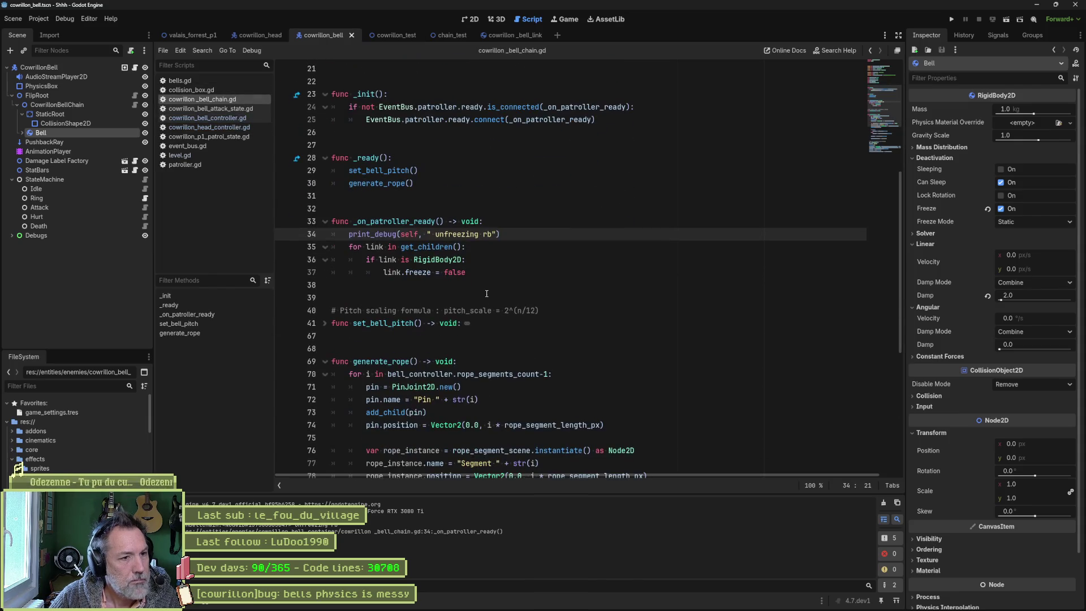
pyautogui.scroll(-6, 498, 291)
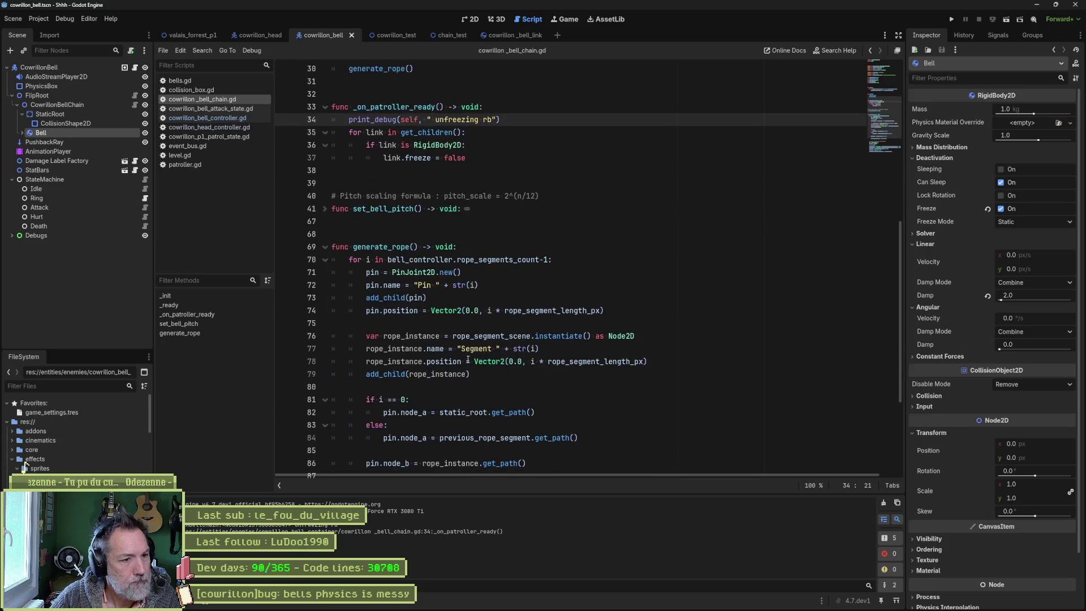
pyautogui.scroll(-2, 452, 368)
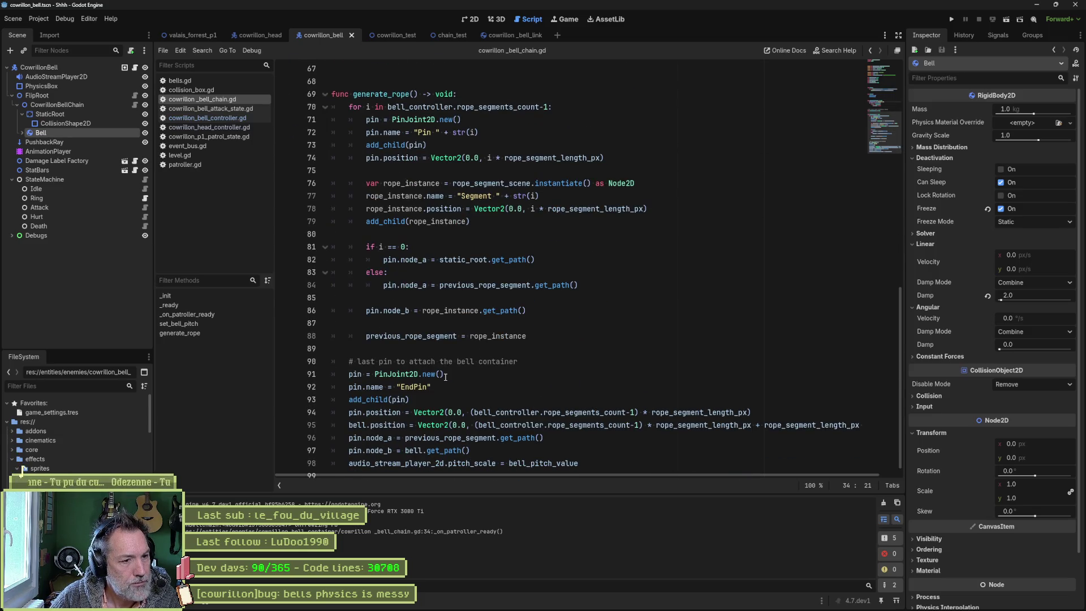
pyautogui.scroll(2, 445, 377)
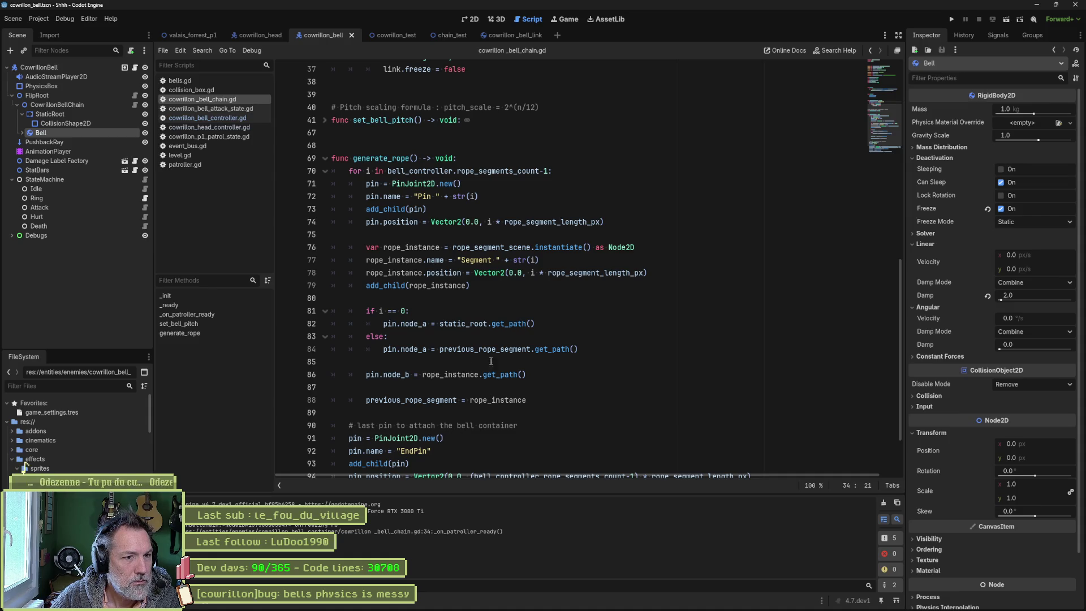
pyautogui.doubleClick(509, 247)
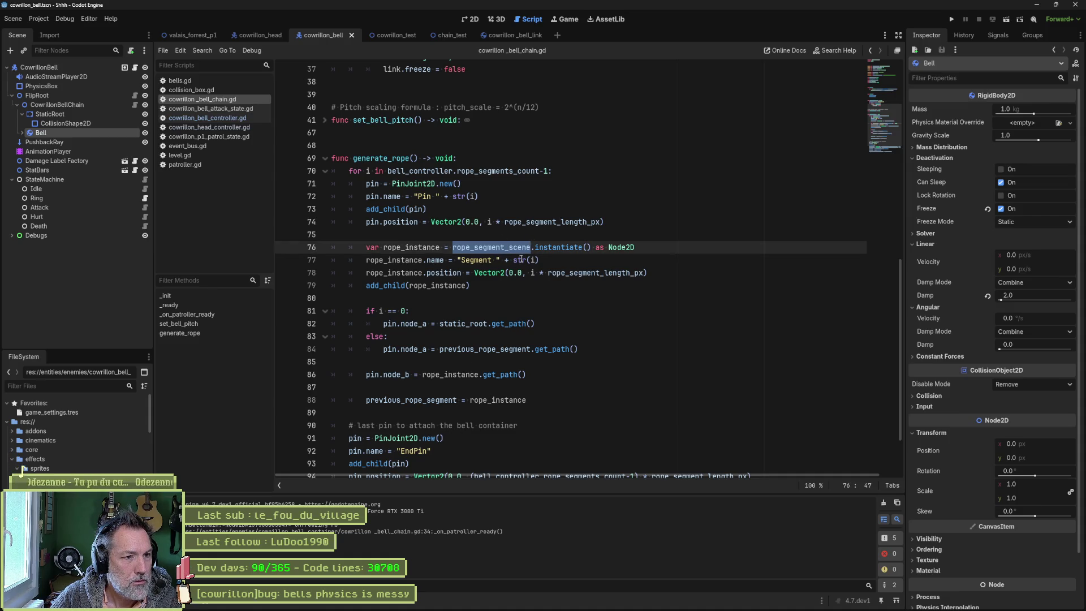
pyautogui.scroll(-2, 508, 283)
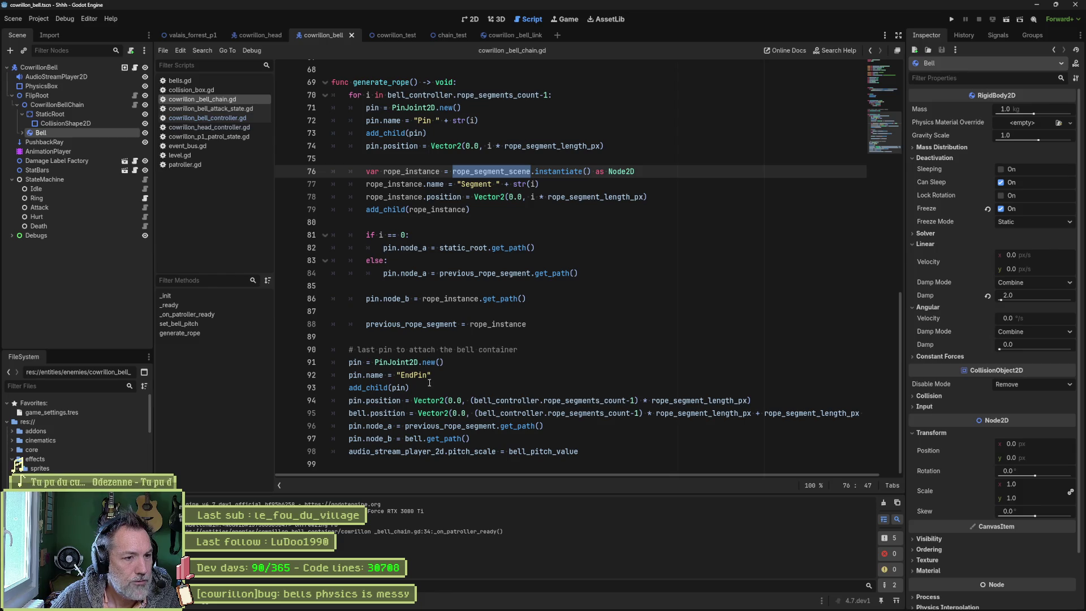
pyautogui.doubleClick(412, 376)
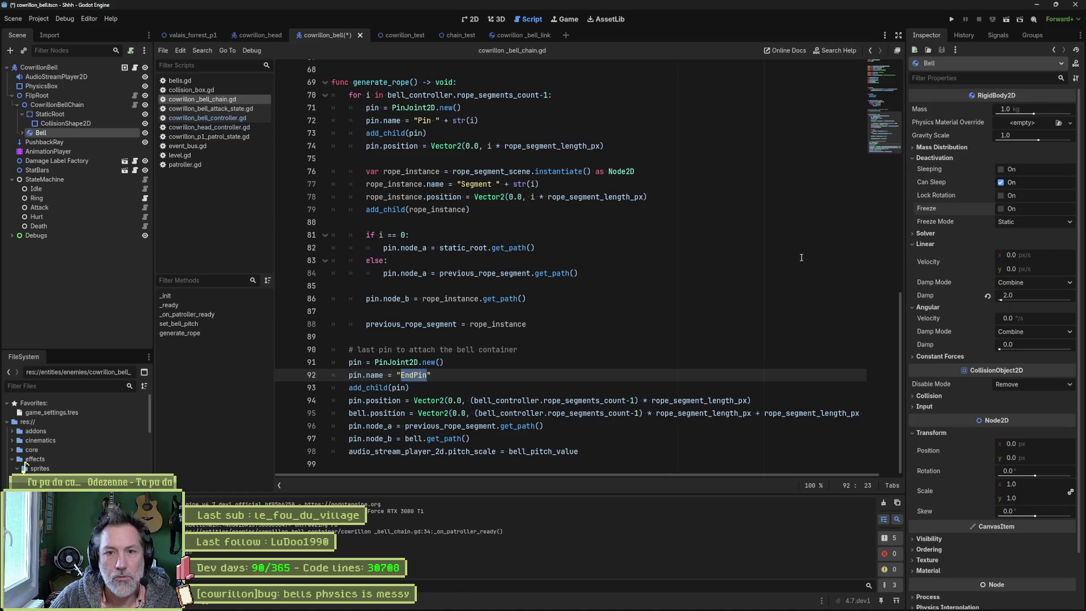
pyautogui.click(678, 272)
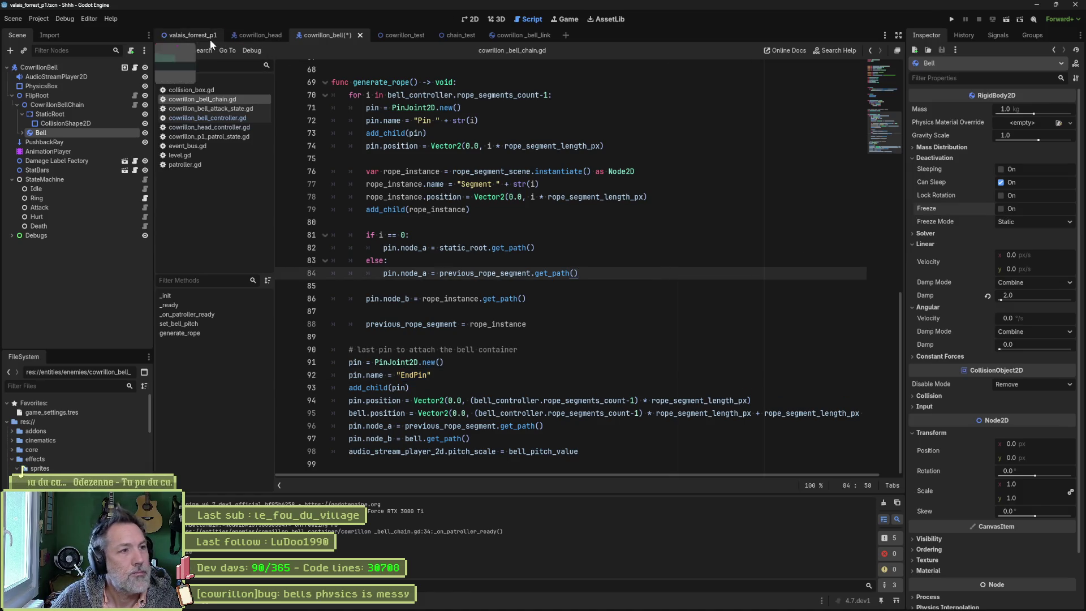
# Step: Run the forest level again and inspect the live chain's Pin 3 and EndPin joints
pyautogui.click(211, 39)
pyautogui.press('F5')
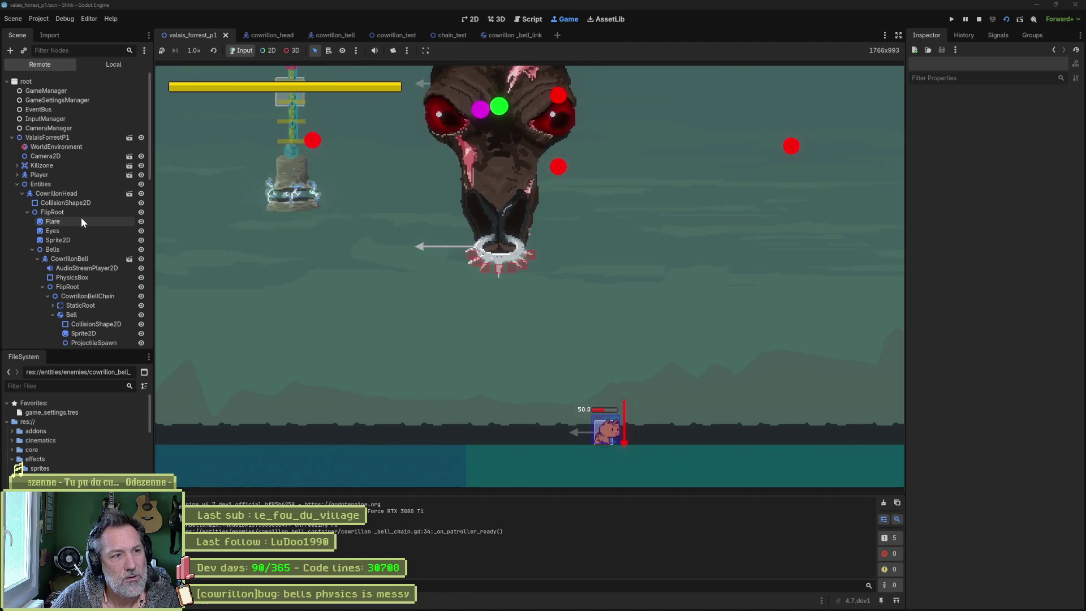
pyautogui.scroll(-3, 96, 278)
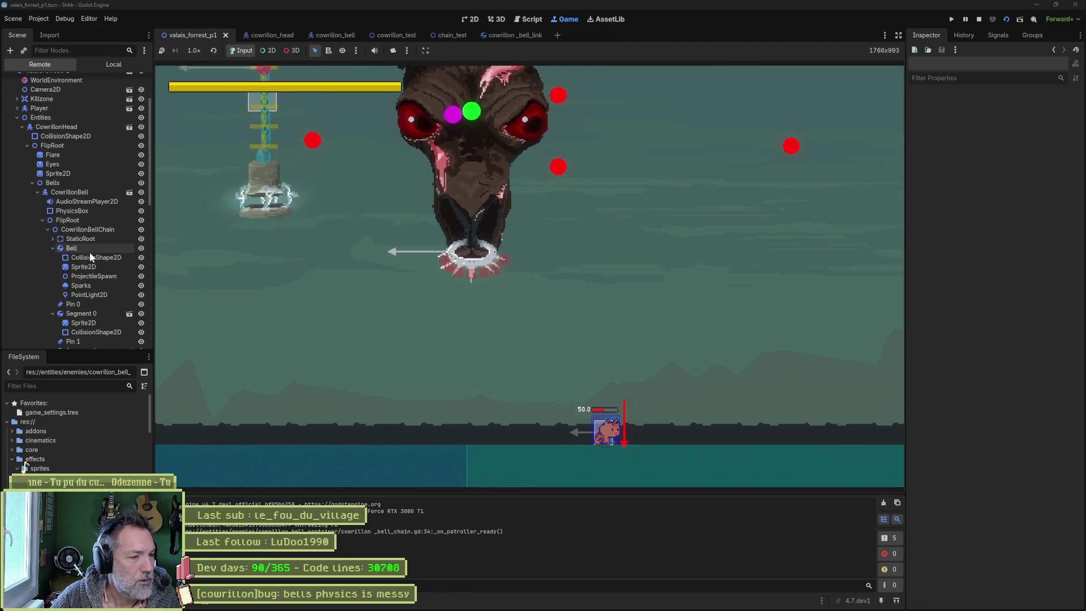
pyautogui.scroll(-4, 87, 305)
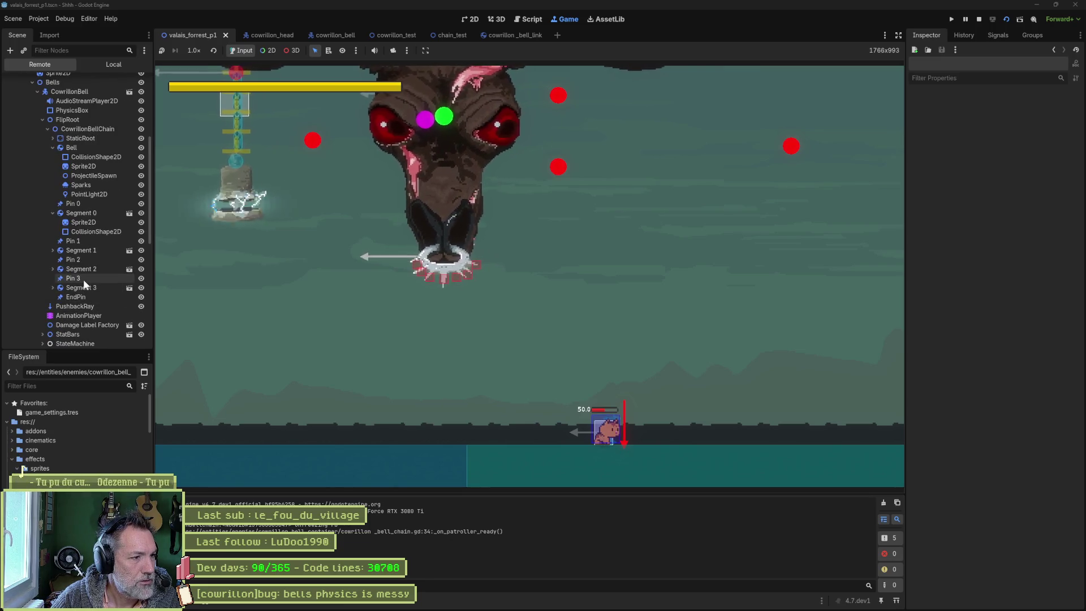
pyautogui.click(83, 279)
pyautogui.click(94, 294)
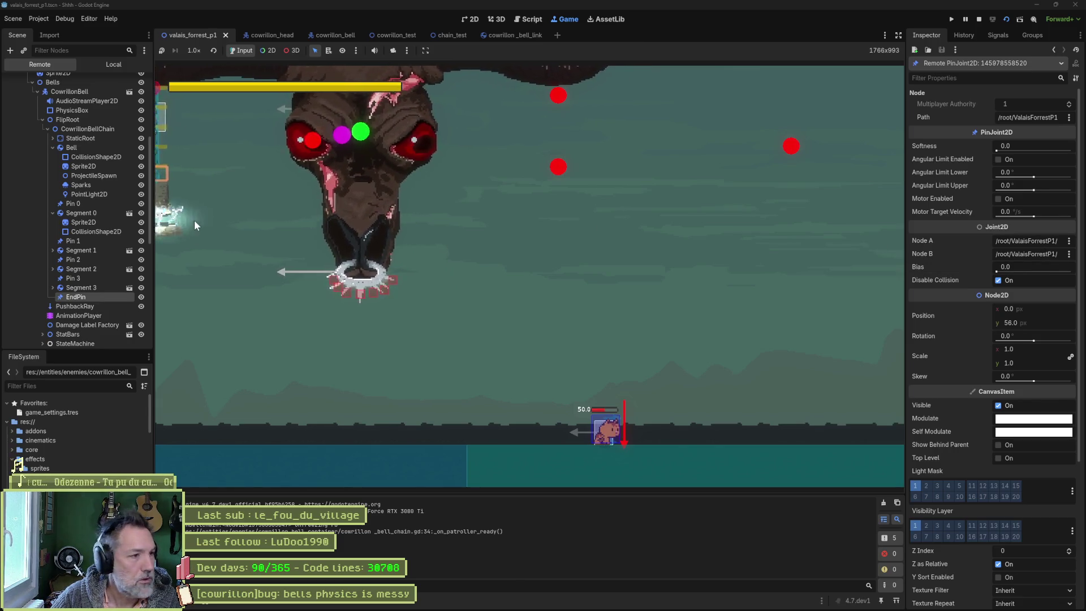
# Step: Inspect the live Bell body and the chain's first pin joint
pyautogui.click(52, 148)
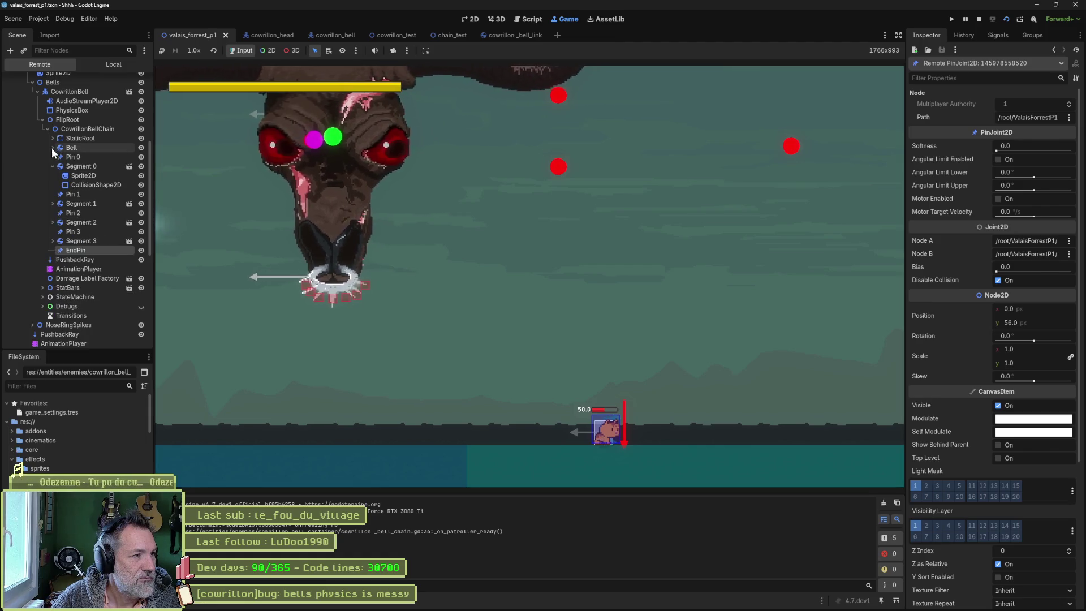
pyautogui.moveTo(62, 148)
pyautogui.mouseDown()
pyautogui.moveTo(72, 300)
pyautogui.moveTo(94, 284)
pyautogui.mouseUp()
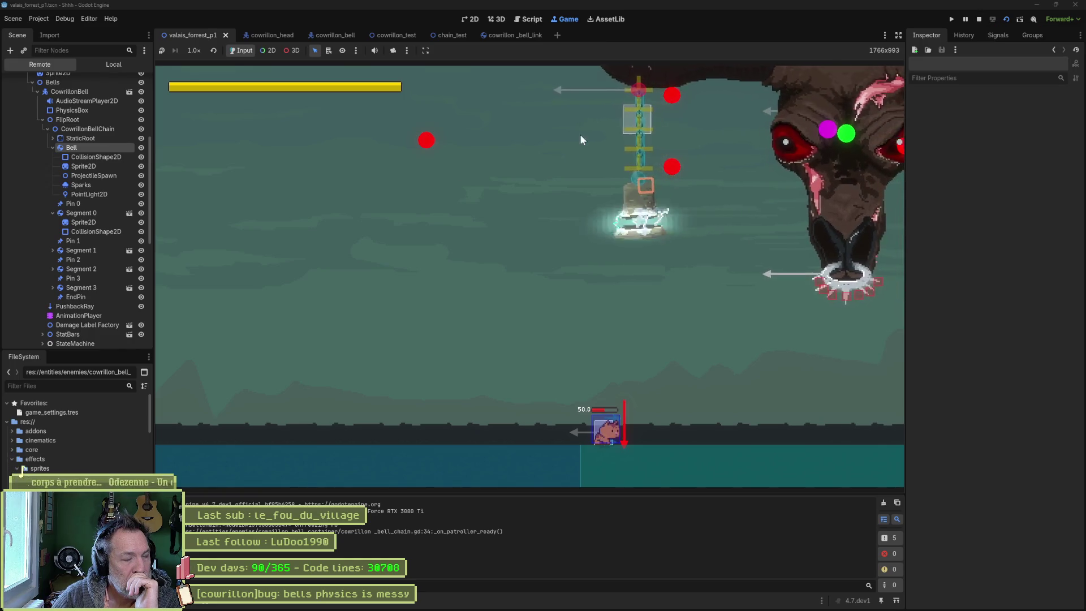
pyautogui.click(52, 147)
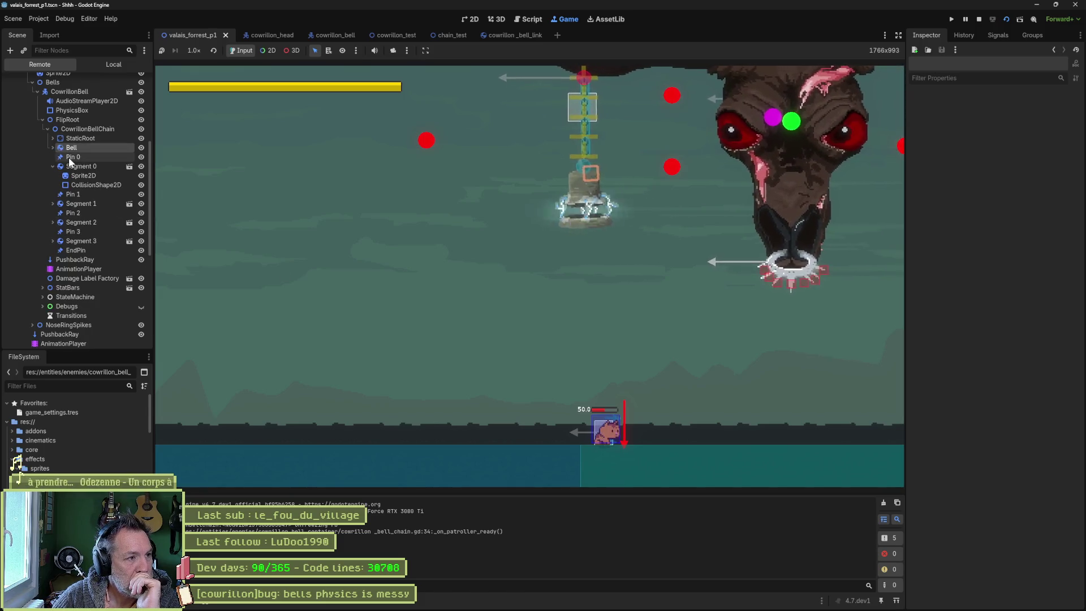
pyautogui.click(73, 155)
pyautogui.click(73, 148)
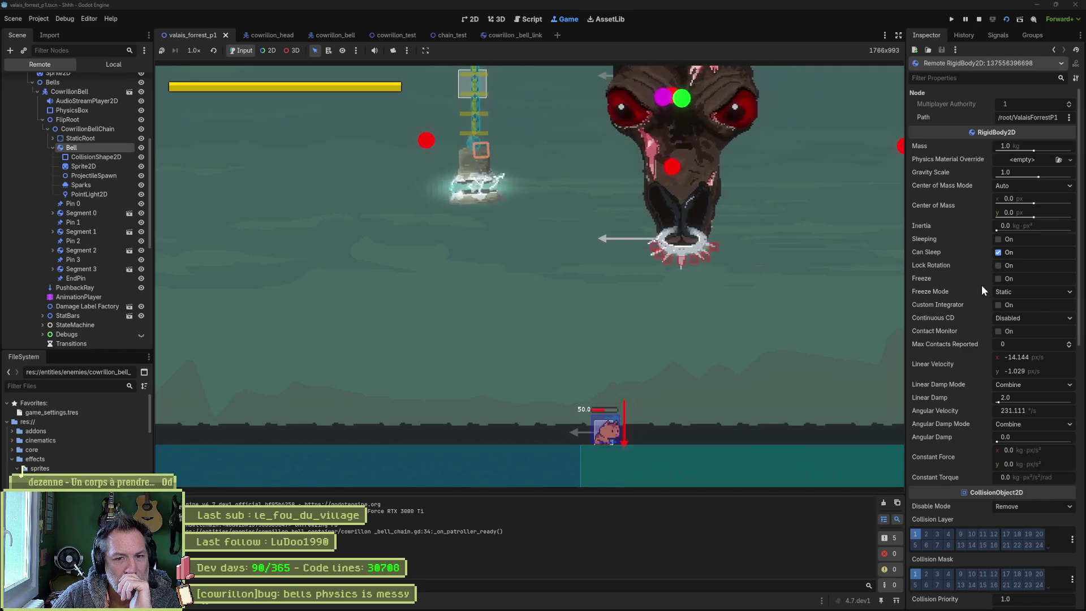
# Step: Select the live P1PatrolPath to show its Patroller properties
pyautogui.moveTo(988, 281)
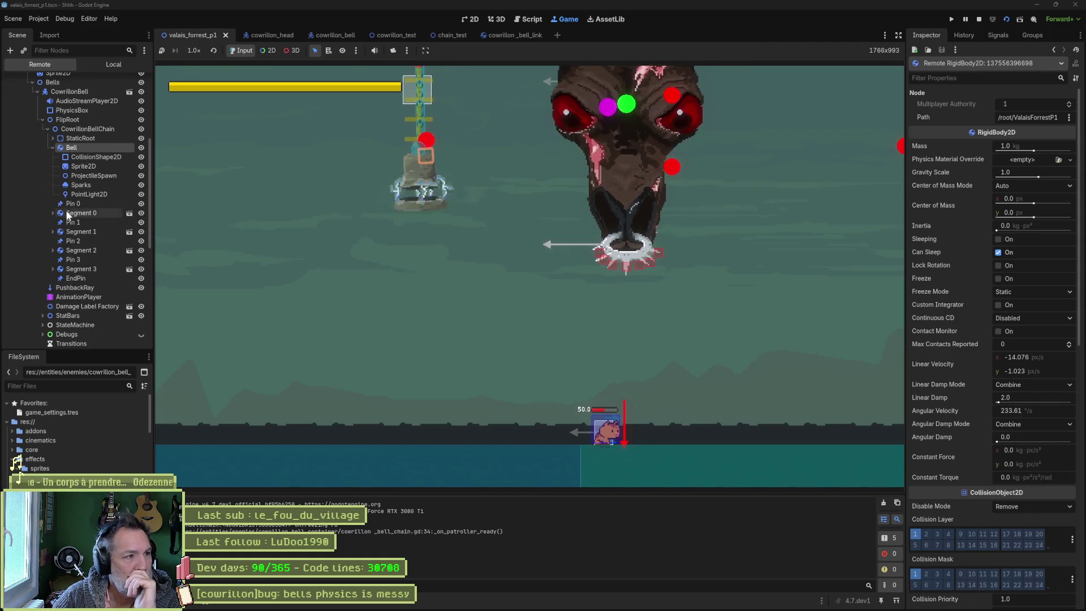
pyautogui.scroll(-4, 82, 265)
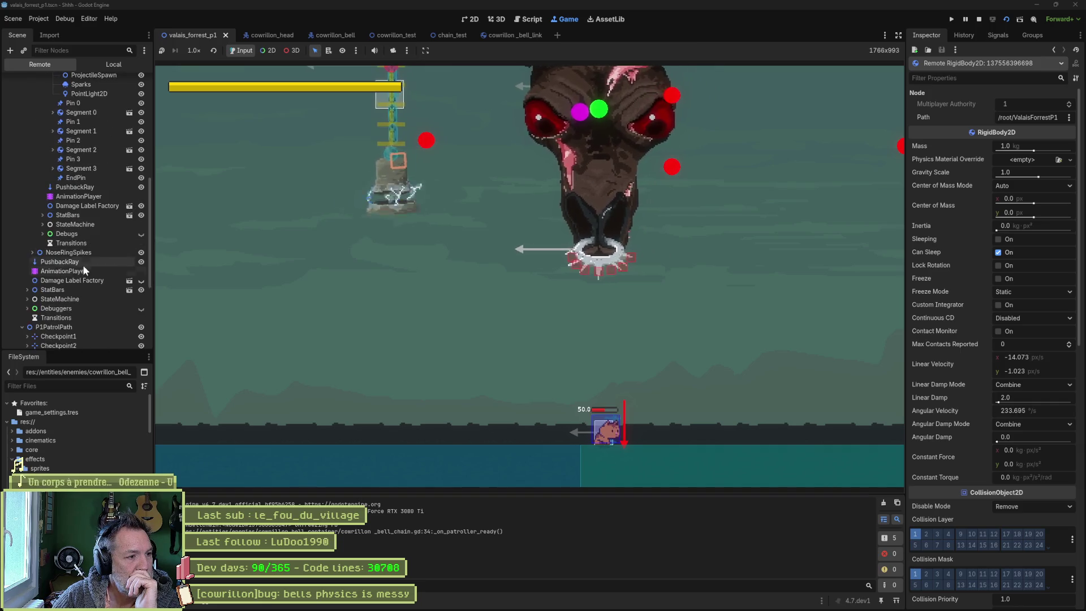
pyautogui.click(54, 327)
pyautogui.scroll(6, 64, 160)
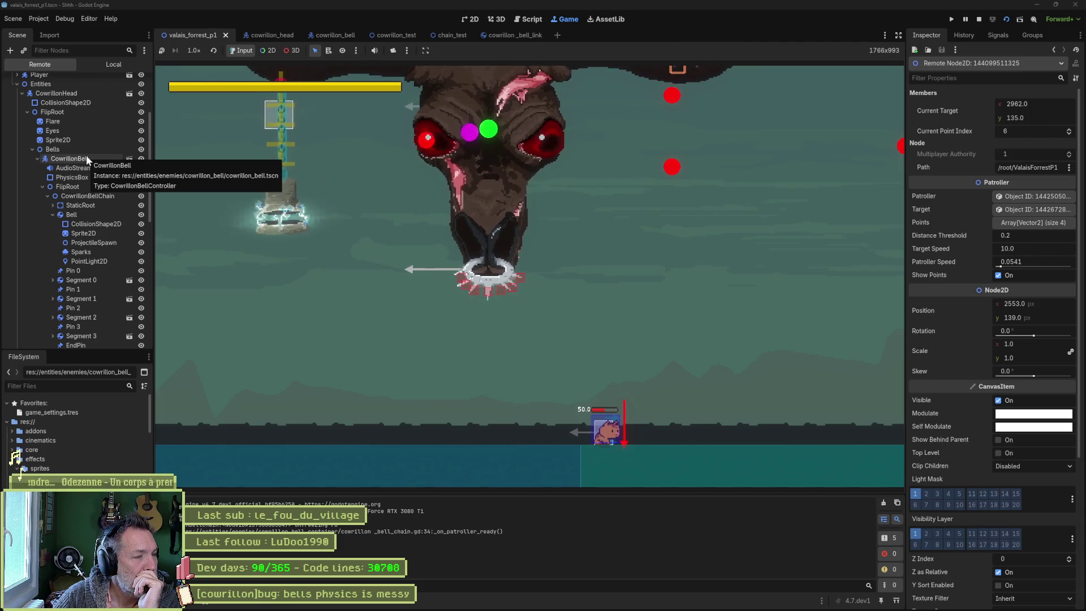
# Step: Inspect the live CowrillonHead's patrol properties and the Bell's physics settings
pyautogui.click(97, 94)
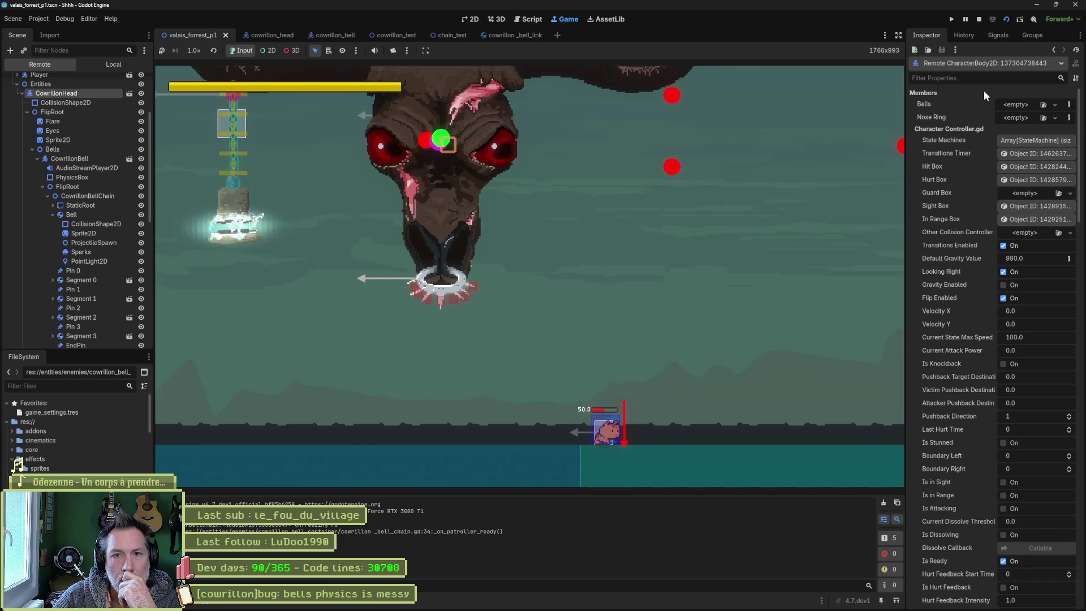
pyautogui.write('patrol')
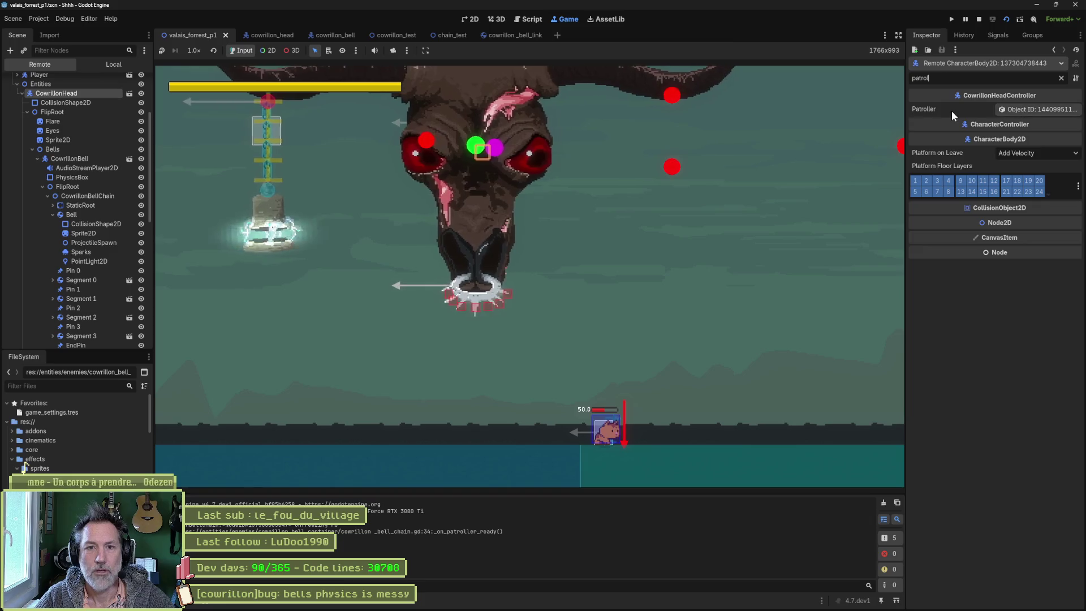
pyautogui.click(1061, 78)
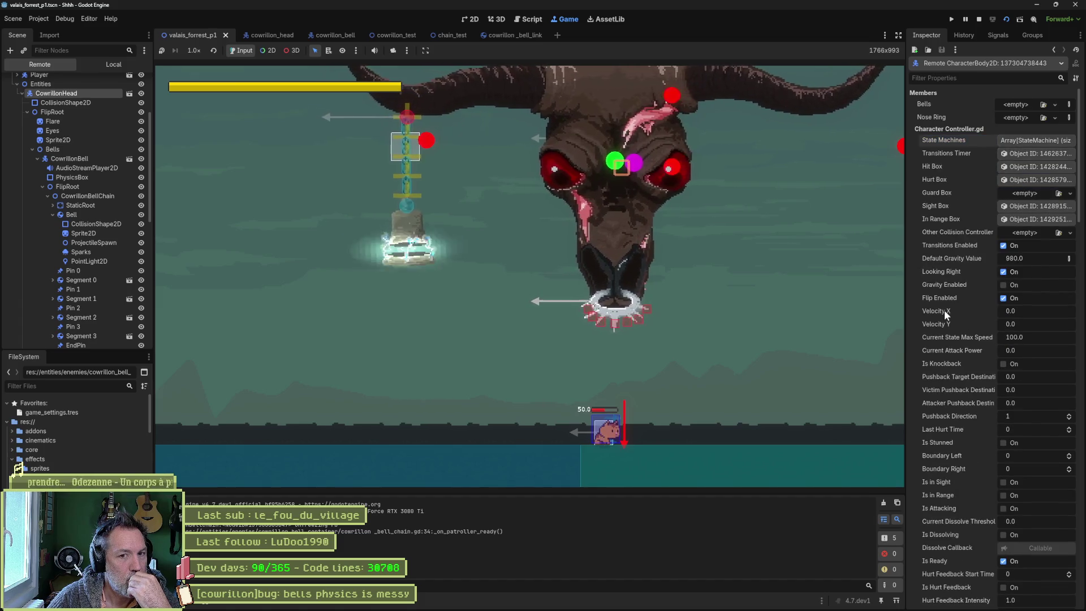
pyautogui.scroll(-8, 951, 329)
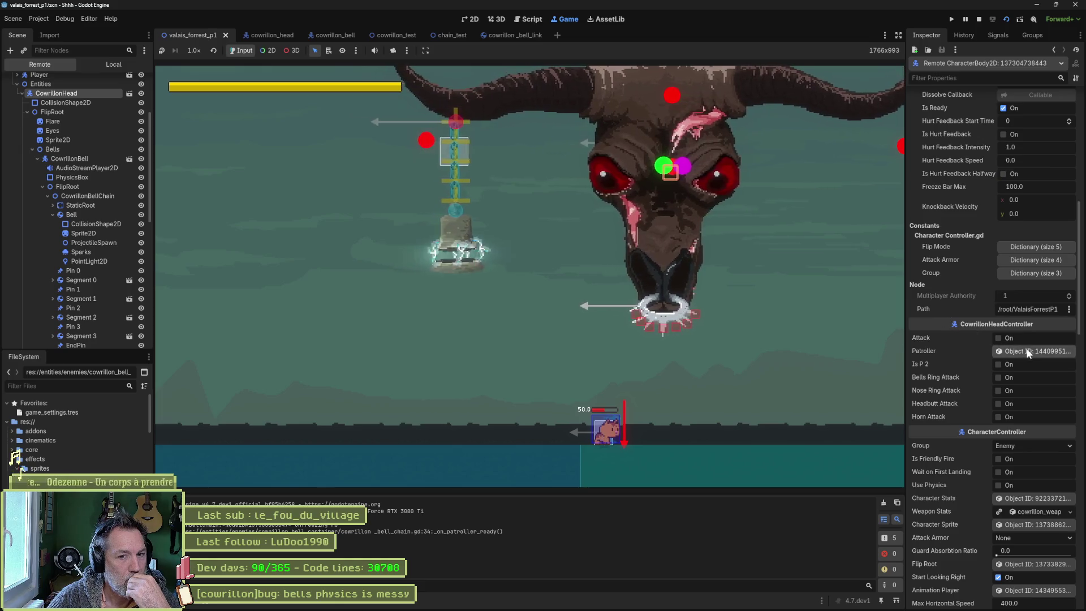
pyautogui.click(1027, 351)
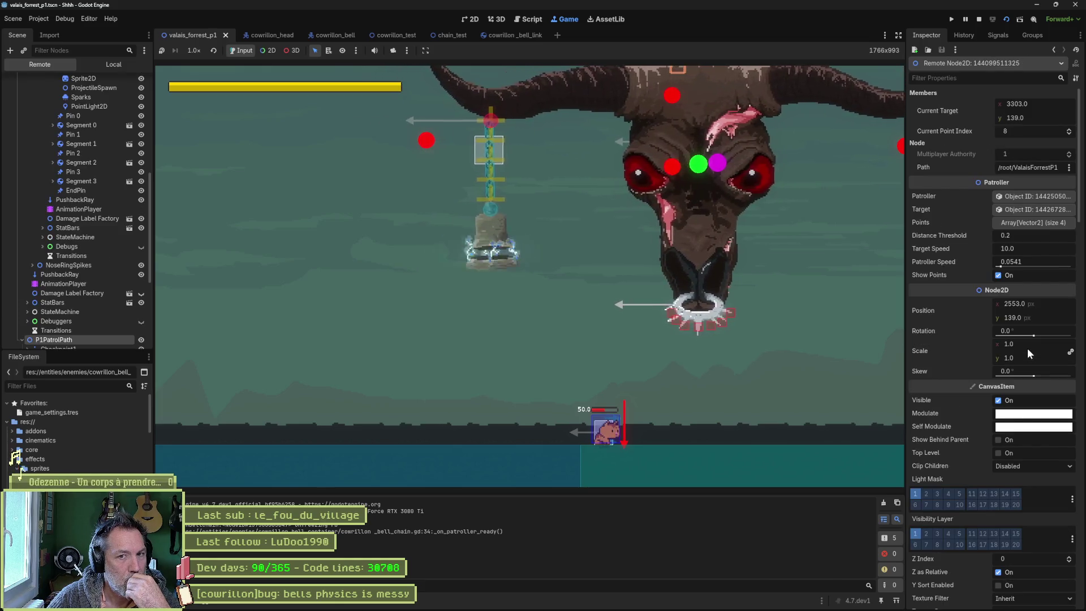
pyautogui.click(1053, 50)
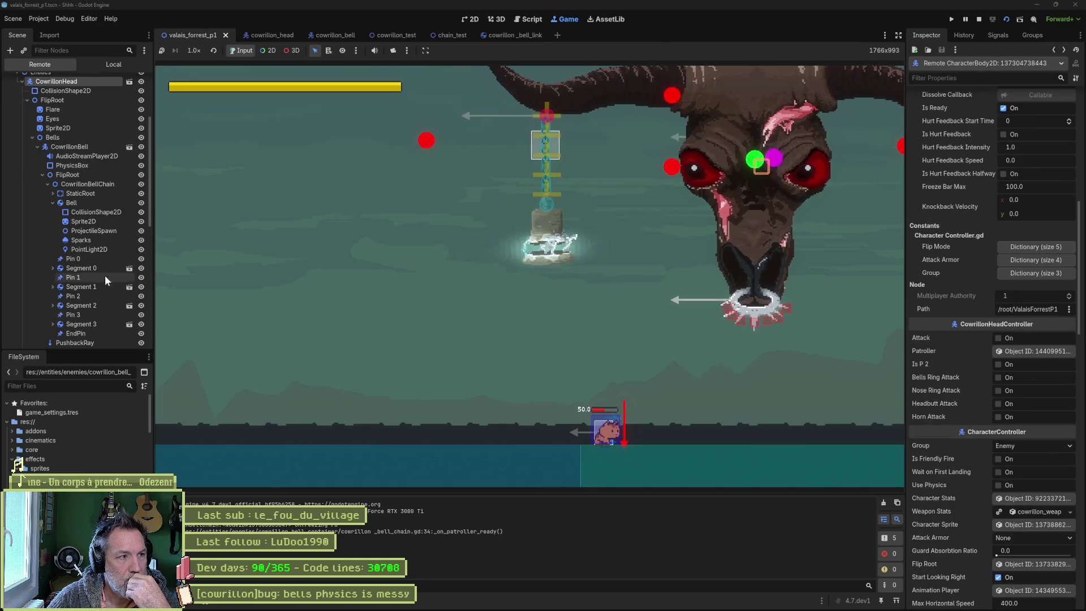
pyautogui.click(85, 203)
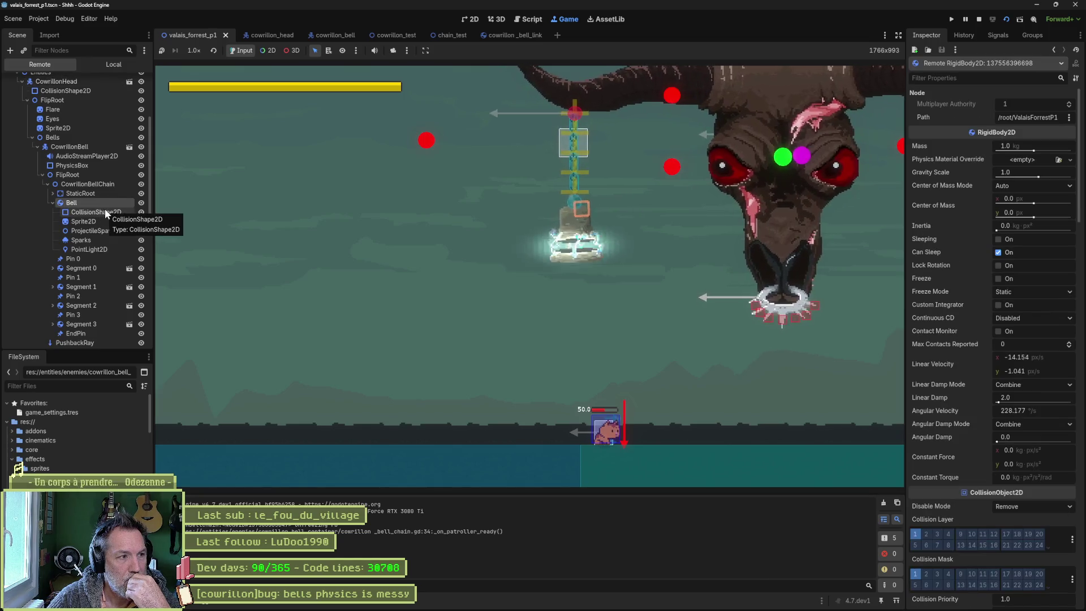
pyautogui.scroll(-2, 962, 303)
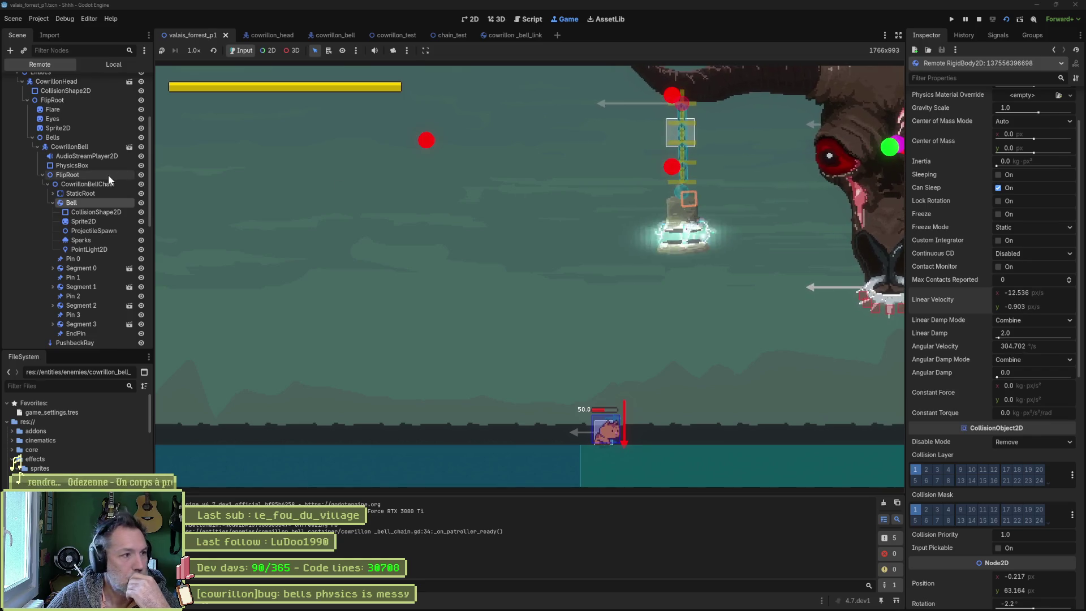
pyautogui.scroll(-5, 65, 123)
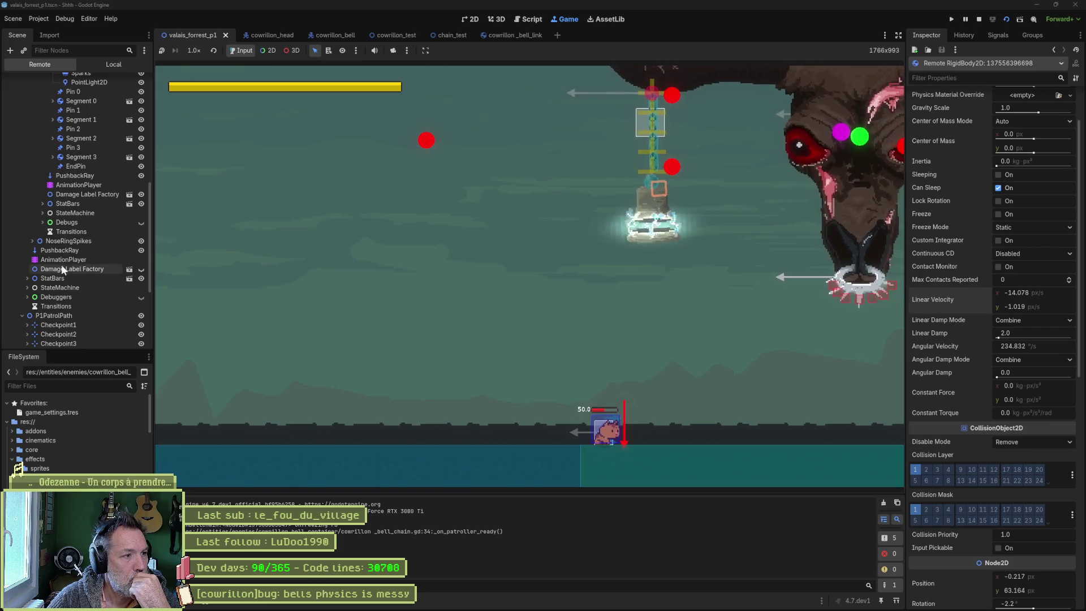
# Step: Set the live P1PatrolPath's Target Speed to 75
pyautogui.click(58, 315)
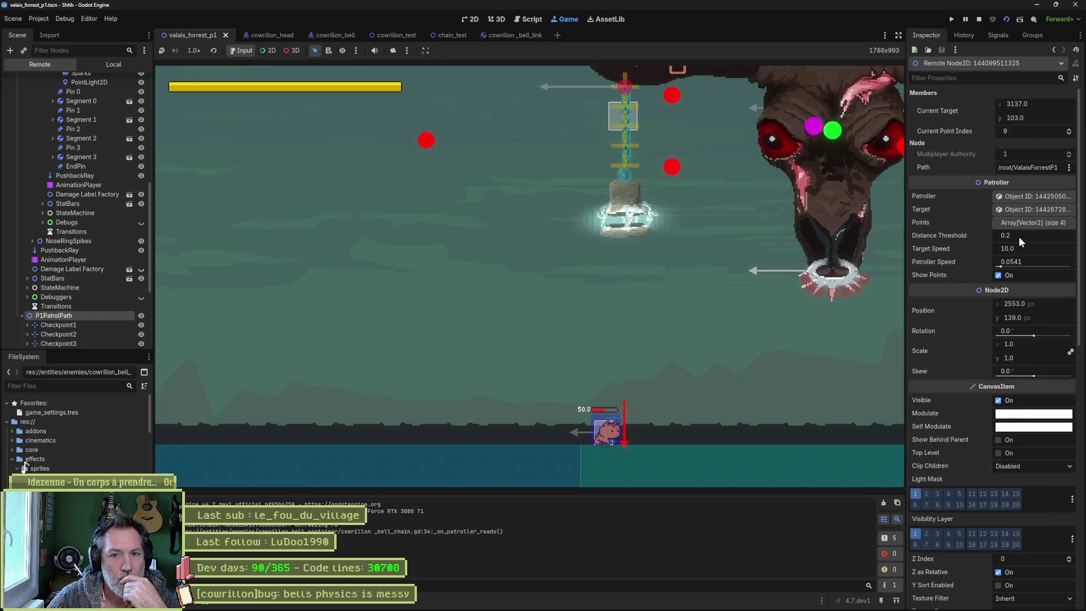
pyautogui.click(1032, 250)
pyautogui.write('75')
pyautogui.press('Return')
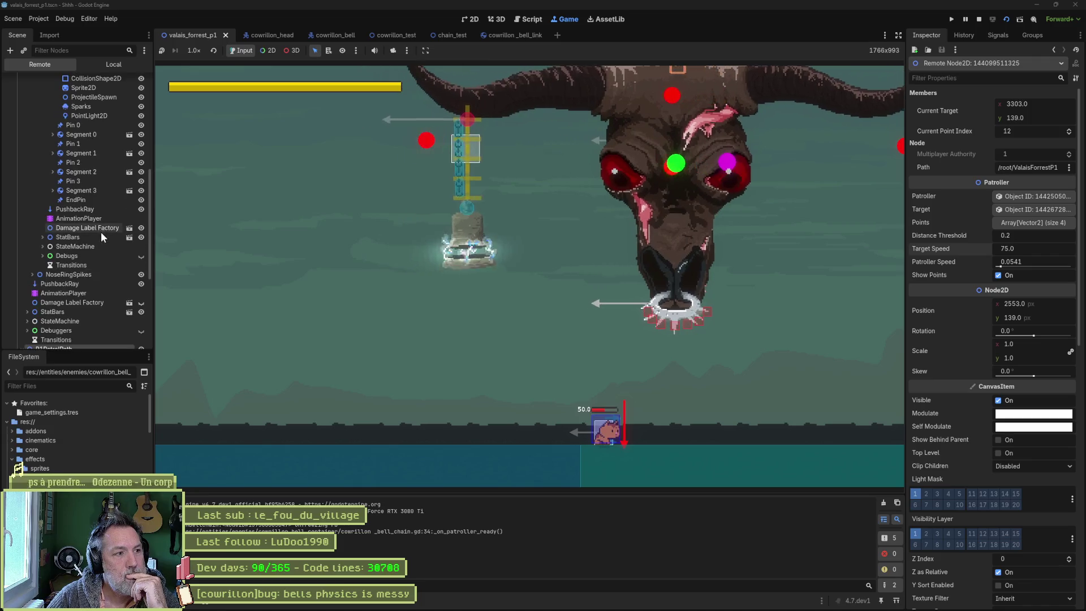
pyautogui.scroll(2, 114, 229)
pyautogui.scroll(4, 111, 233)
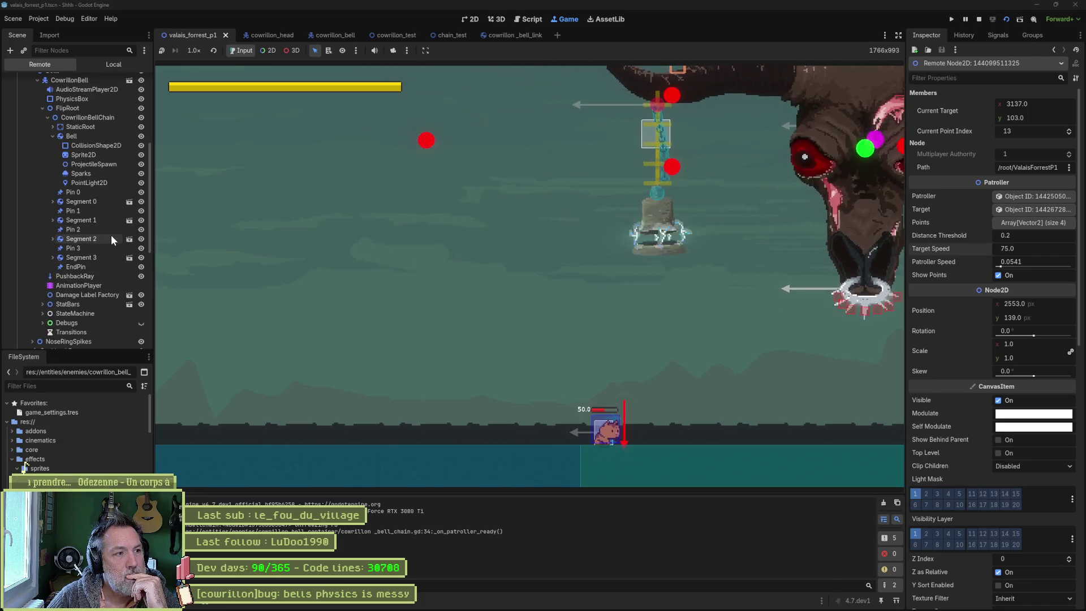
# Step: Set the live Bell's Freeze Mode to Kinematic and turn Freeze on
pyautogui.click(89, 138)
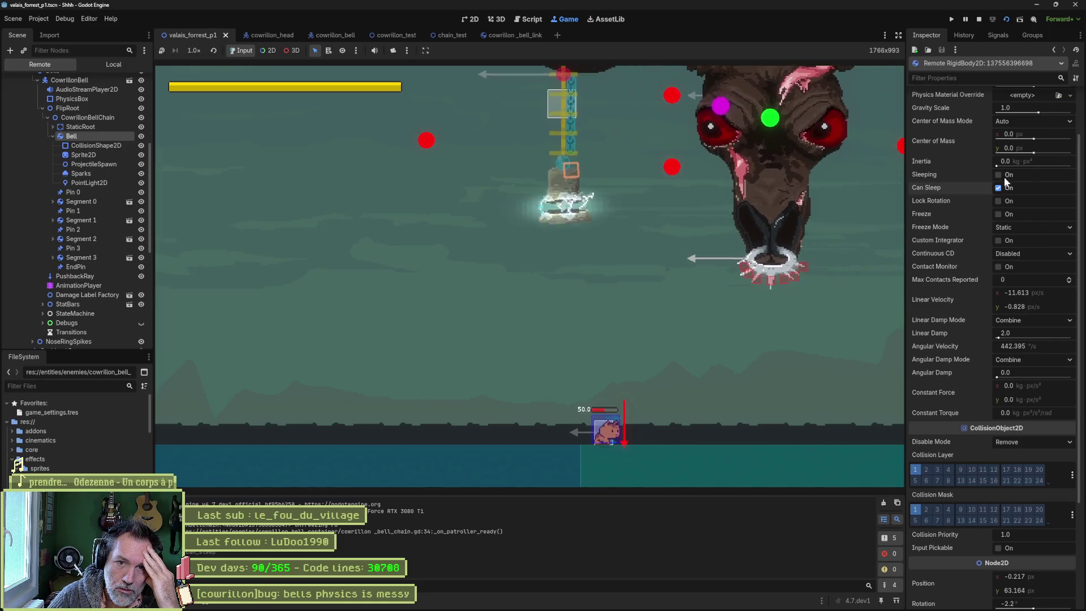
pyautogui.click(1001, 226)
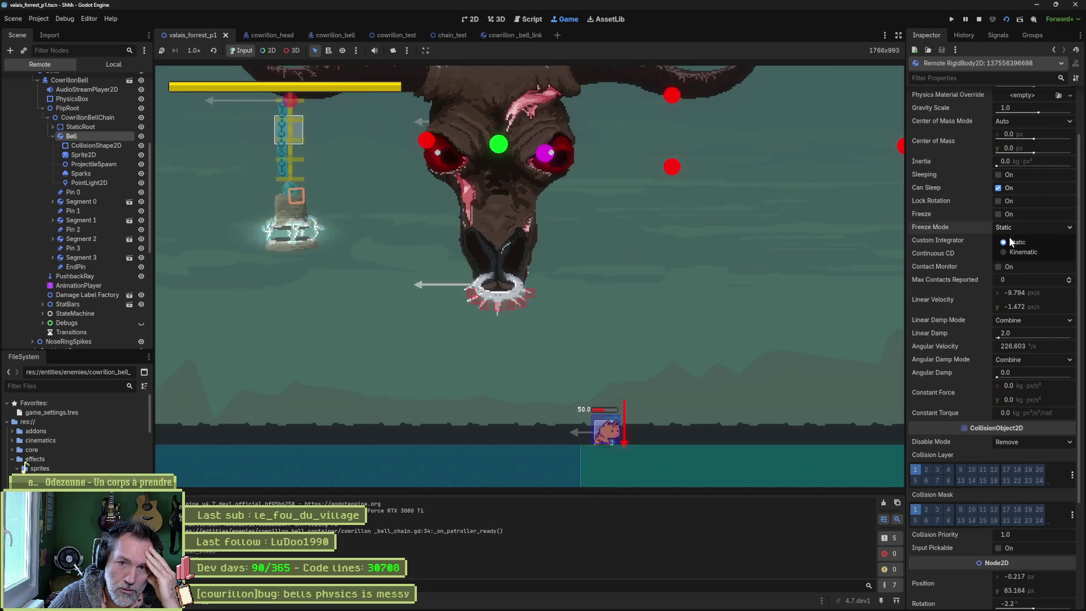
pyautogui.click(1009, 236)
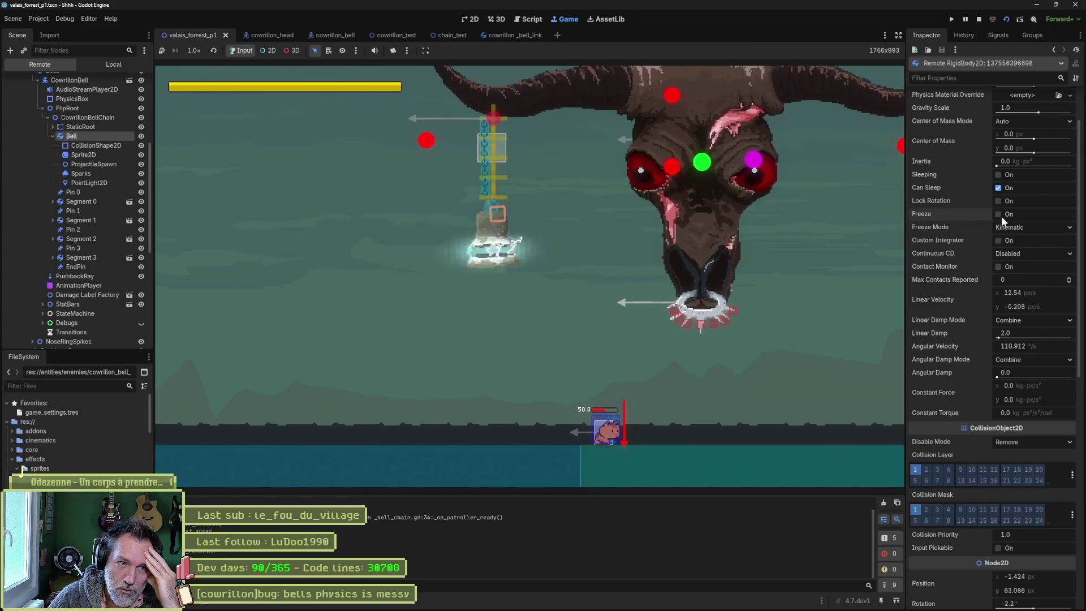
pyautogui.click(999, 214)
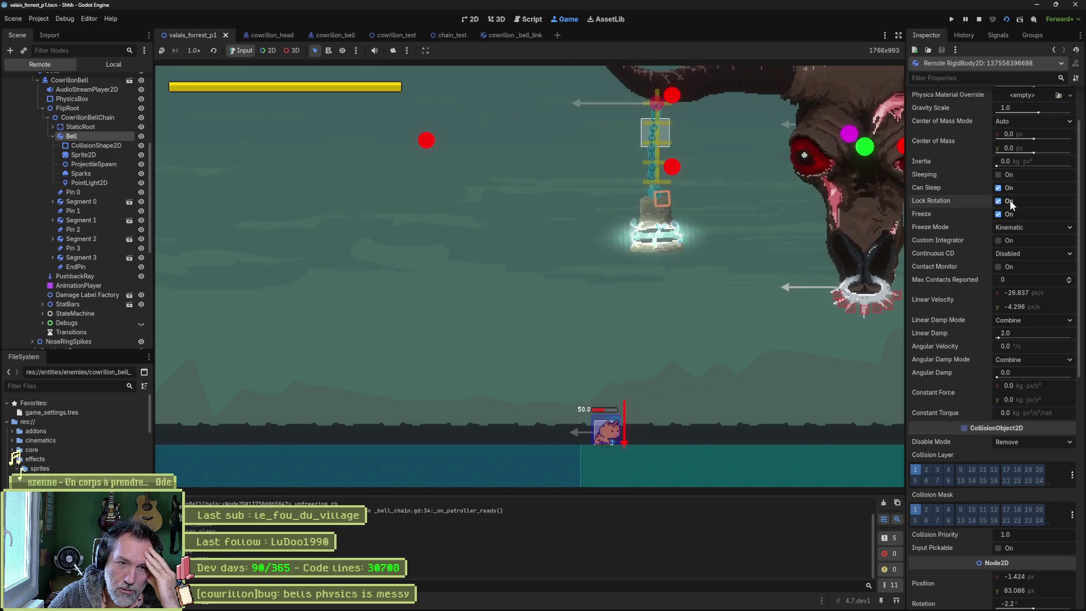
# Step: Restore the Bell's Freeze Mode to Static with Freeze turned off
pyautogui.click(1015, 227)
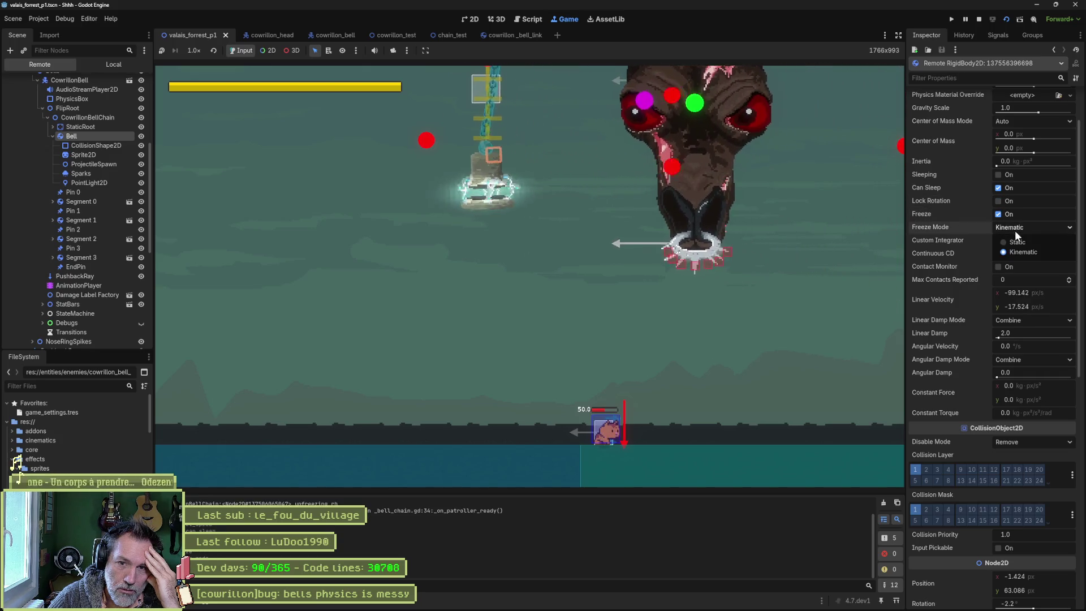
pyautogui.click(1013, 239)
pyautogui.click(1006, 212)
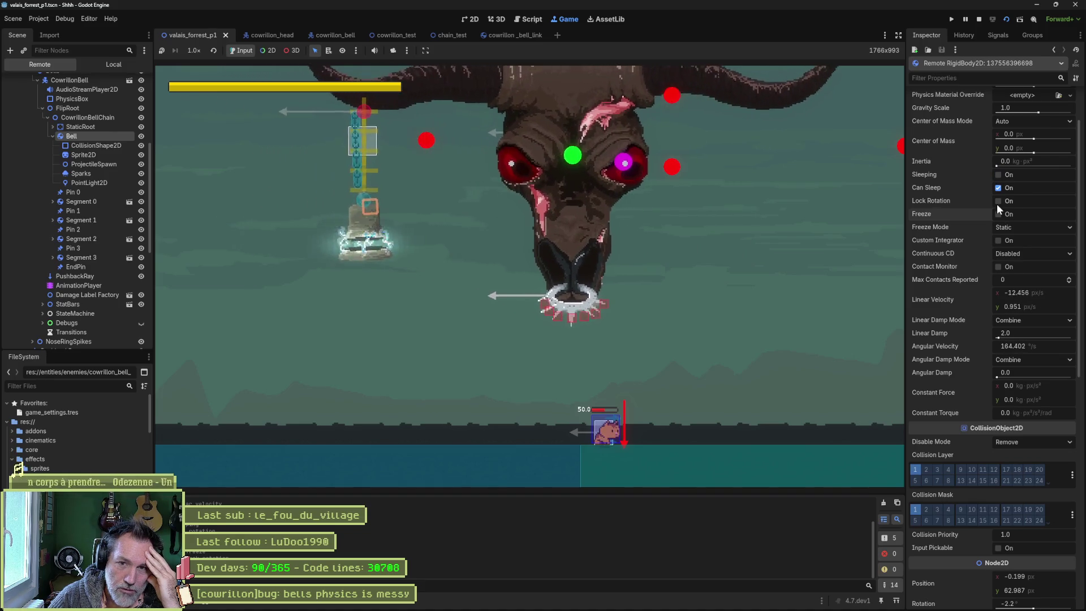
pyautogui.scroll(3, 968, 162)
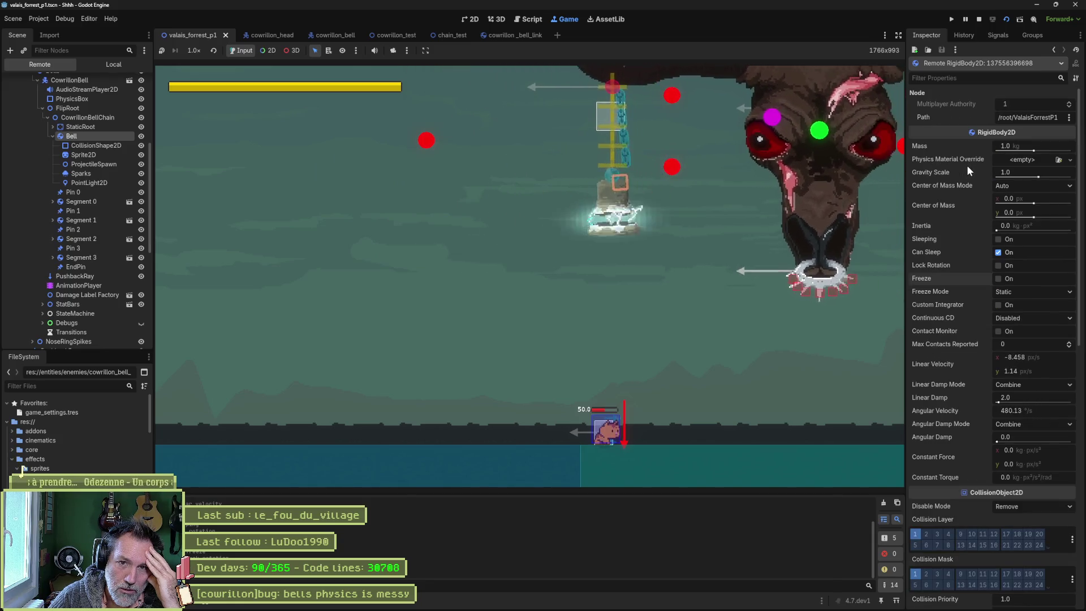
pyautogui.scroll(-5, 963, 176)
pyautogui.scroll(-2, 962, 184)
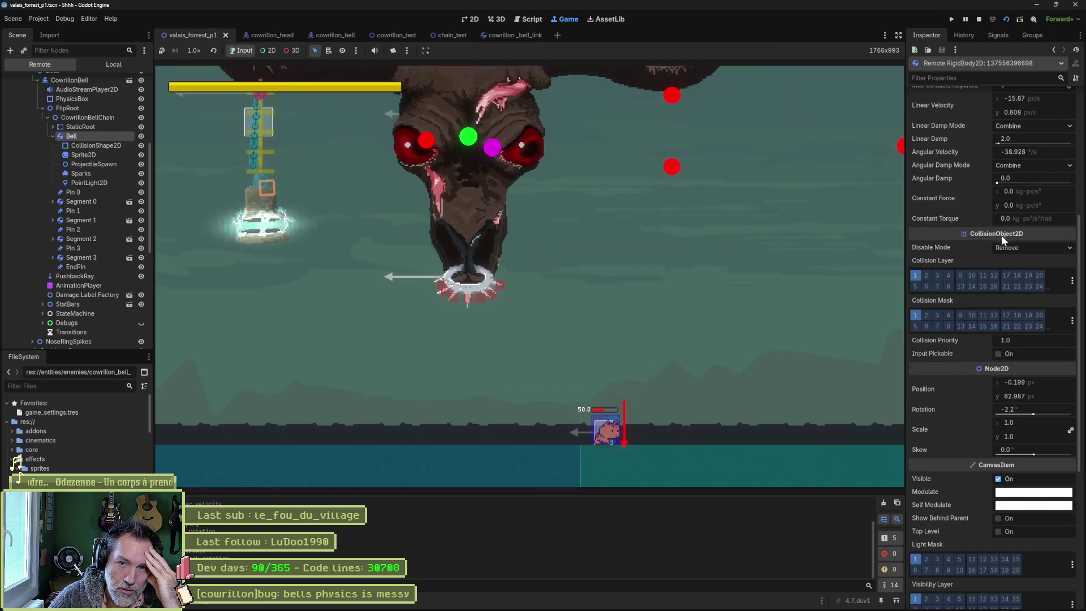
pyautogui.moveTo(931, 248)
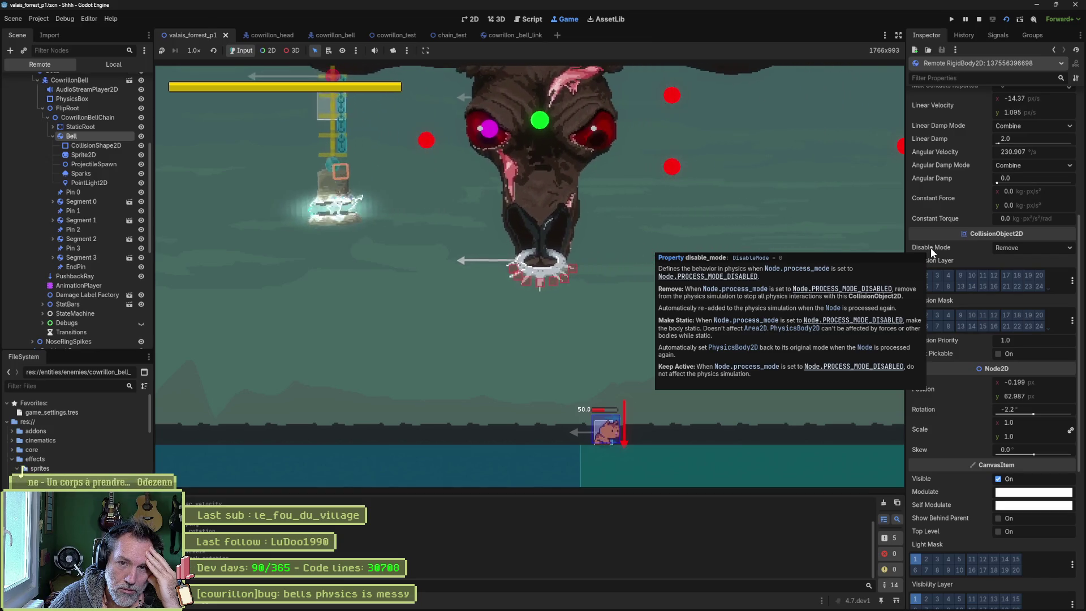
# Step: Set the live Bell's Disable Mode to Keep Active, inspect Segment 0, then stop the game
pyautogui.click(1023, 245)
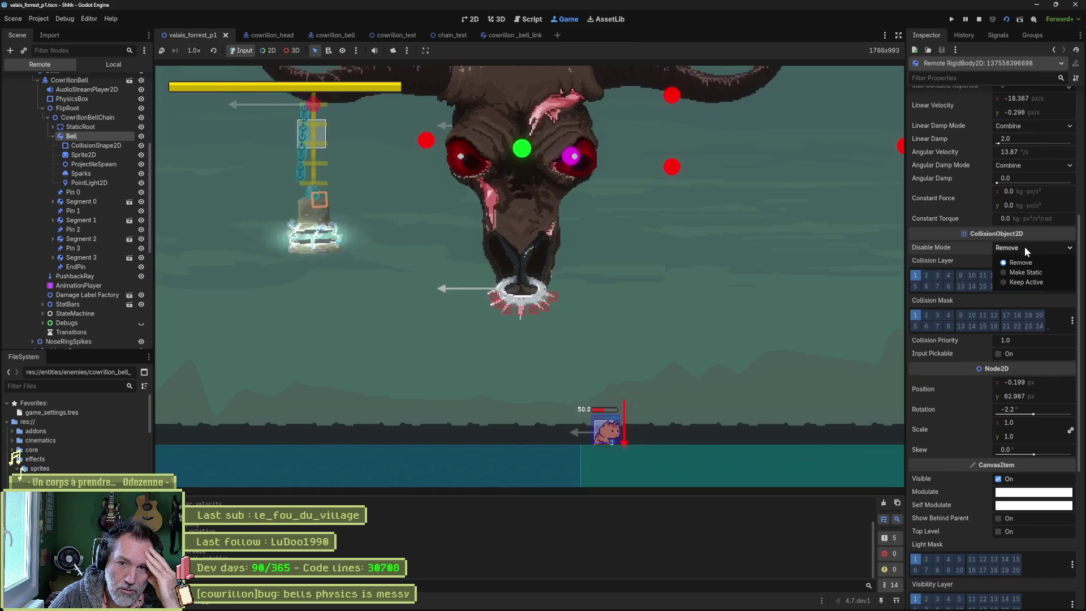
pyautogui.click(1019, 283)
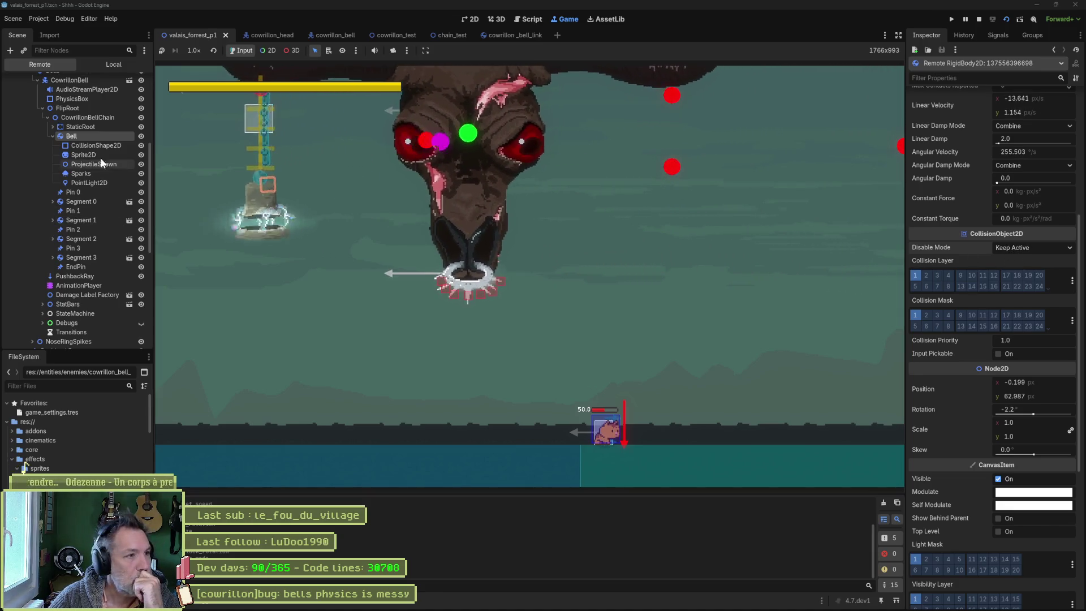
pyautogui.click(87, 202)
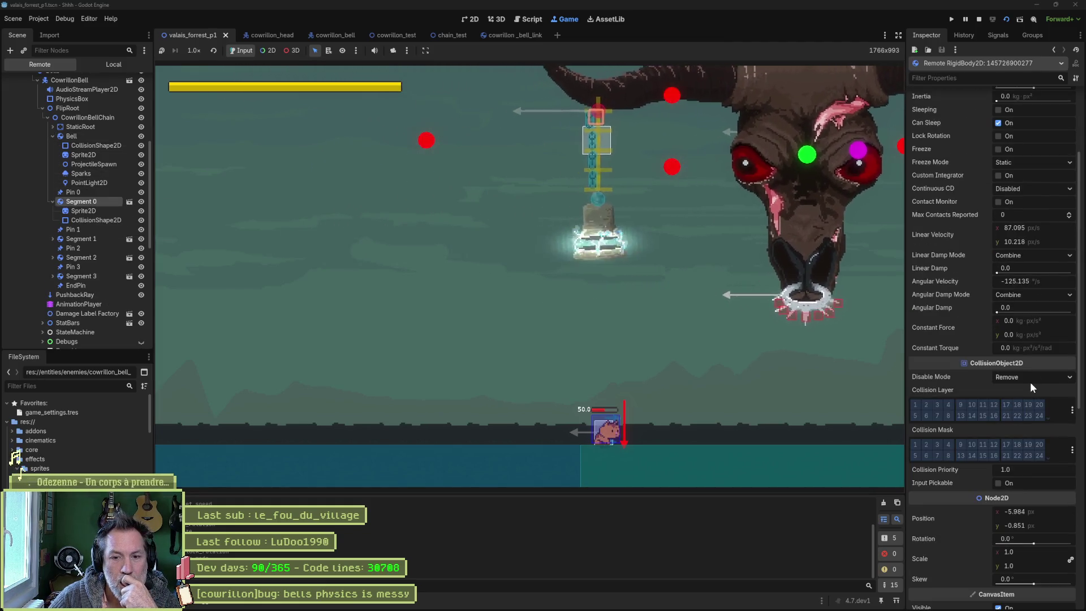
pyautogui.scroll(-4, 1030, 382)
pyautogui.scroll(-3, 1018, 386)
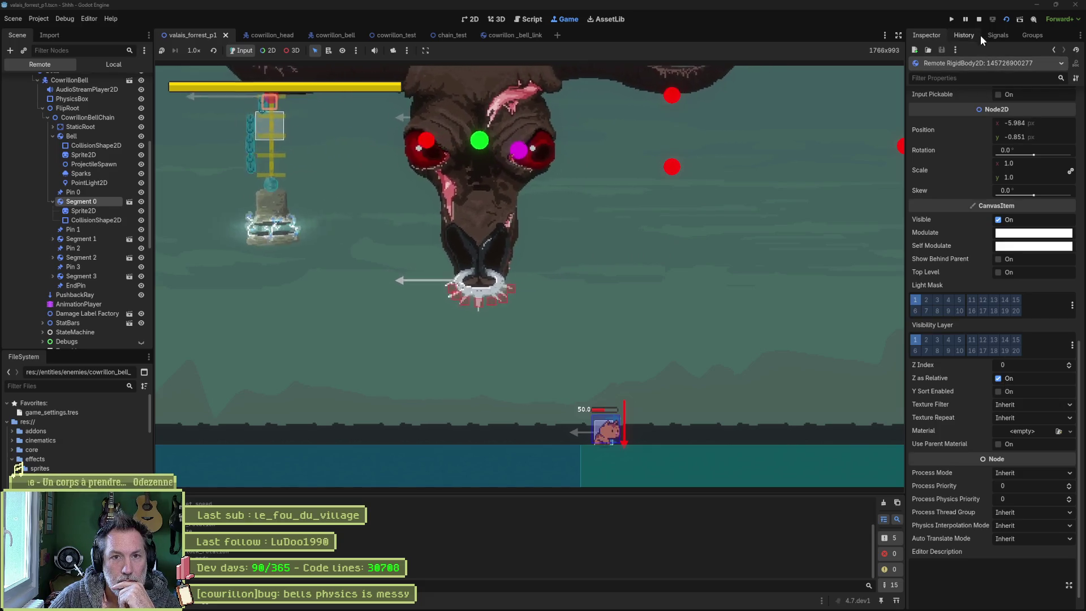
pyautogui.click(979, 19)
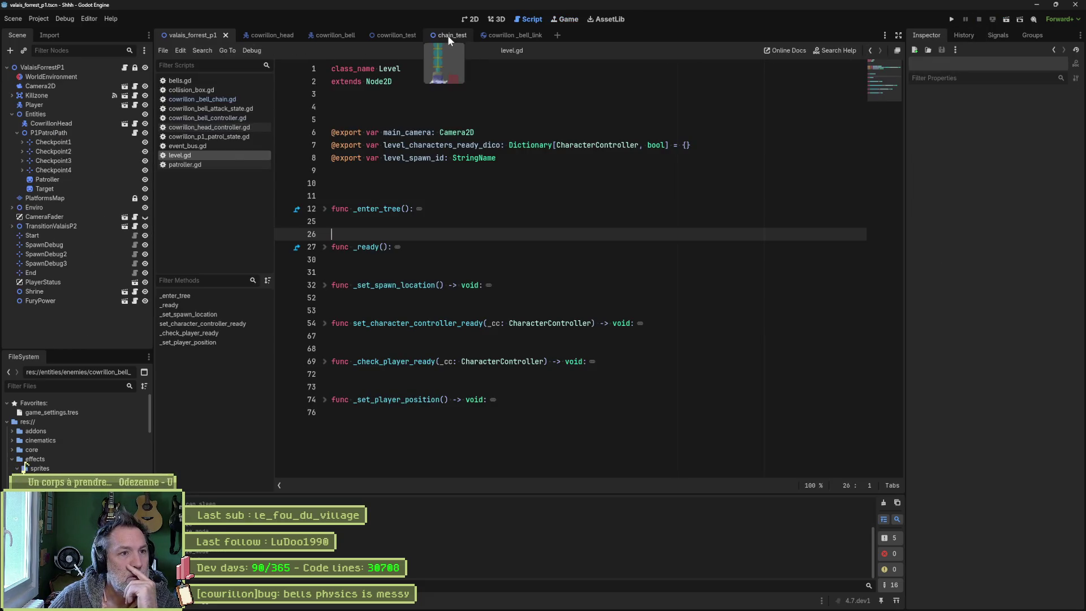
# Step: Revert the Bell's Linear Damp from 2.0 to 0.0 in cowrillon_bell, then return to valais_forrest_p1
pyautogui.click(325, 35)
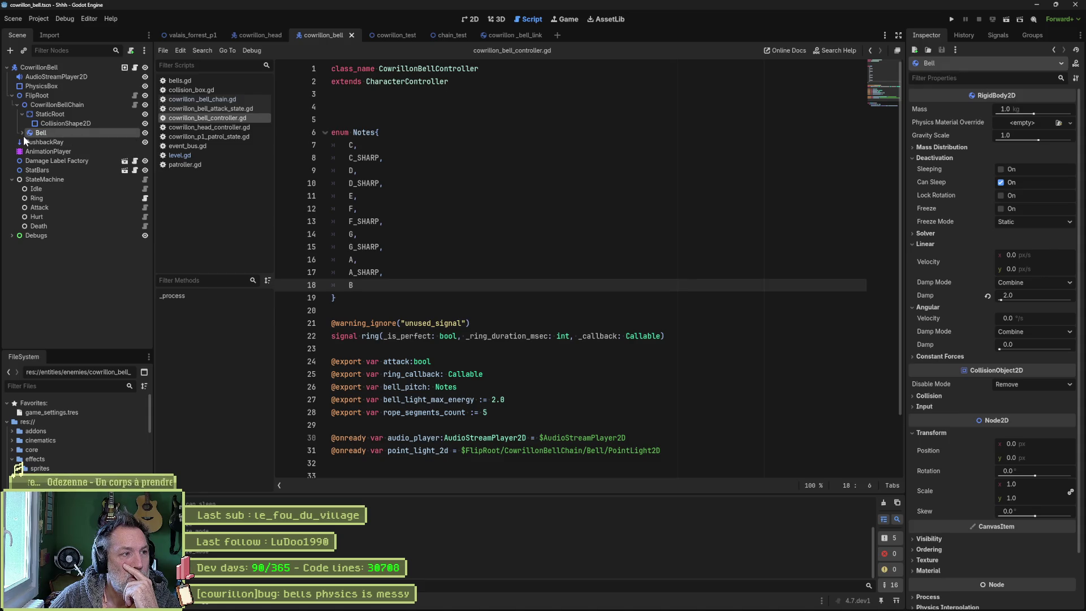
pyautogui.click(22, 132)
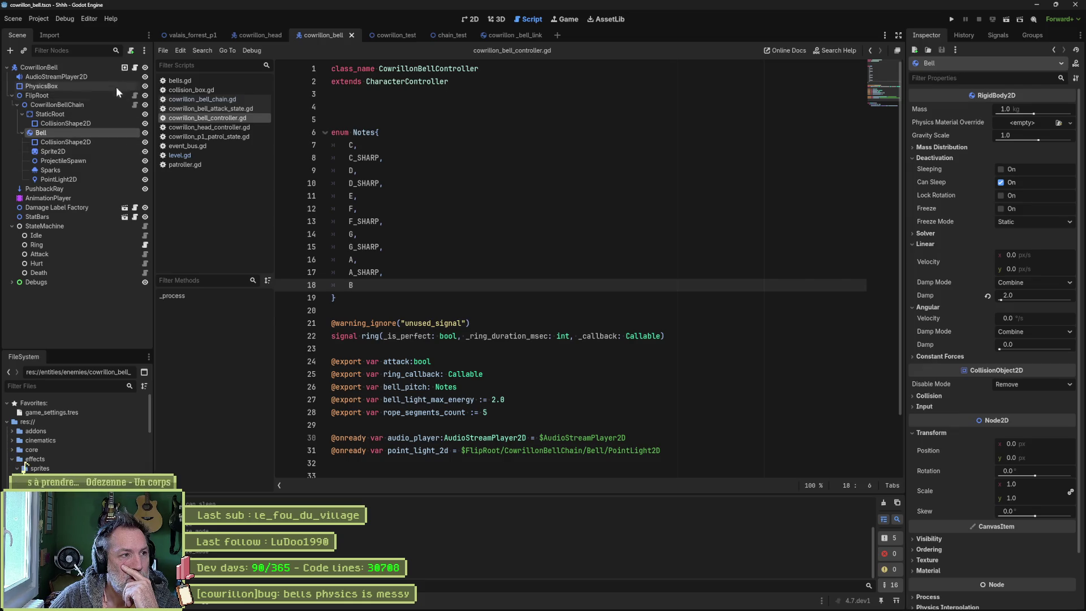
pyautogui.click(85, 67)
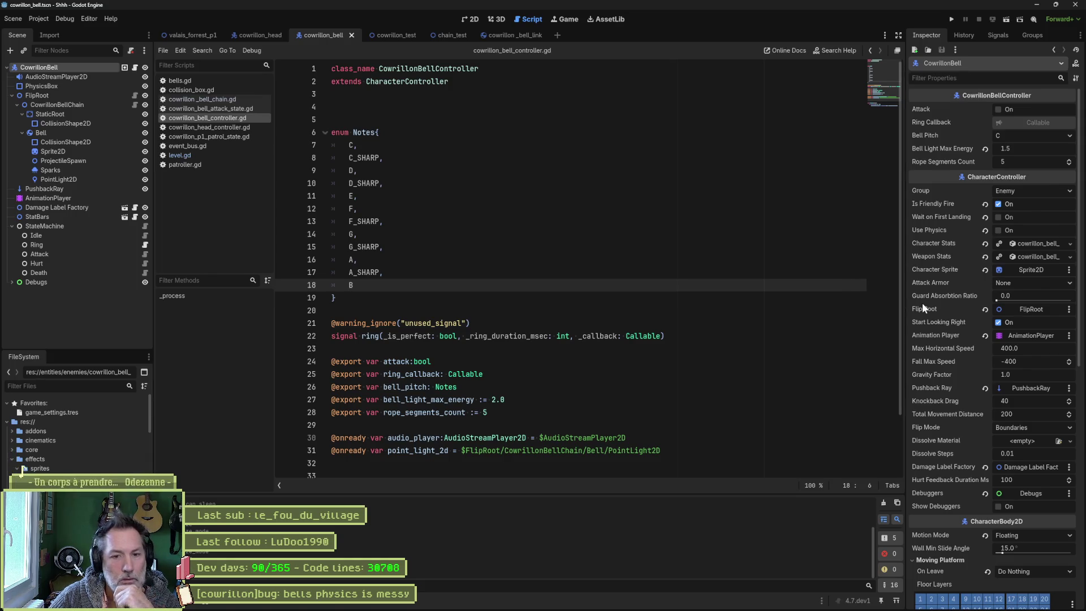
pyautogui.scroll(-1, 943, 323)
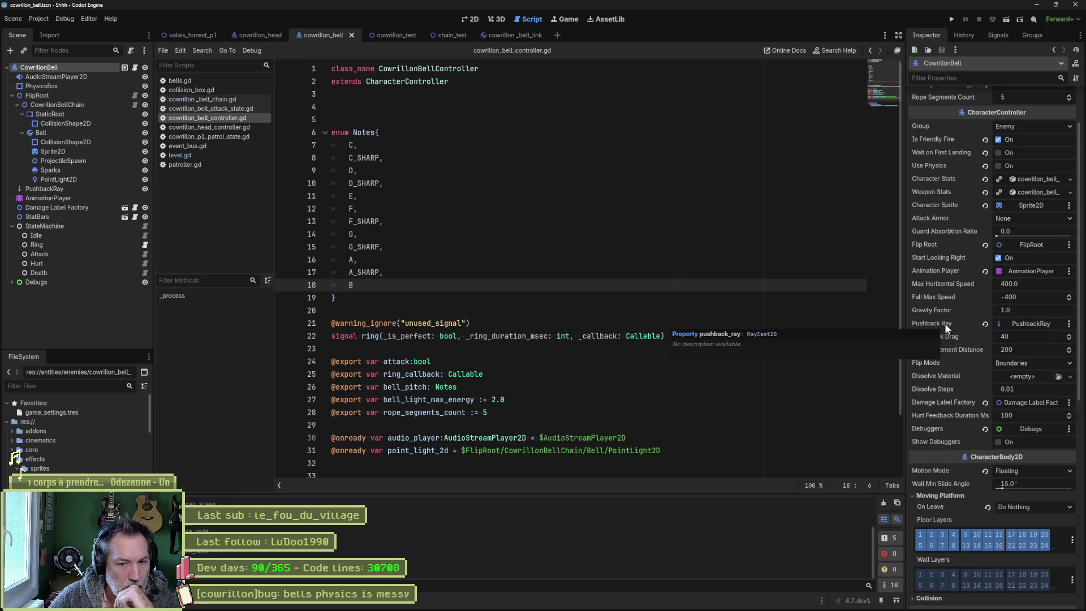
pyautogui.scroll(-1, 941, 334)
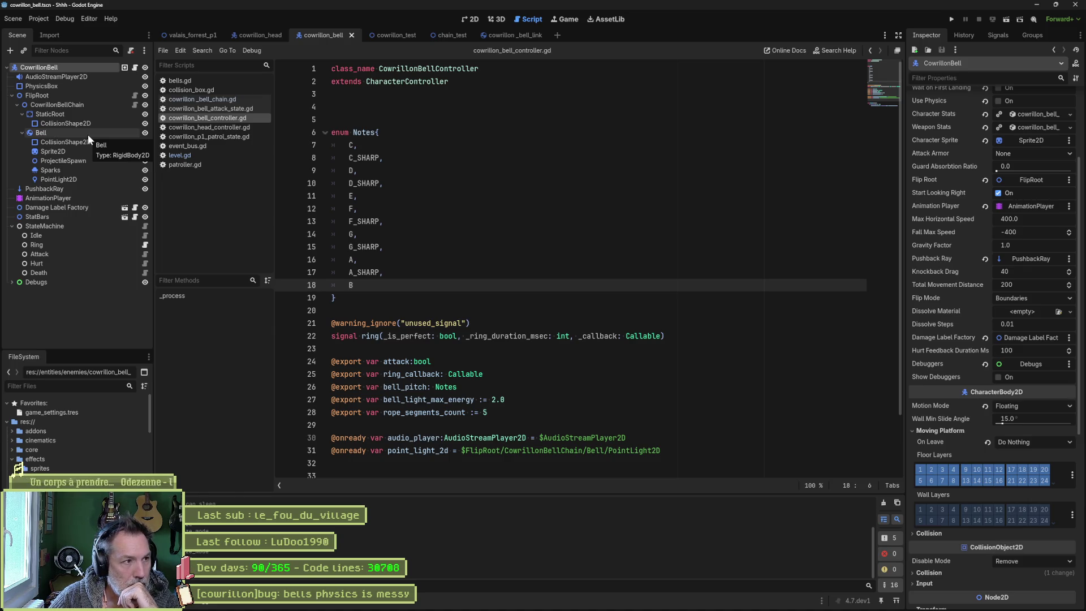
pyautogui.click(88, 135)
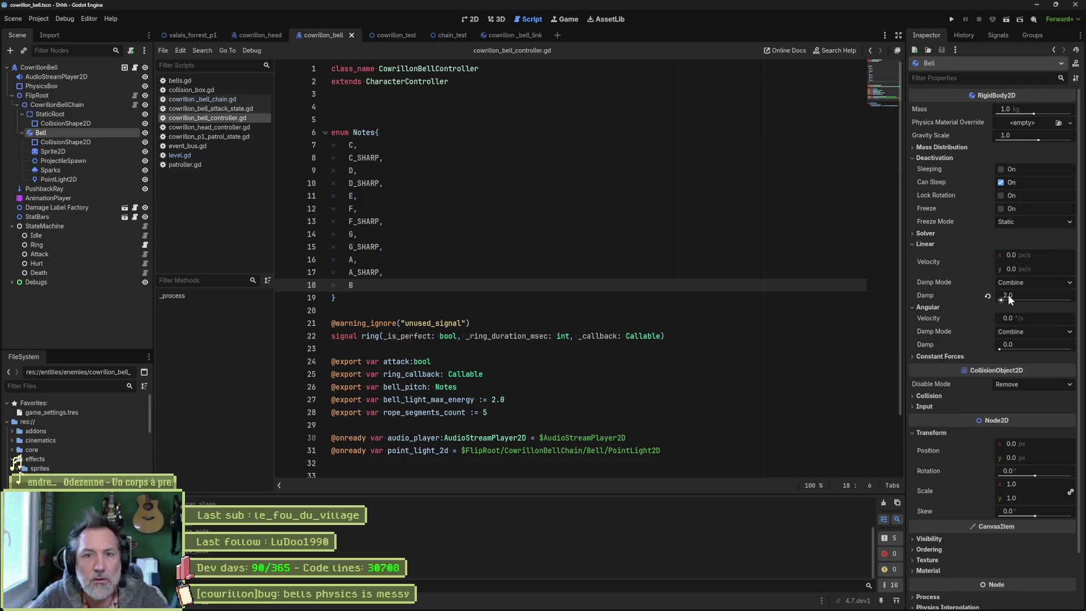
pyautogui.click(988, 295)
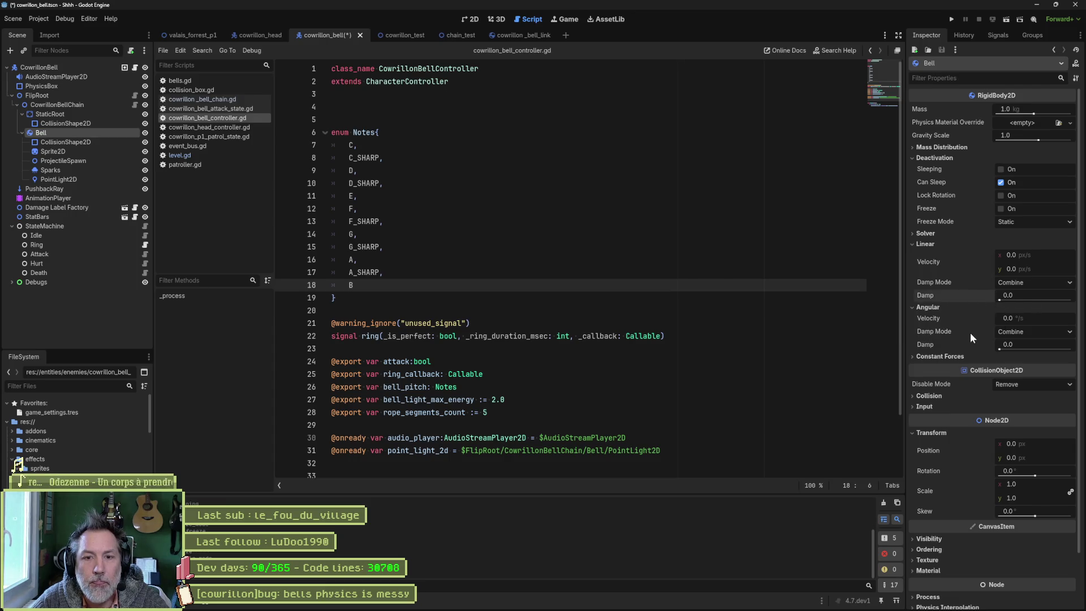
pyautogui.click(182, 34)
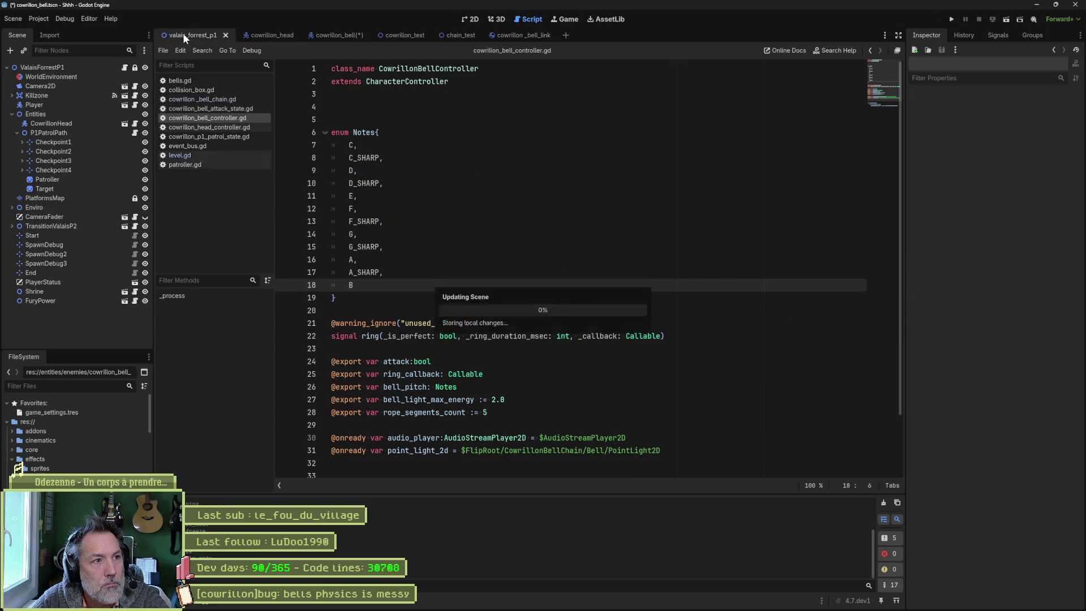
# Step: Run the valais_forrest_p1 scene with F6, watch the bell, then stop it
pyautogui.press('F6')
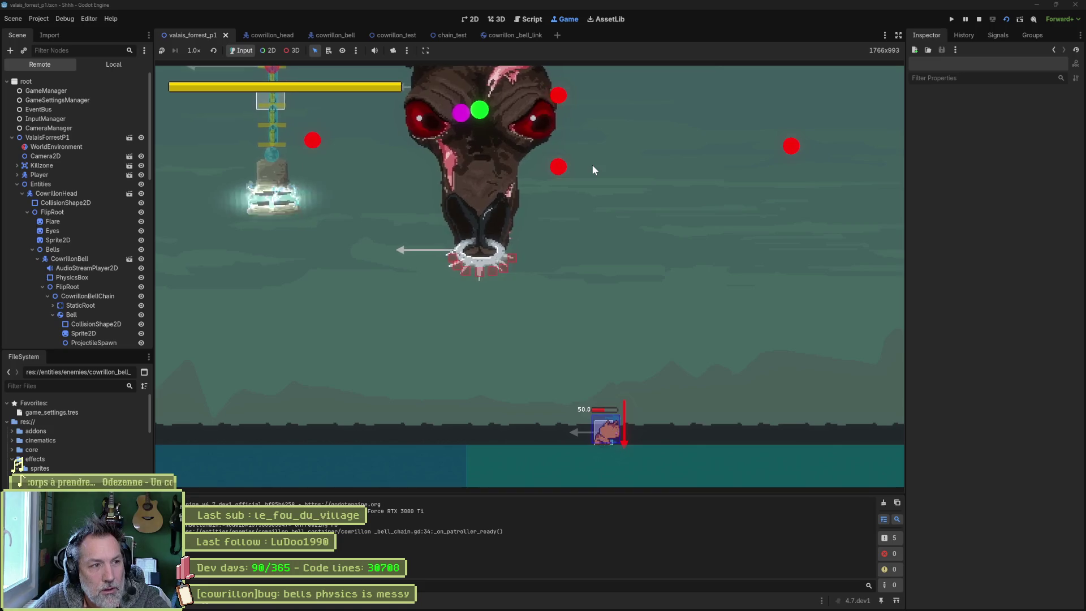
pyautogui.press('F8')
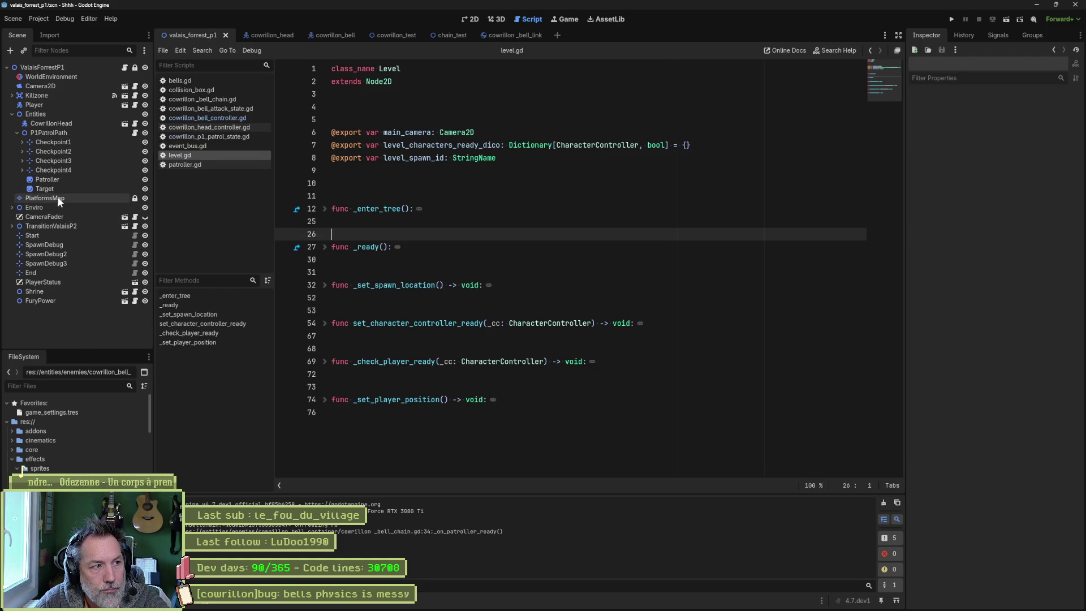
# Step: Change P1PatrolPath's Target Speed to 80.0 and save the valais_forrest_p1 scene
pyautogui.click(57, 133)
pyautogui.click(1040, 160)
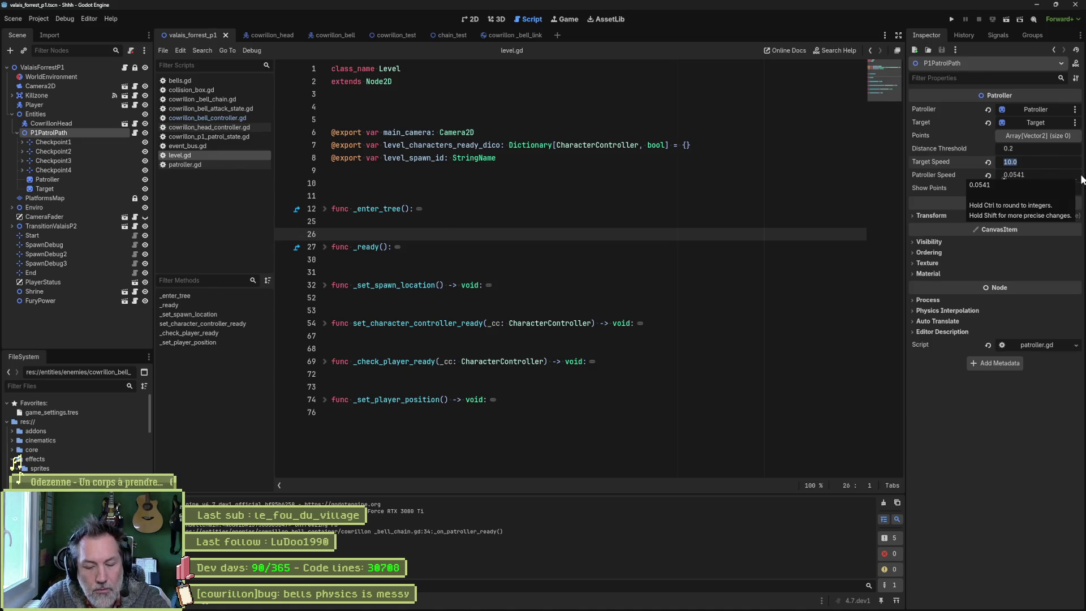
pyautogui.write('80')
pyautogui.press('Return')
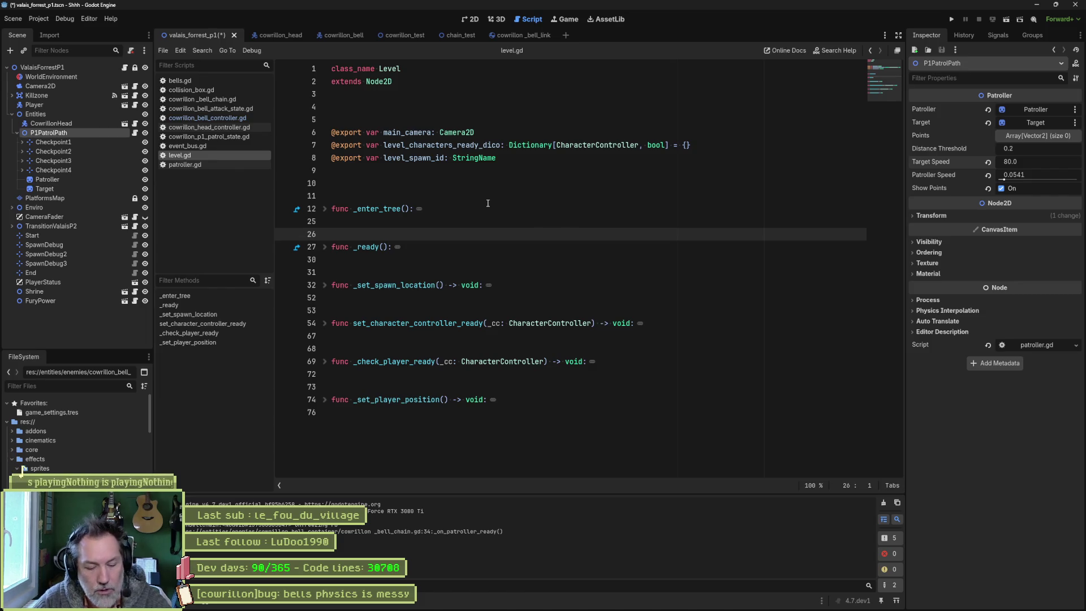
pyautogui.hotkey('ctrl', 's')
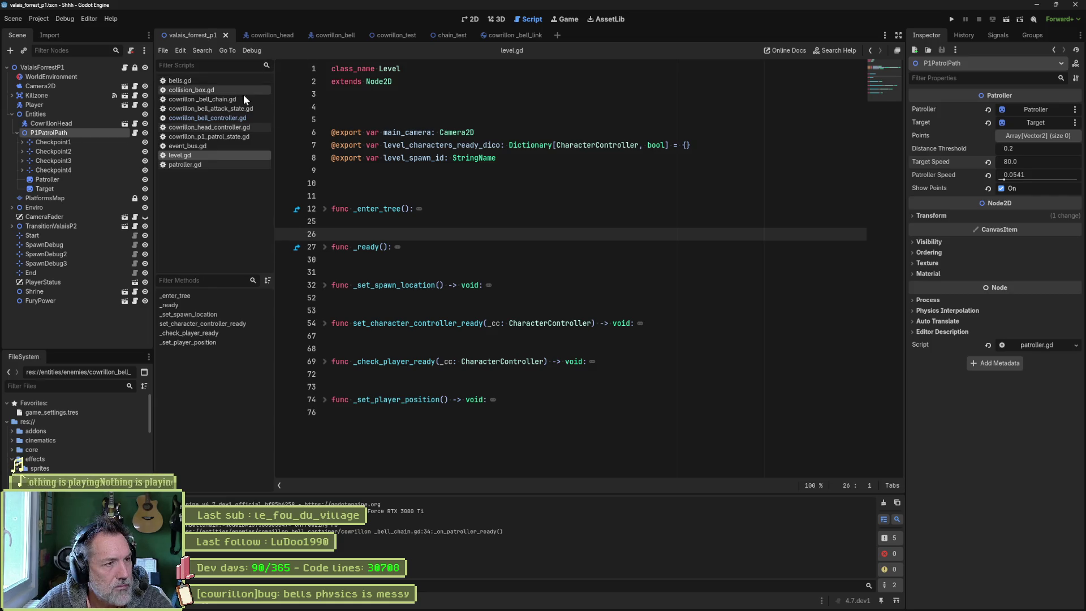
# Step: In cowrillon_bell_chain.gd, move the debug print inside the if block and print link.name instead of self
pyautogui.click(230, 100)
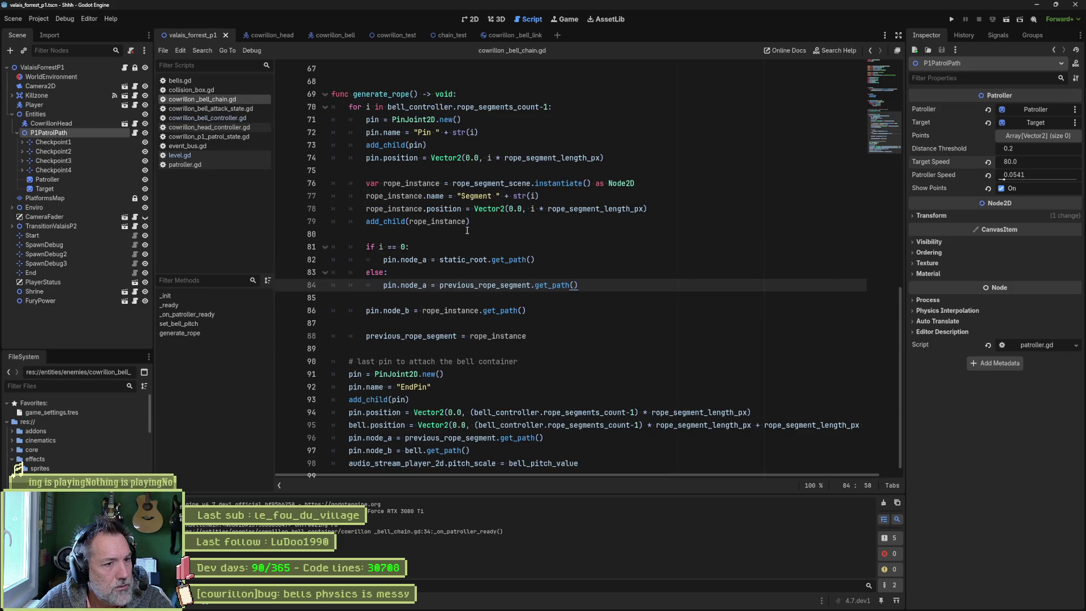
pyautogui.scroll(4, 451, 232)
pyautogui.scroll(3, 452, 232)
pyautogui.hotkey('alt', 'Down')
pyautogui.hotkey('alt', 'Down')
pyautogui.doubleClick(444, 260)
pyautogui.write('link.name')
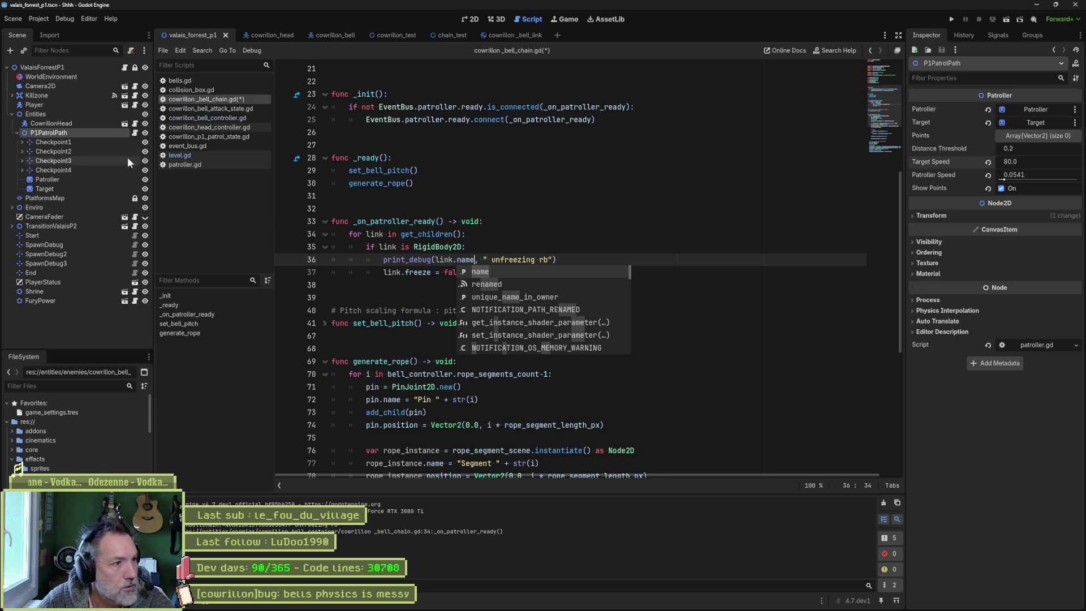
# Step: Run the level with F6, enlarge the Output panel, and follow the printed message to its script line
pyautogui.press('F6')
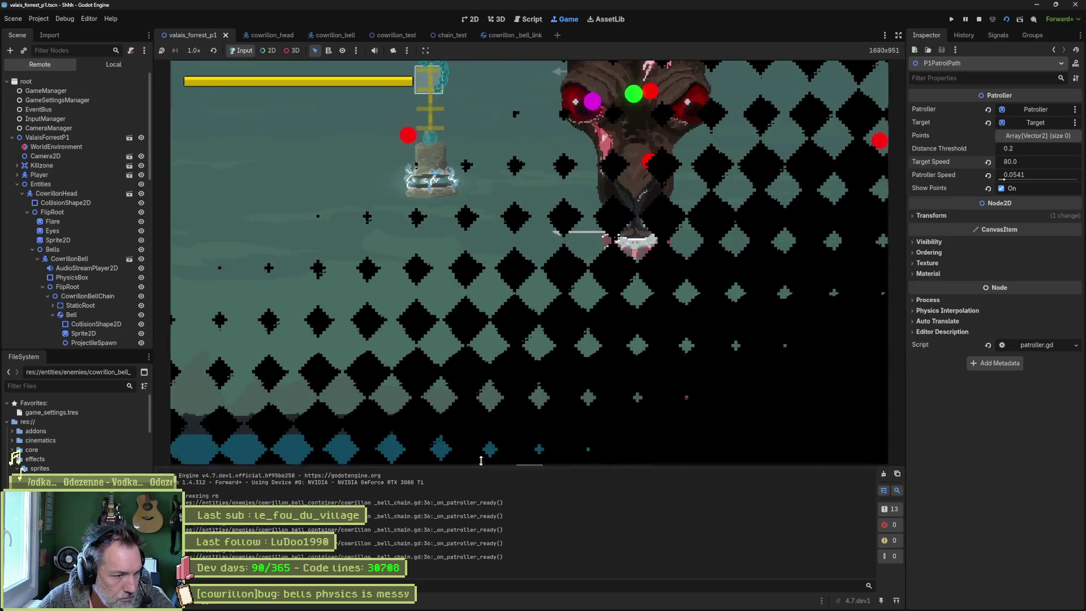
pyautogui.moveTo(483, 494); pyautogui.dragTo(483, 444)
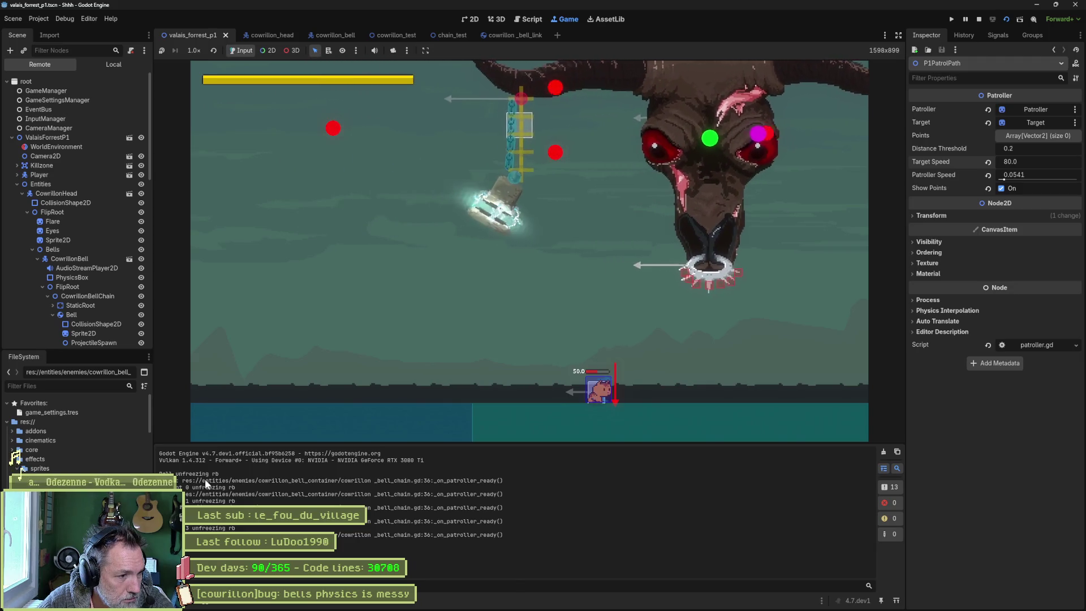
pyautogui.click(204, 480)
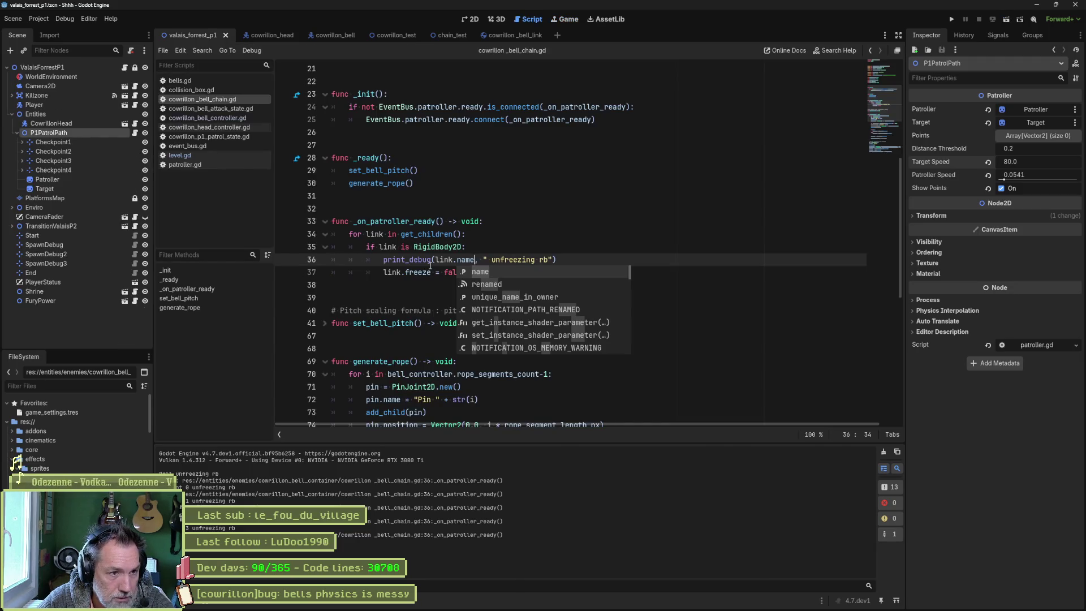
# Step: Add 'and link.name != "Bell"' to the RigidBody2D check on line 35, then test-run and stop the level
pyautogui.press('Escape')
pyautogui.press('Up')
pyautogui.press('Up')
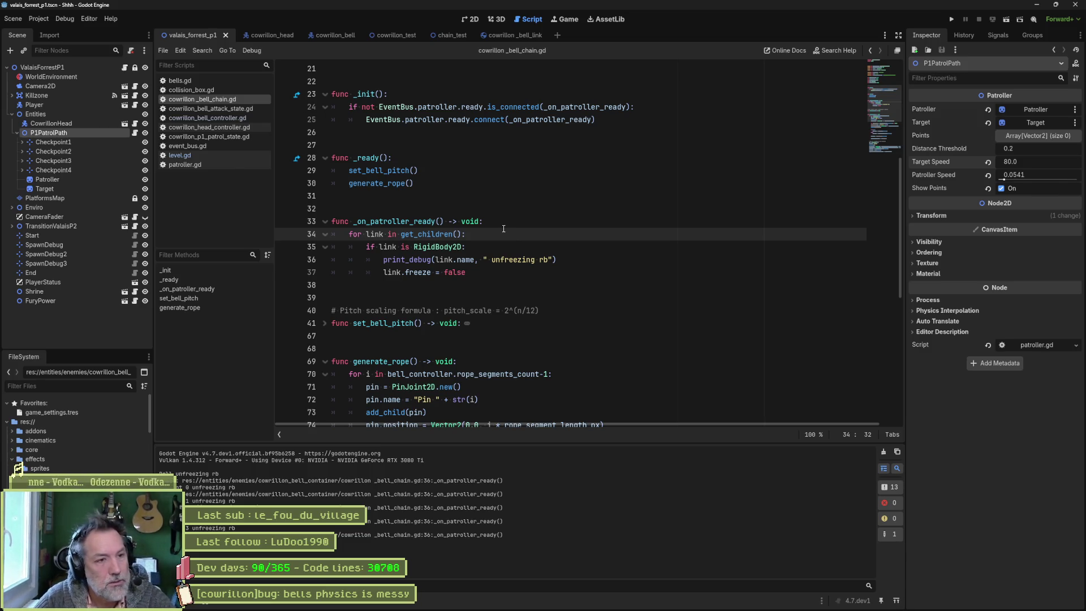
pyautogui.click(462, 247)
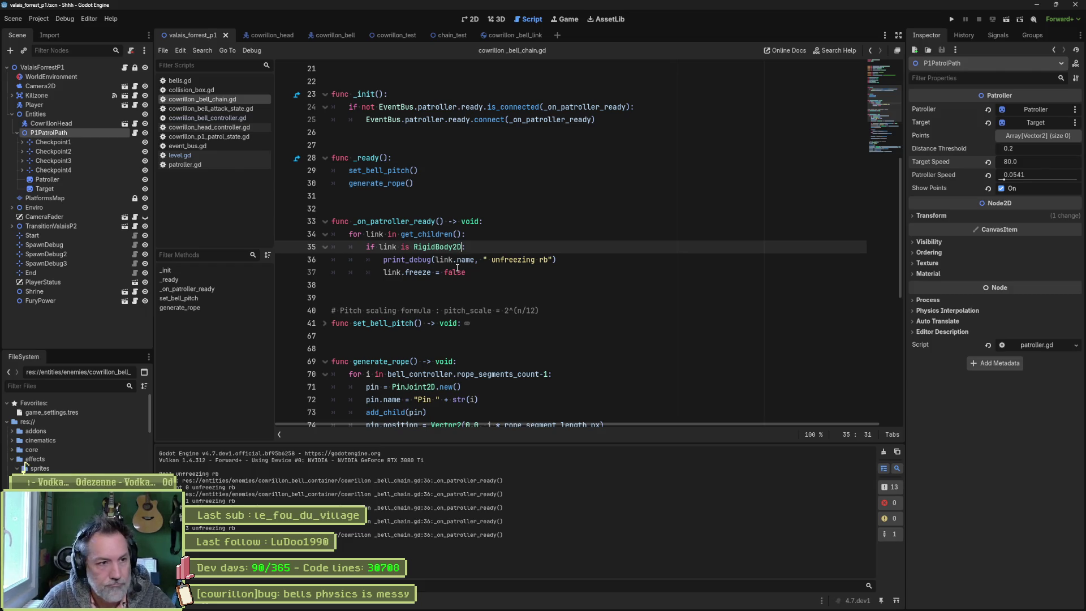
pyautogui.write('and link.nam')
pyautogui.write('e')
pyautogui.write(' ==')
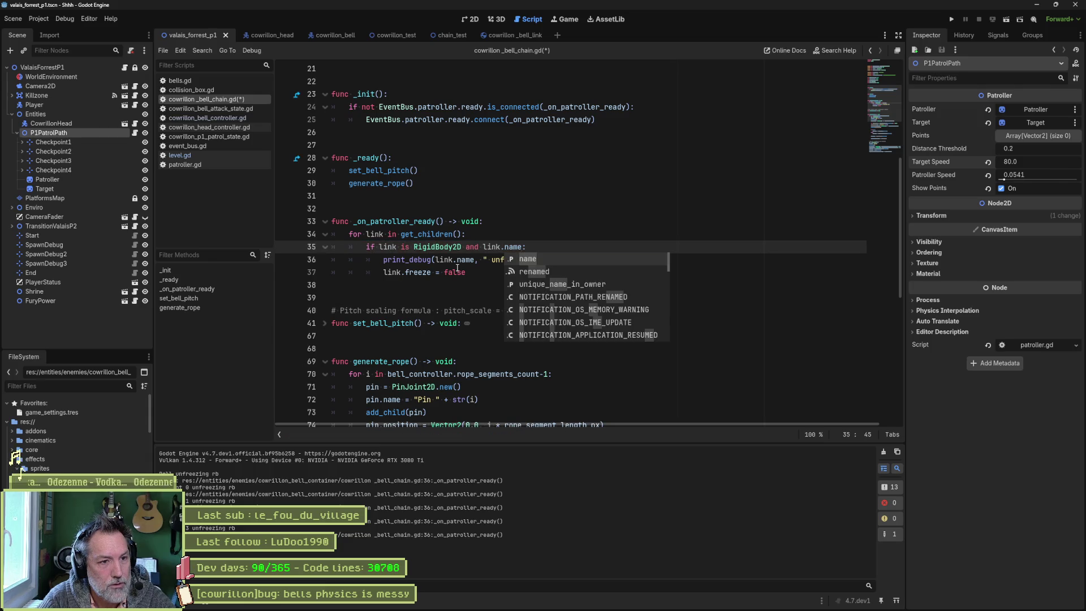
pyautogui.press('BackSpace')
pyautogui.press('BackSpace')
pyautogui.press('BackSpace')
pyautogui.write('n')
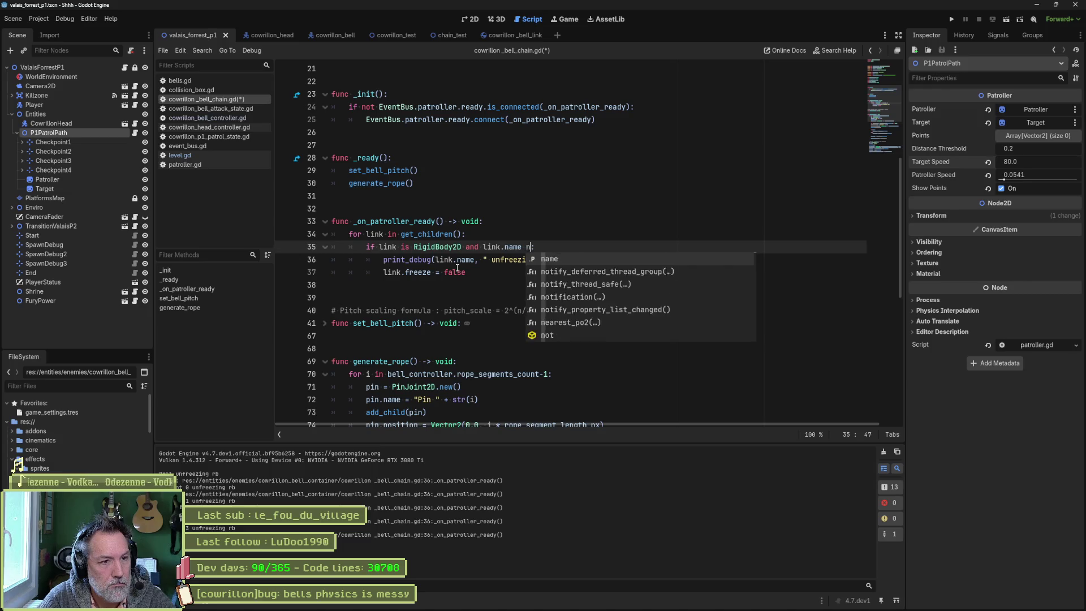
pyautogui.write('ot')
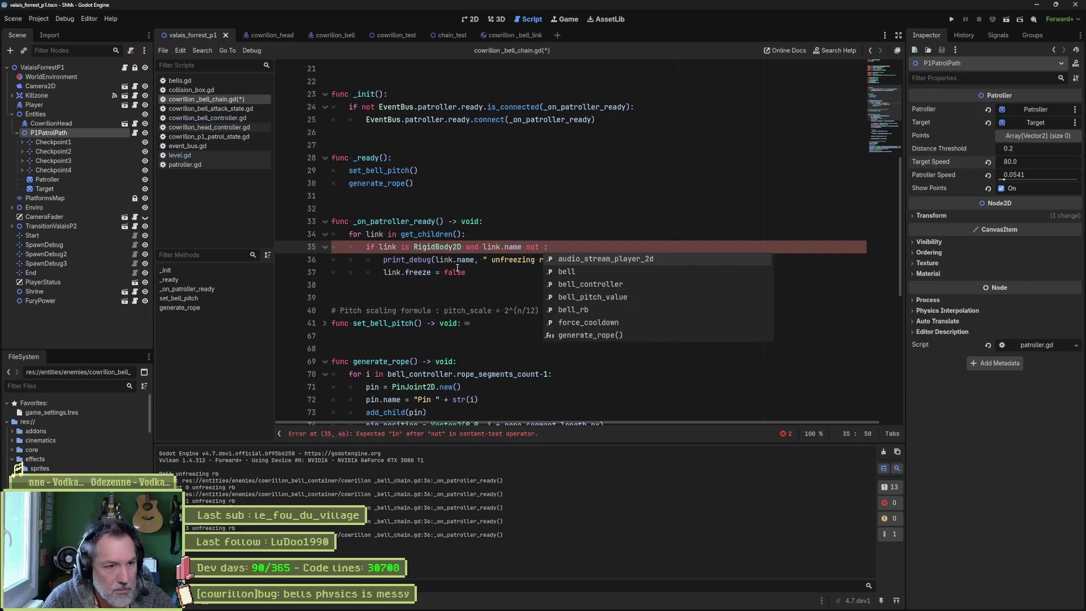
pyautogui.press('BackSpace')
pyautogui.press('BackSpace')
pyautogui.press('BackSpace')
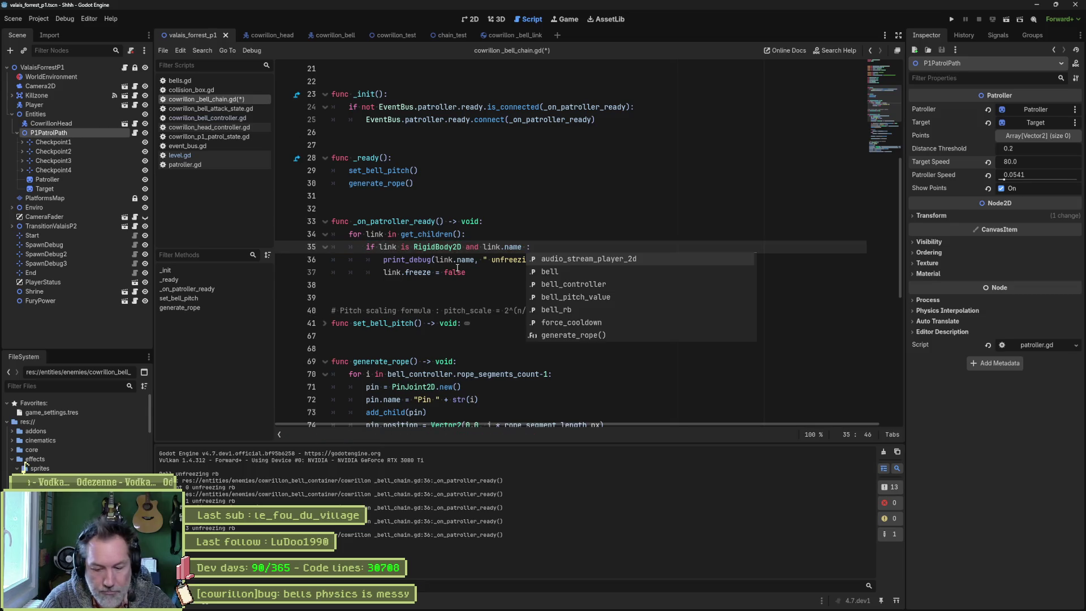
pyautogui.write('!= "B')
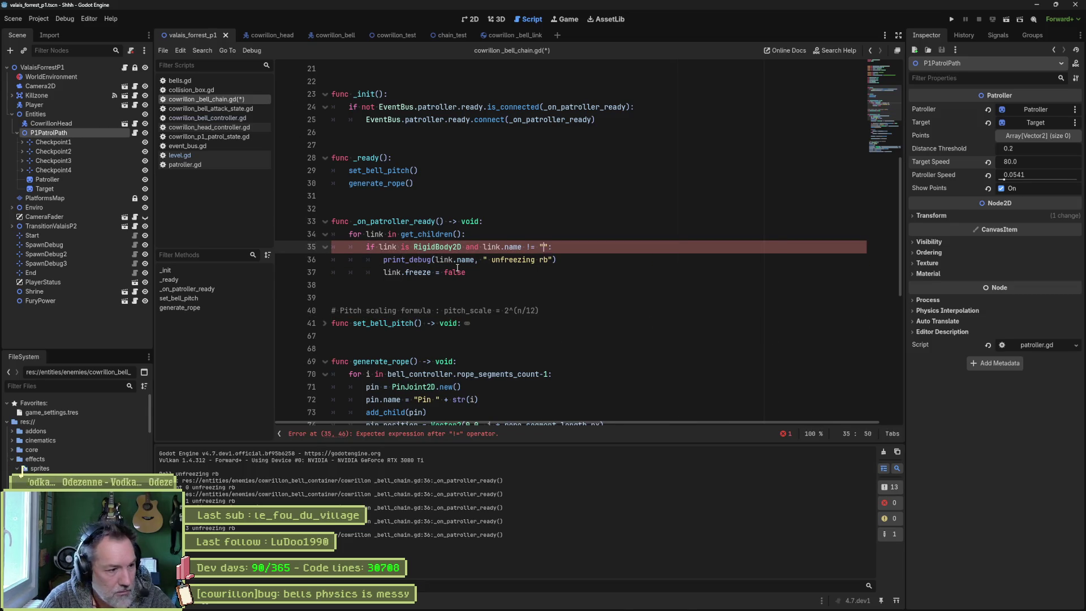
pyautogui.write('ell')
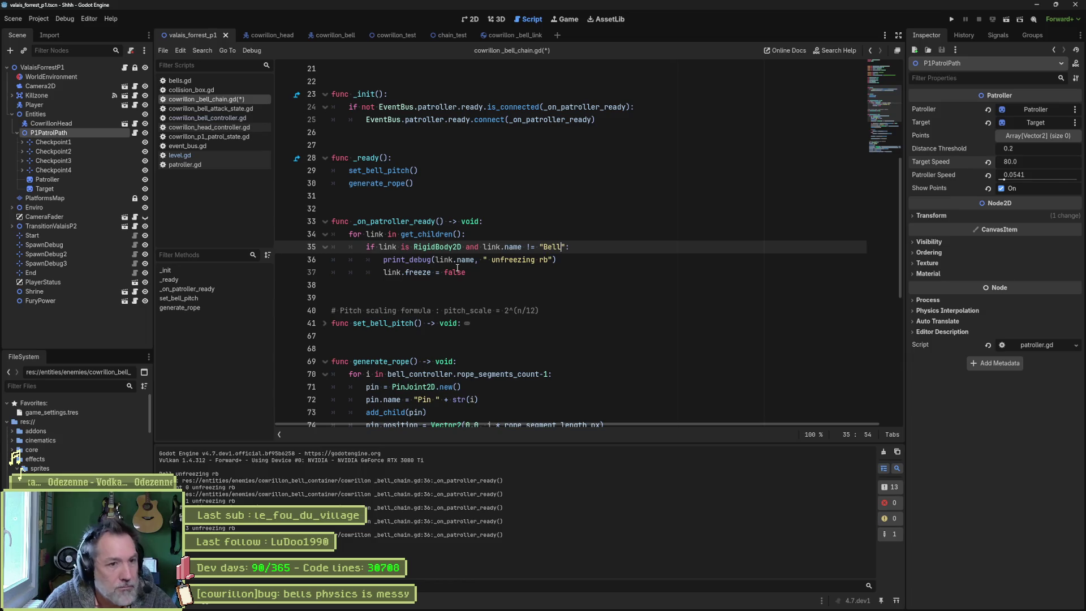
pyautogui.press('F6')
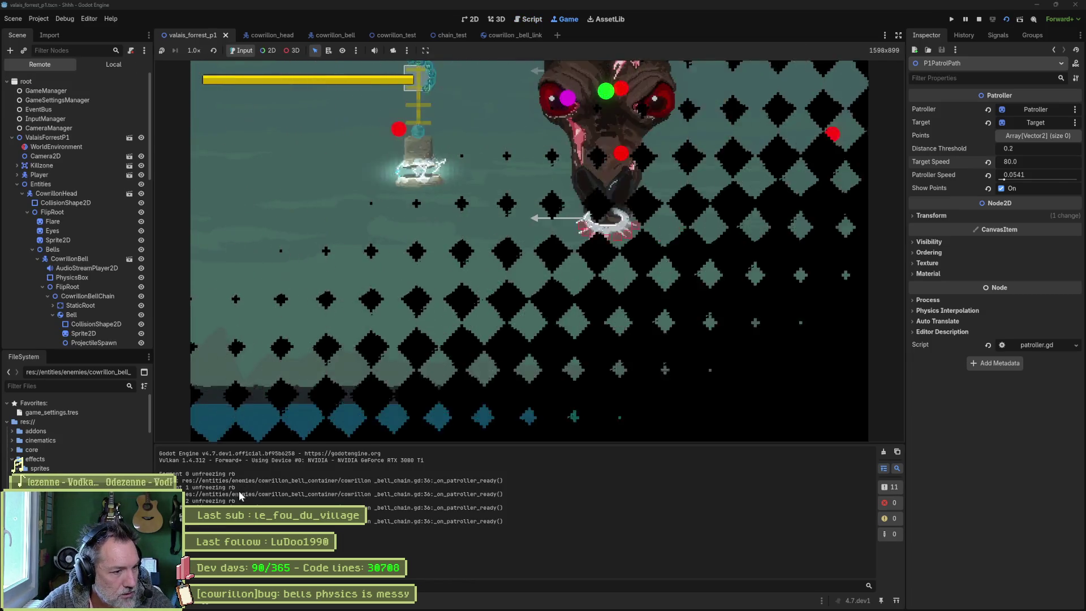
pyautogui.press('F8')
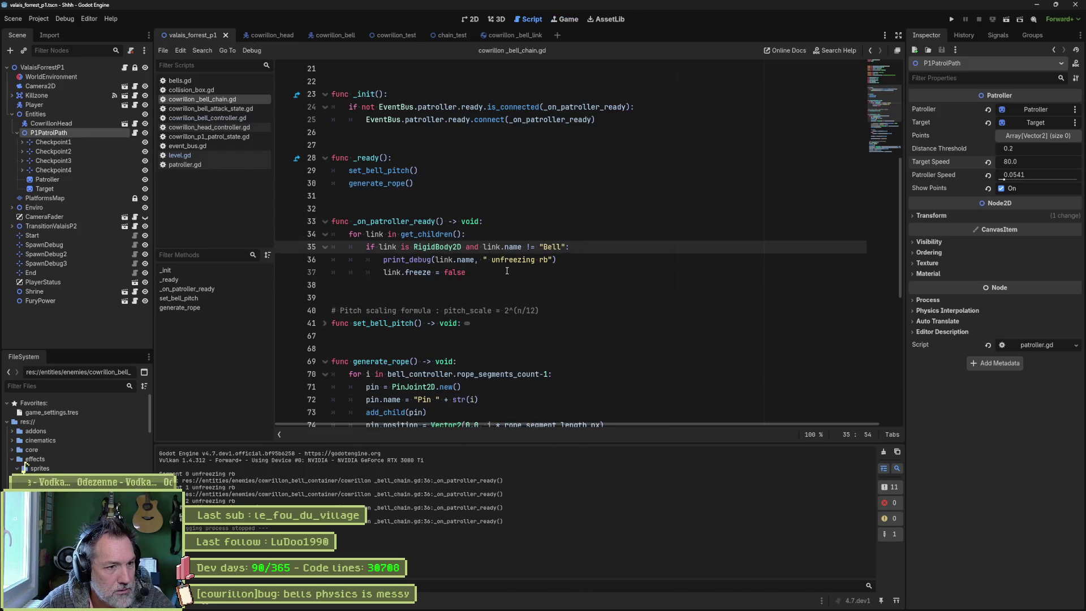
# Step: Add a new dedented line after the unfreeze loop in _on_patroller_ready, starting with bell_controller.fre
pyautogui.click(506, 272)
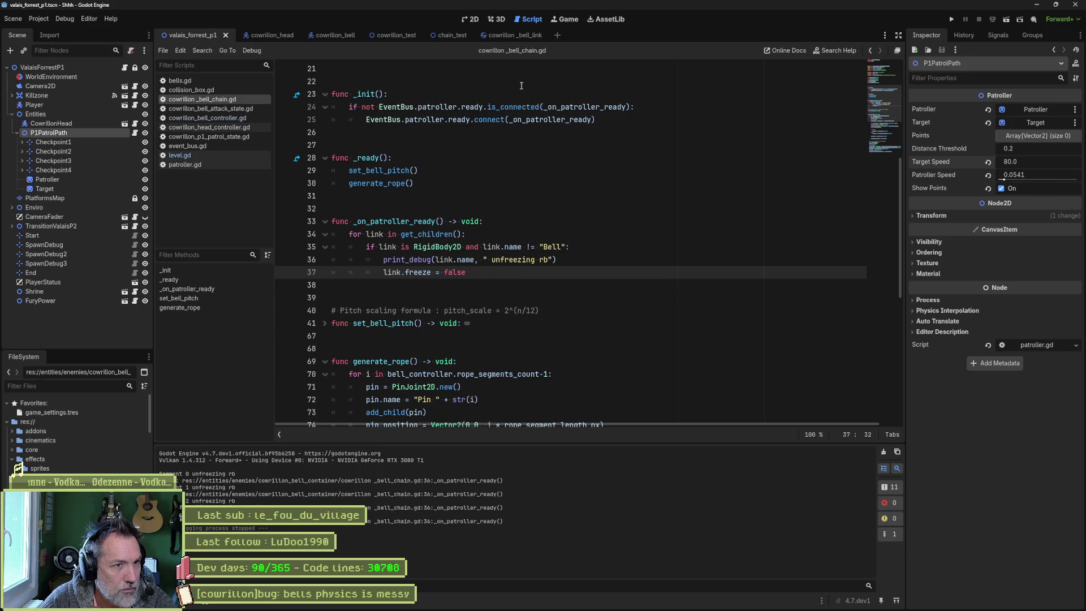
pyautogui.scroll(5, 502, 143)
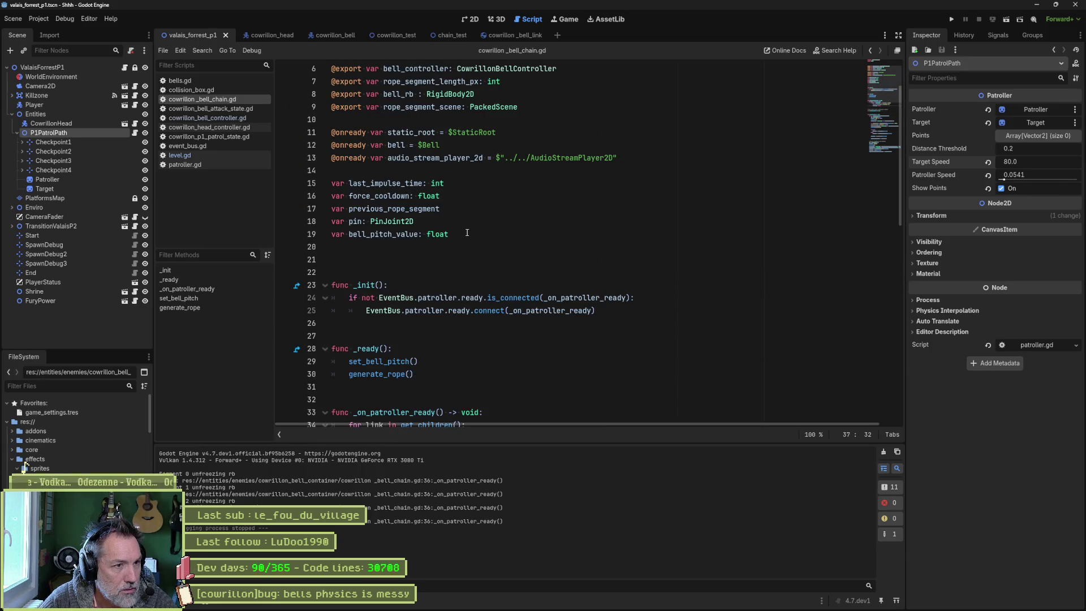
pyautogui.scroll(1, 467, 233)
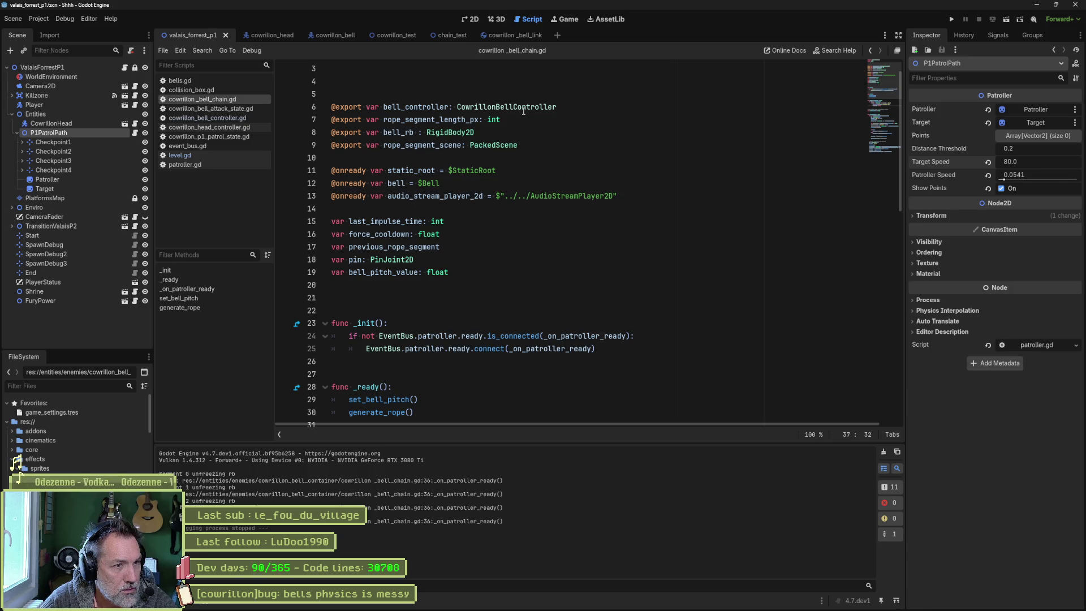
pyautogui.doubleClick(445, 107)
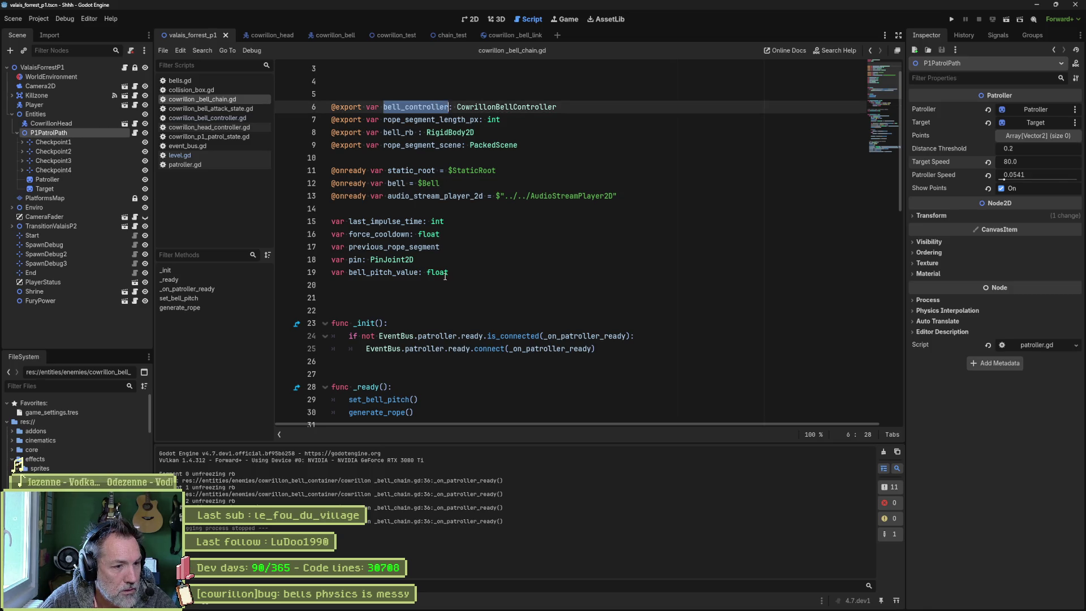
pyautogui.scroll(-6, 459, 300)
pyautogui.scroll(-2, 460, 299)
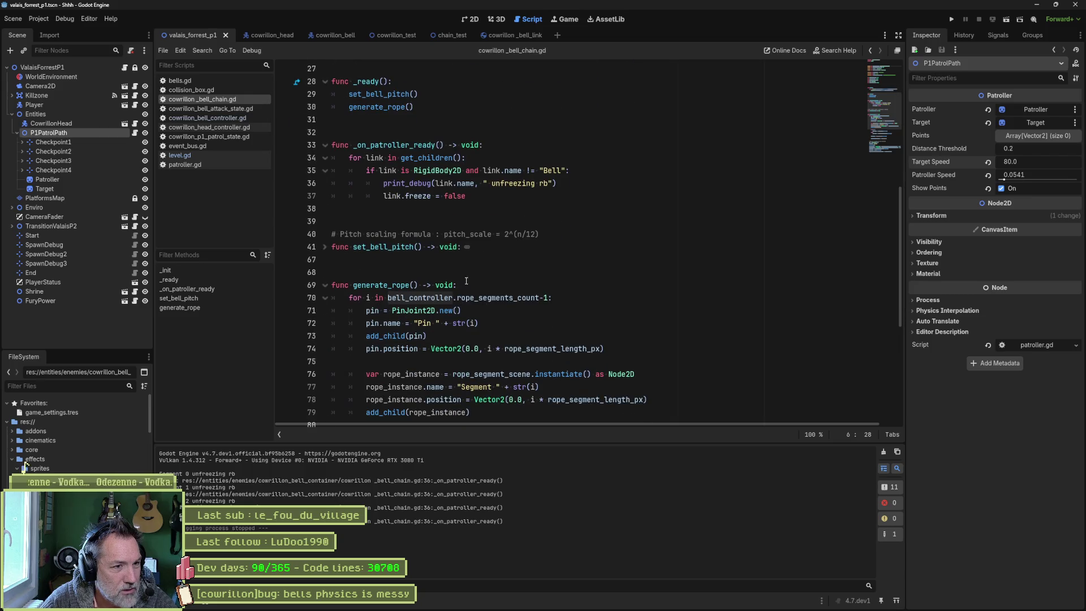
pyautogui.click(489, 194)
pyautogui.press('Return')
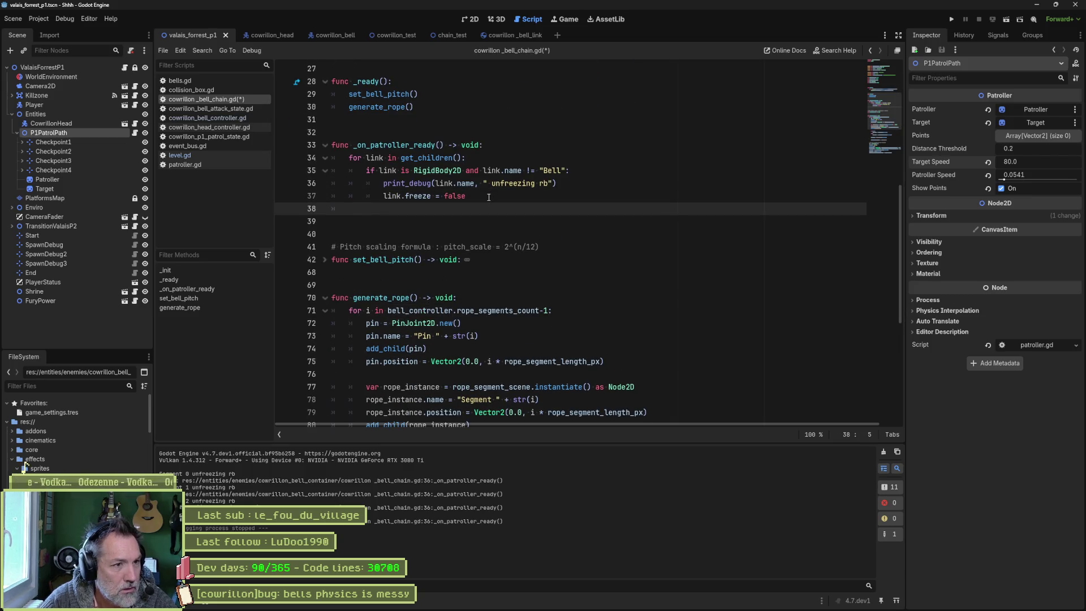
pyautogui.press('BackSpace')
pyautogui.write('bell_controller.f')
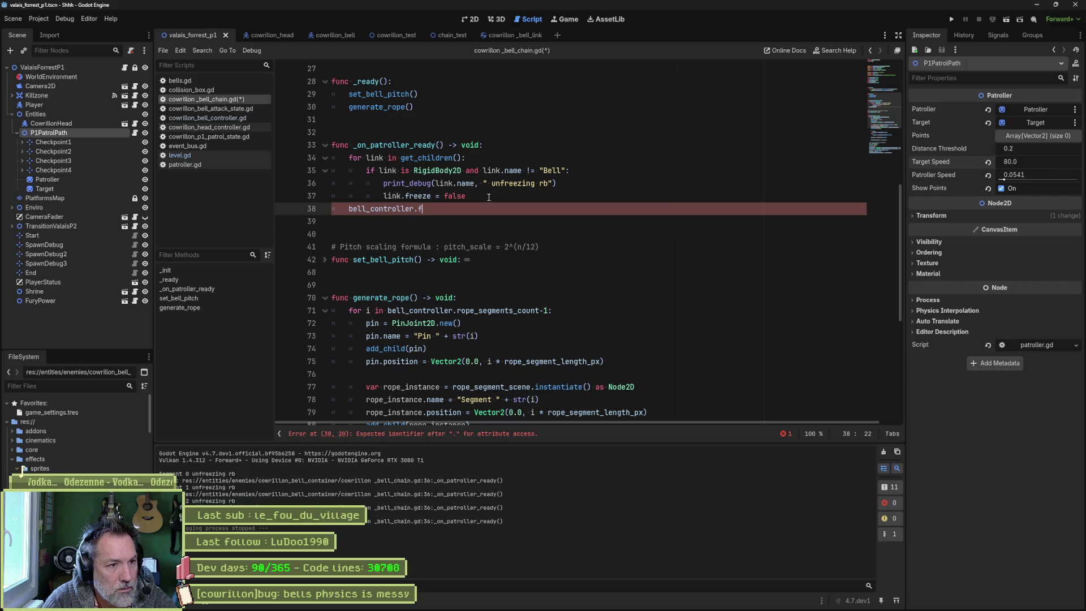
pyautogui.write('re')
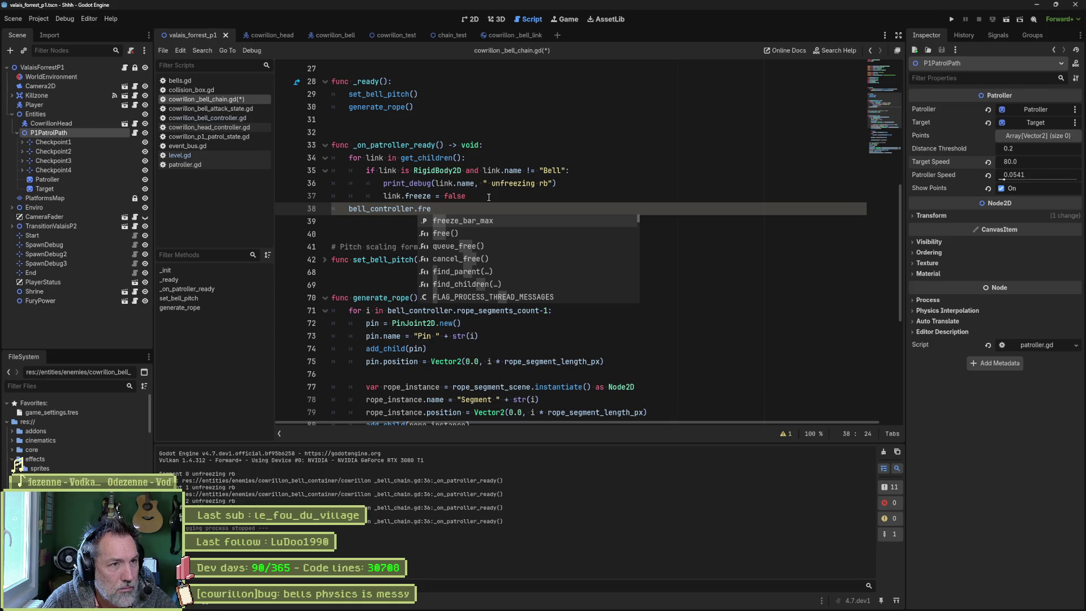
# Step: Check the cowrillon_bell scene and how the bell variable is declared in the chain script
pyautogui.click(324, 38)
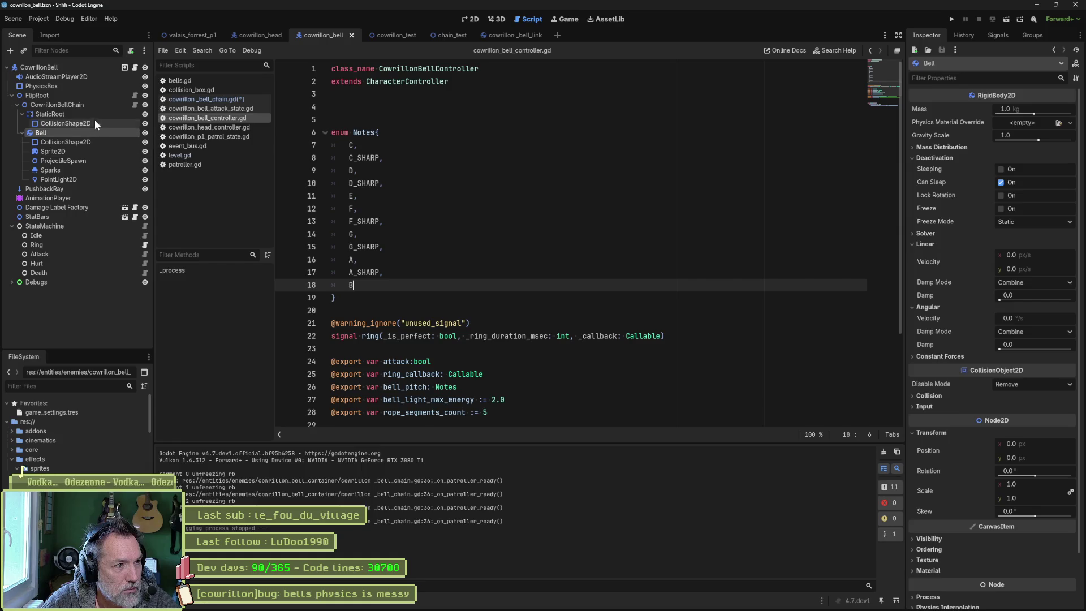
pyautogui.click(135, 104)
pyautogui.scroll(5, 441, 135)
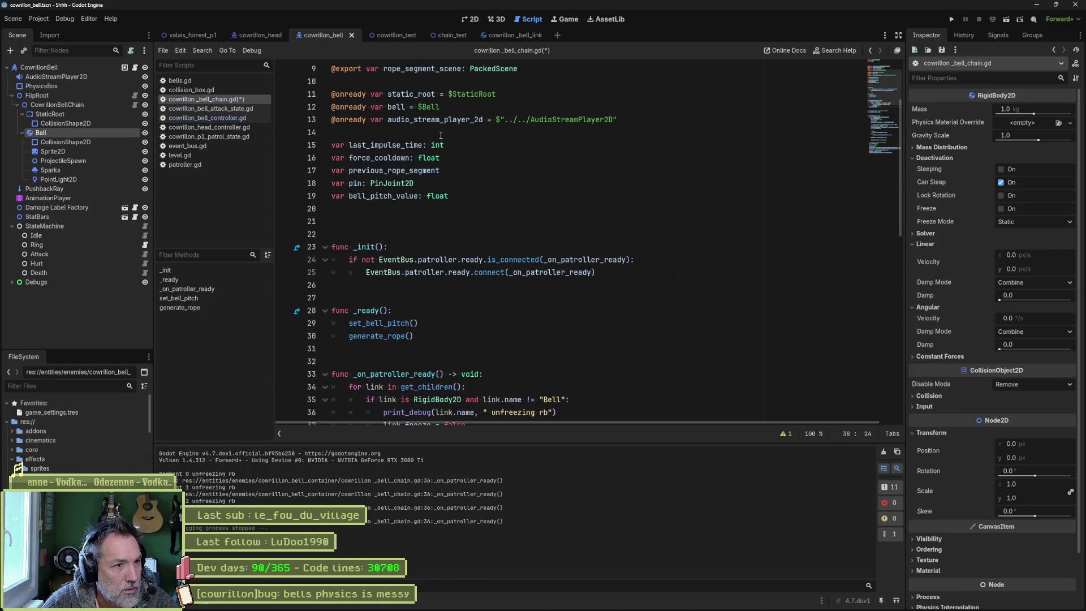
pyautogui.scroll(3, 442, 152)
pyautogui.doubleClick(403, 209)
pyautogui.hotkey('ctrl', 'c')
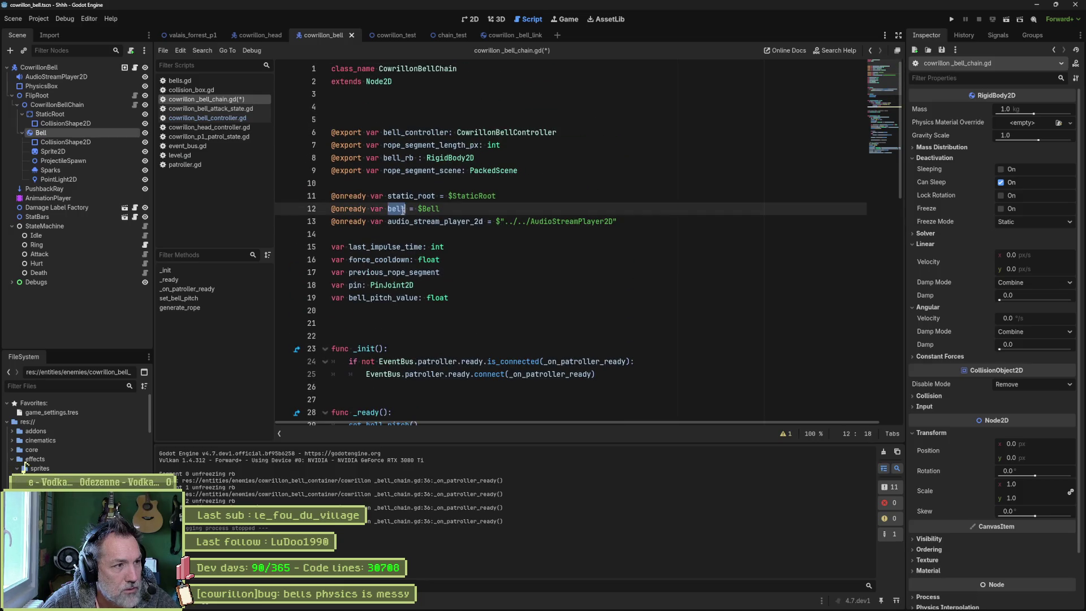
pyautogui.scroll(-7, 408, 213)
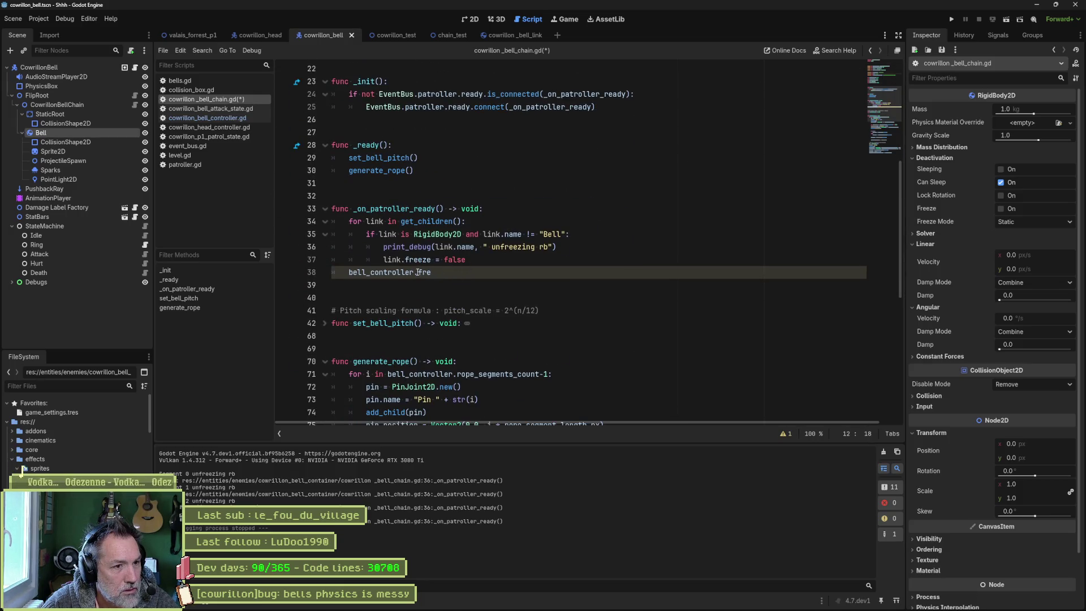
# Step: Change line 38 to bell.freeze = false, then run the project and stop it
pyautogui.doubleClick(421, 272)
pyautogui.hotkey('ctrl', 'v')
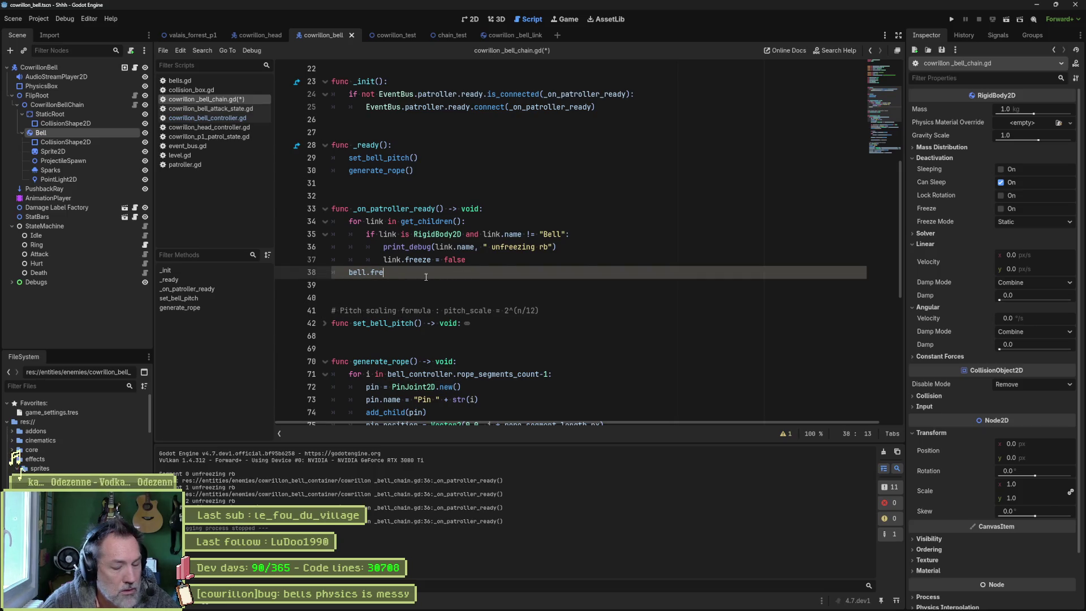
pyautogui.hotkey('ctrl', 'space')
pyautogui.press('Return')
pyautogui.write('= fa')
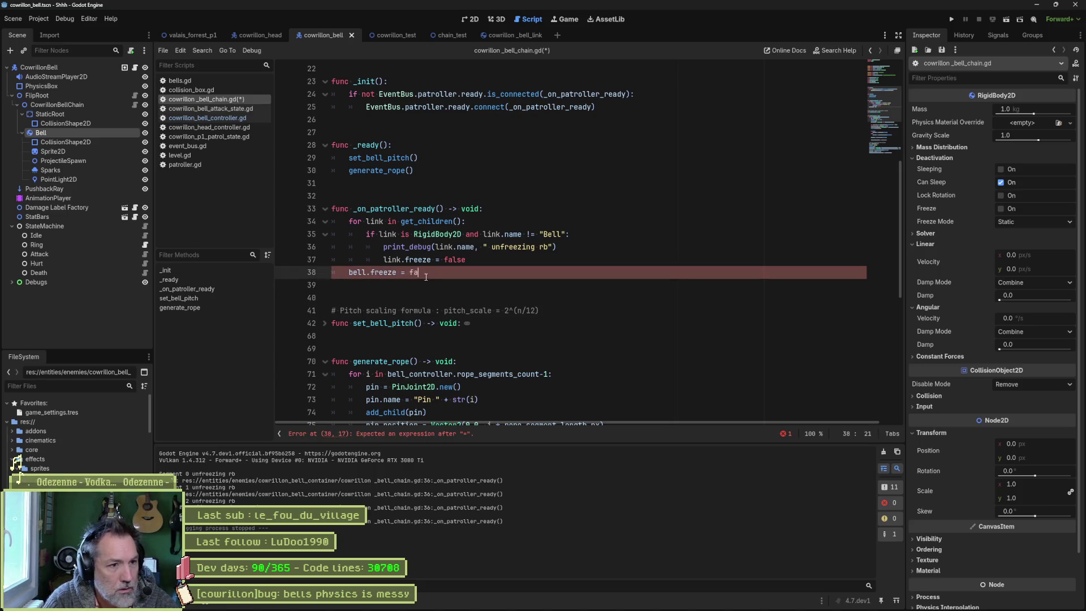
pyautogui.press('F5')
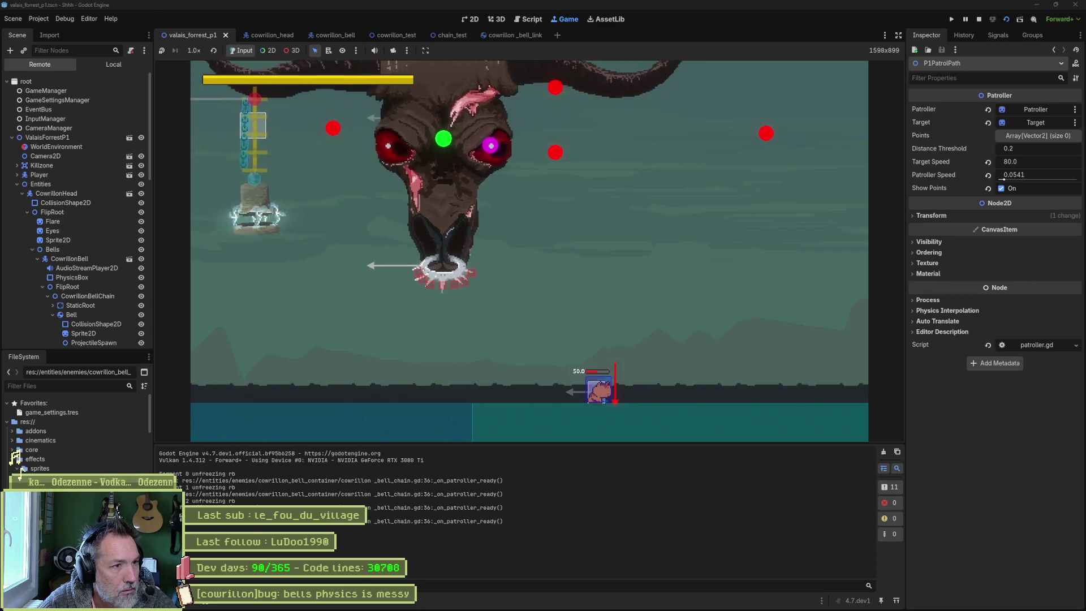
pyautogui.press('F8')
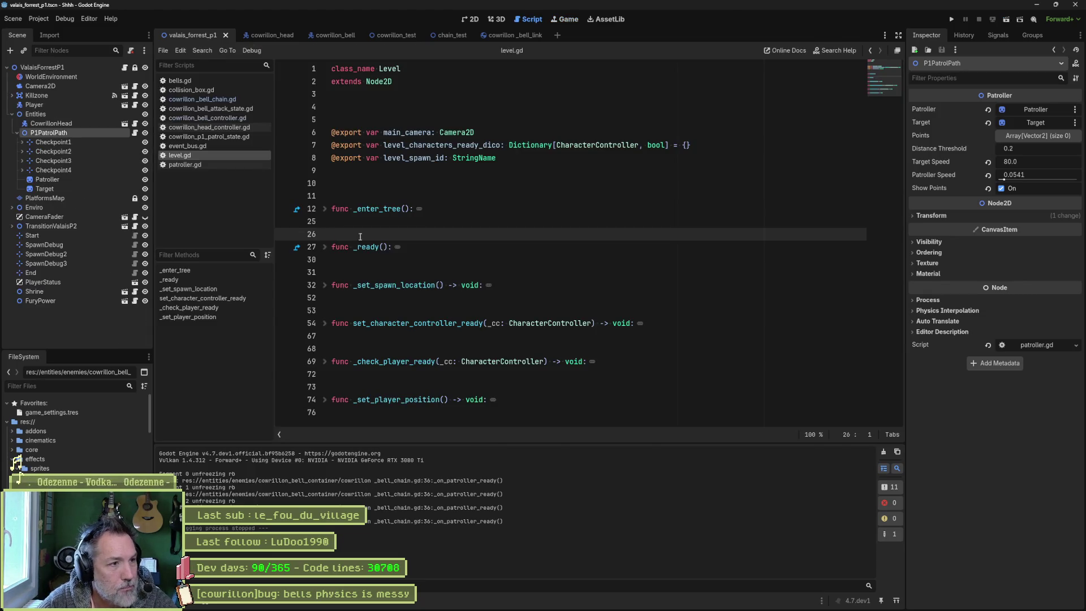
# Step: Copy line 36's print_debug above bell.freeze = false, change 'rb' to 'bell', and test-run the game
pyautogui.click(214, 99)
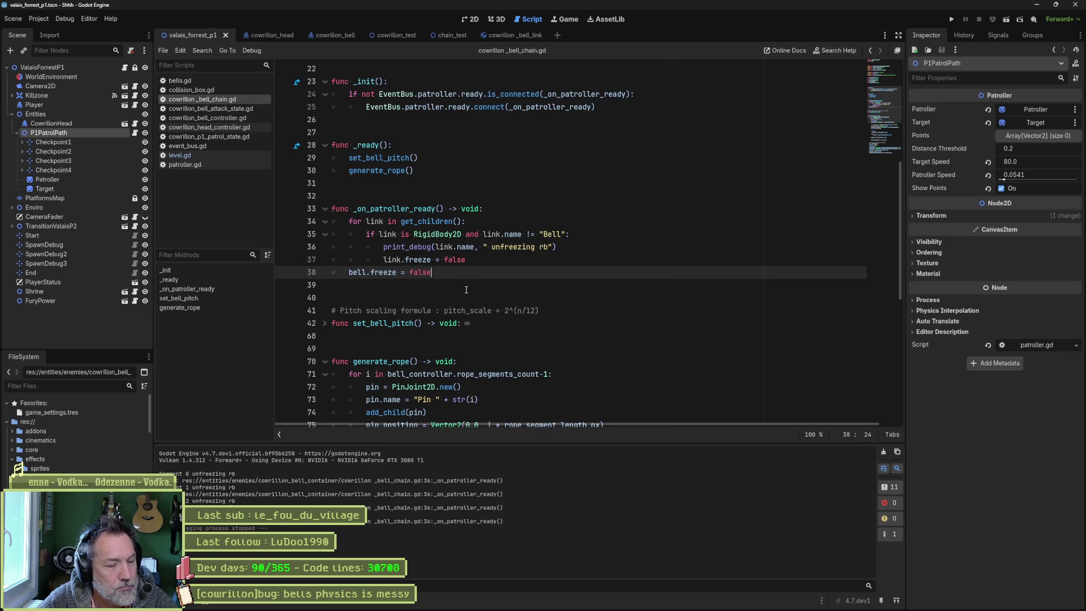
pyautogui.moveTo(556, 246); pyautogui.dragTo(383, 246)
pyautogui.hotkey('ctrl', 'c')
pyautogui.click(349, 272)
pyautogui.press('Return')
pyautogui.press('Up')
pyautogui.hotkey('ctrl', 'v')
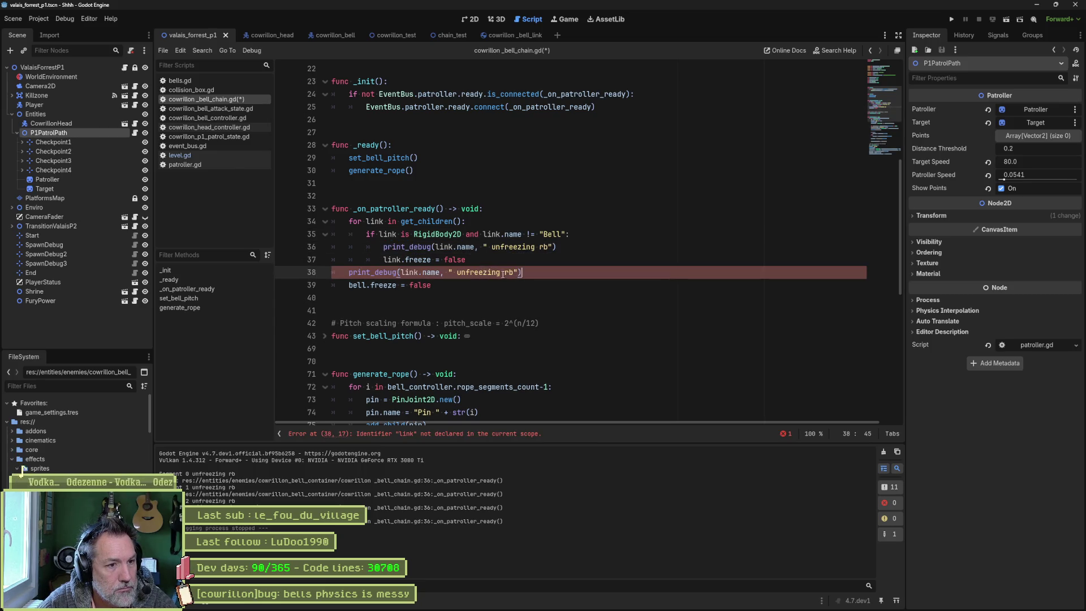
pyautogui.write('bell')
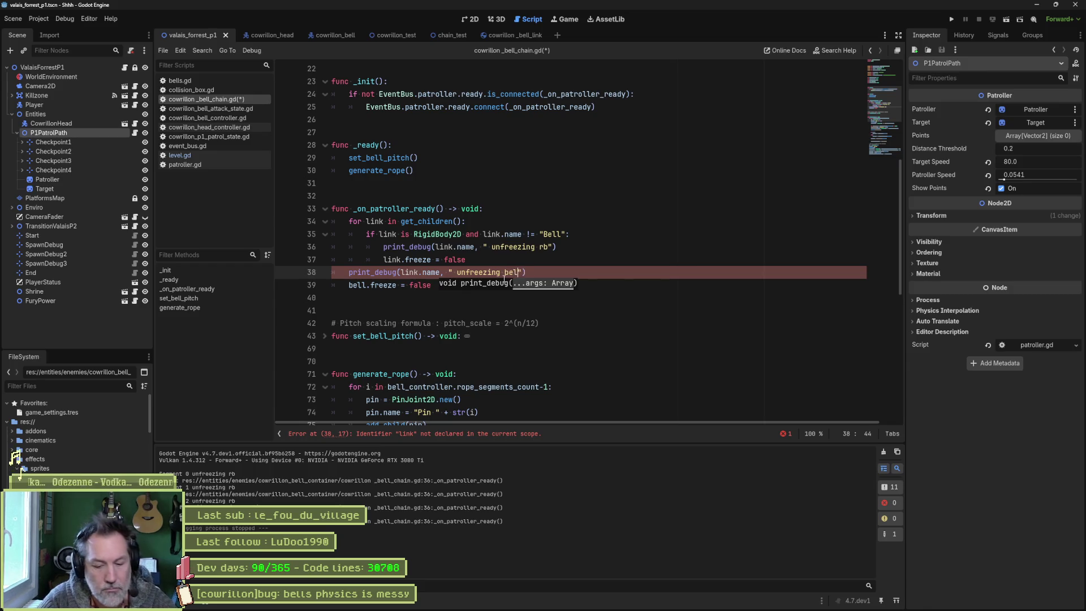
pyautogui.press('F5')
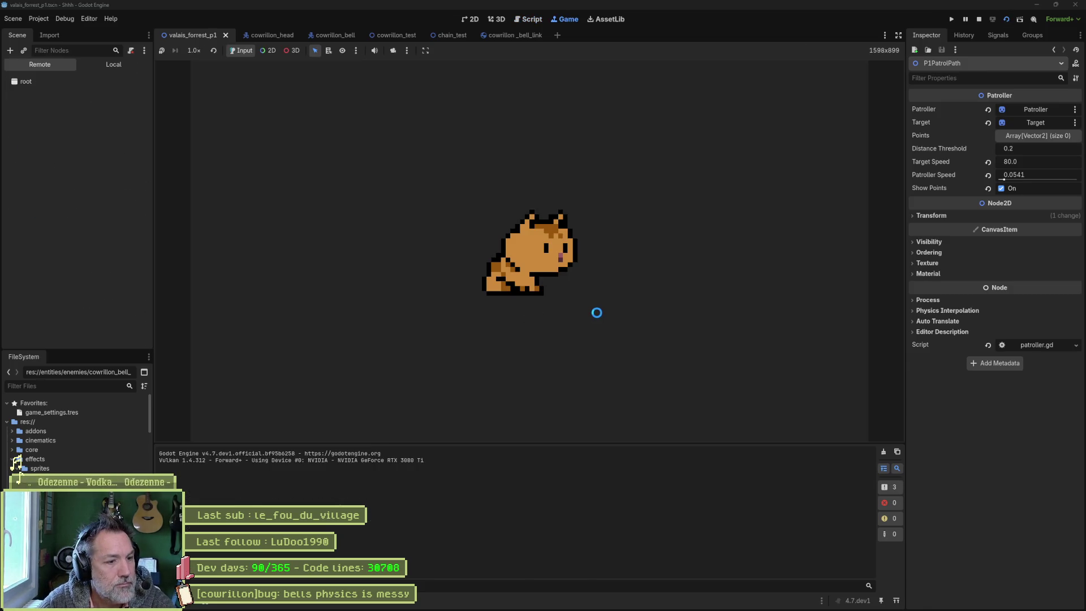
pyautogui.press('F8')
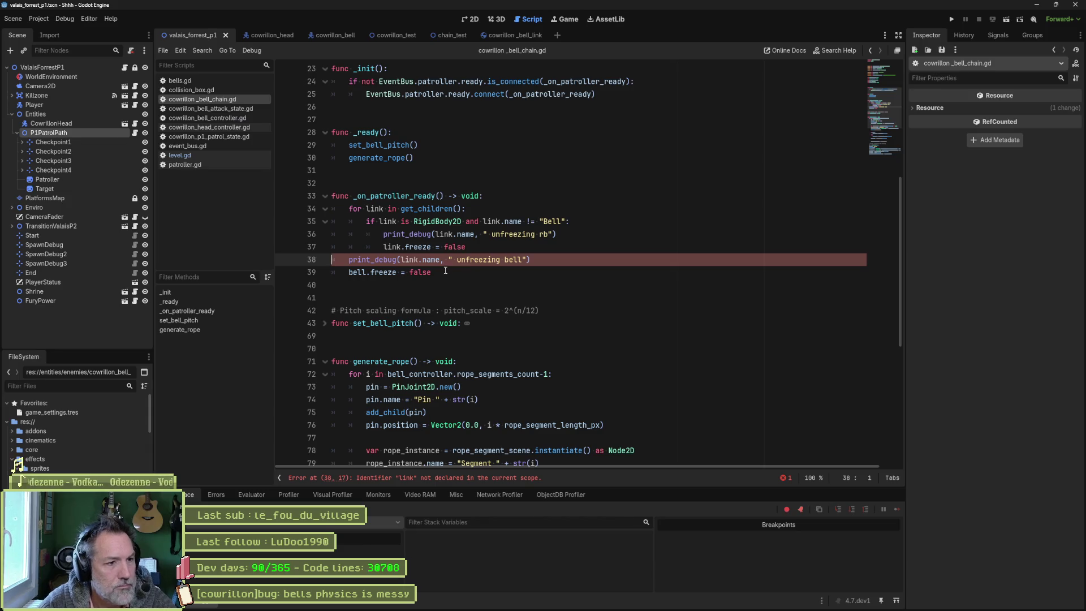
# Step: Remove the link.name argument so it prints " unfreezing bell", then run and stop again
pyautogui.moveTo(401, 260); pyautogui.dragTo(444, 261)
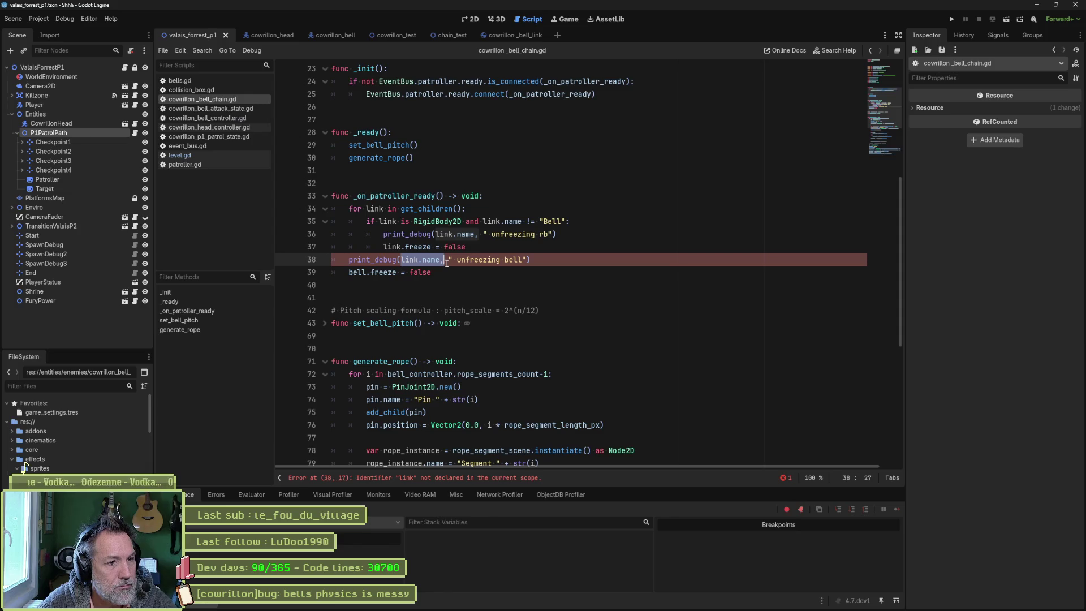
pyautogui.press('F5')
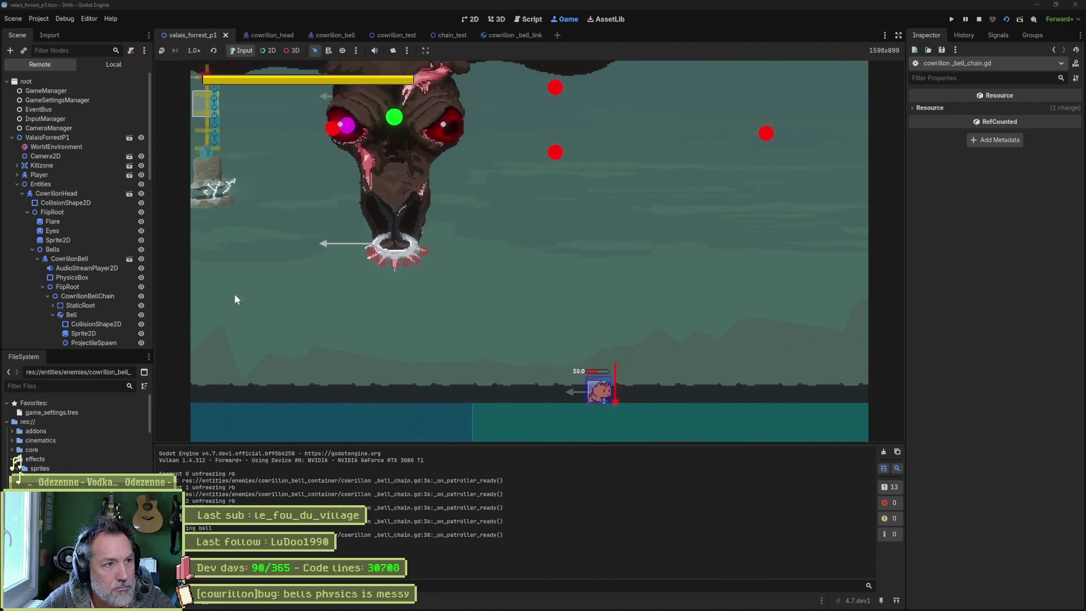
pyautogui.press('F8')
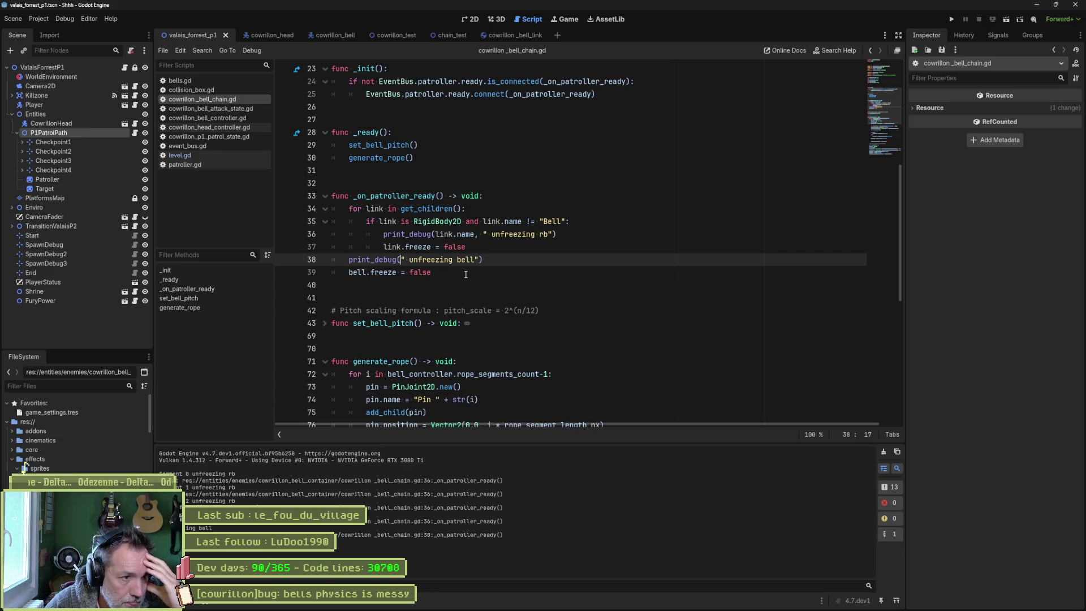
# Step: Delete the two bell lines from the chain script, then tick Freeze on Bell in cowrillon_bell and save
pyautogui.moveTo(466, 274); pyautogui.dragTo(478, 250)
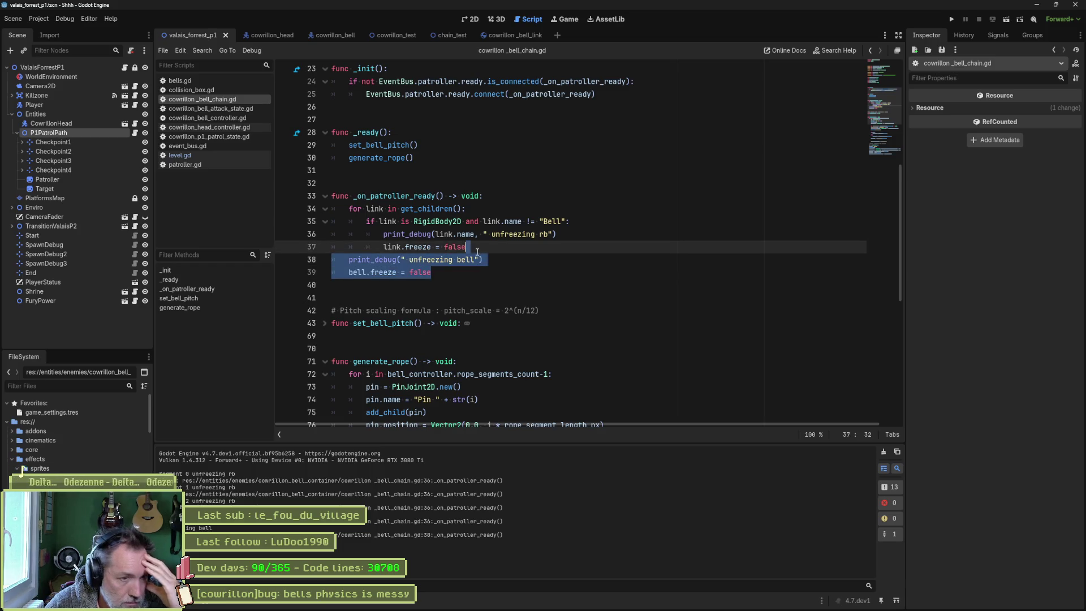
pyautogui.press('BackSpace')
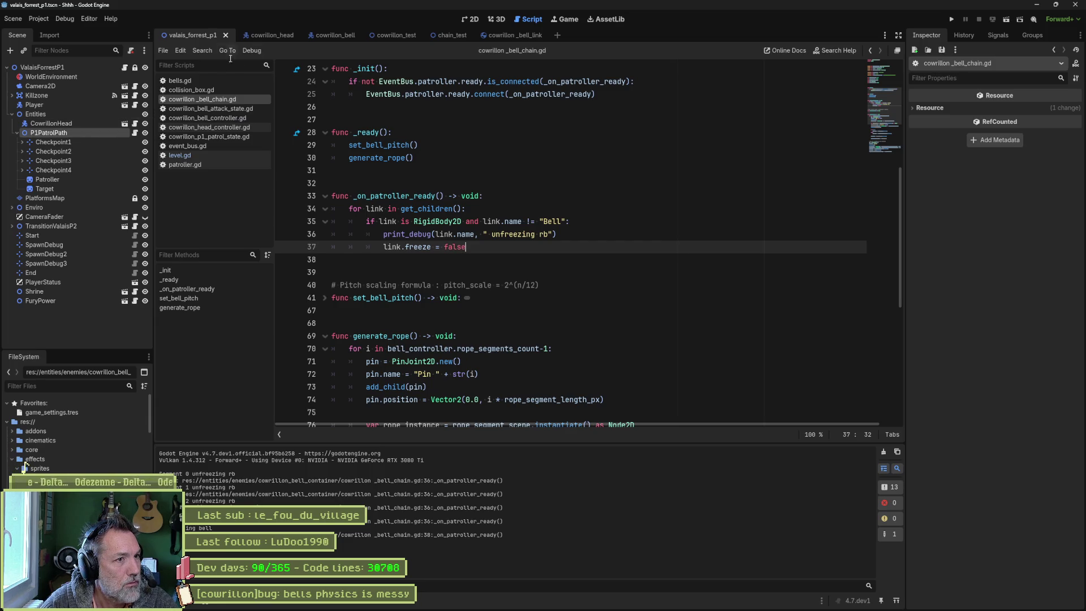
pyautogui.click(335, 34)
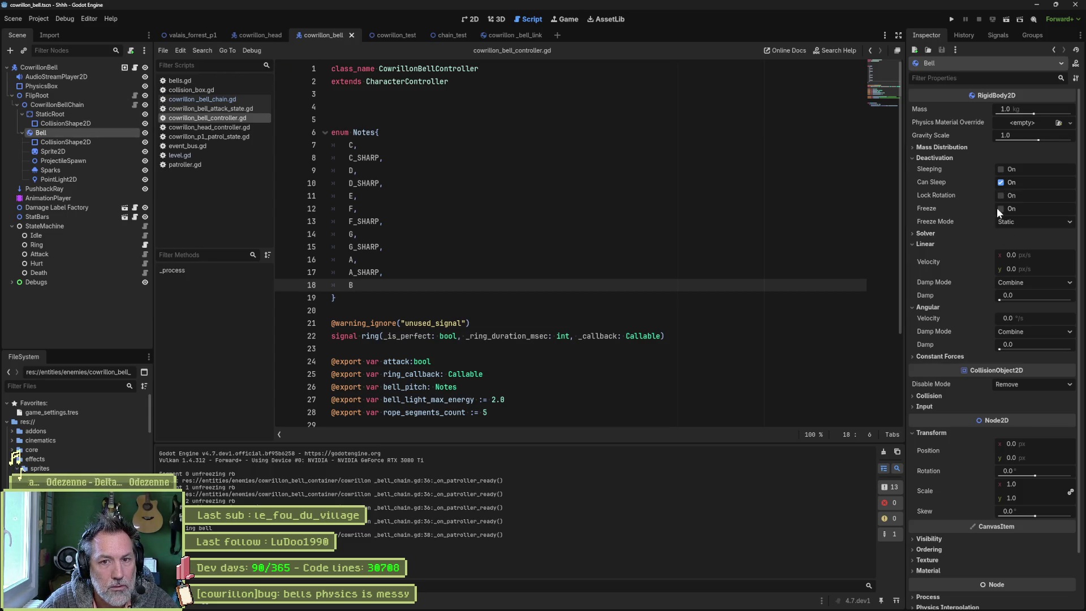
pyautogui.click(1000, 209)
pyautogui.hotkey('ctrl', 's')
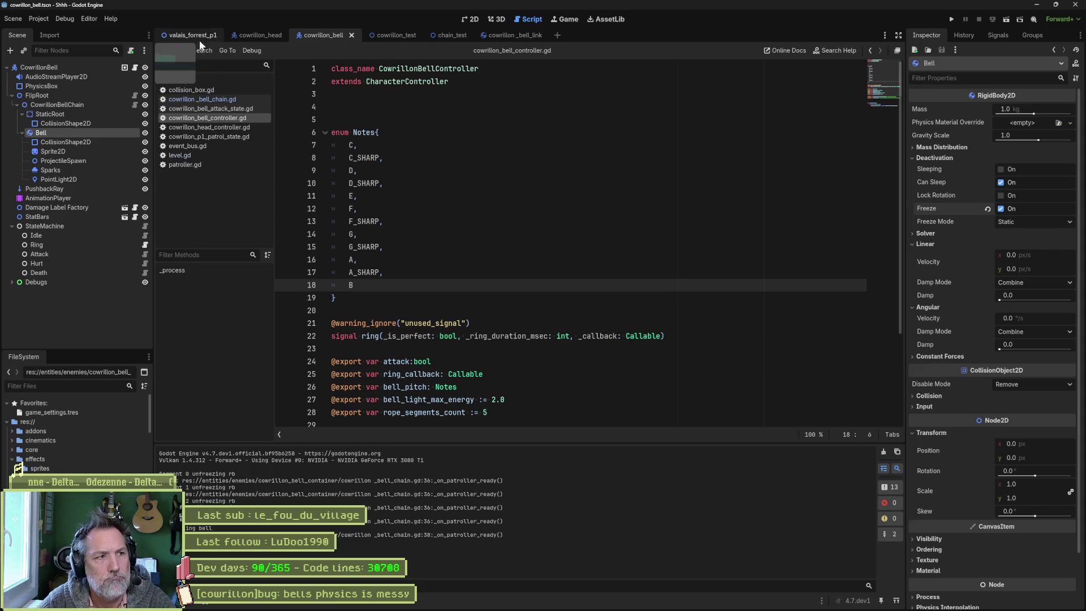
# Step: Test-run the valais_forrest_p1 level and stop it
pyautogui.click(198, 36)
pyautogui.press('F6')
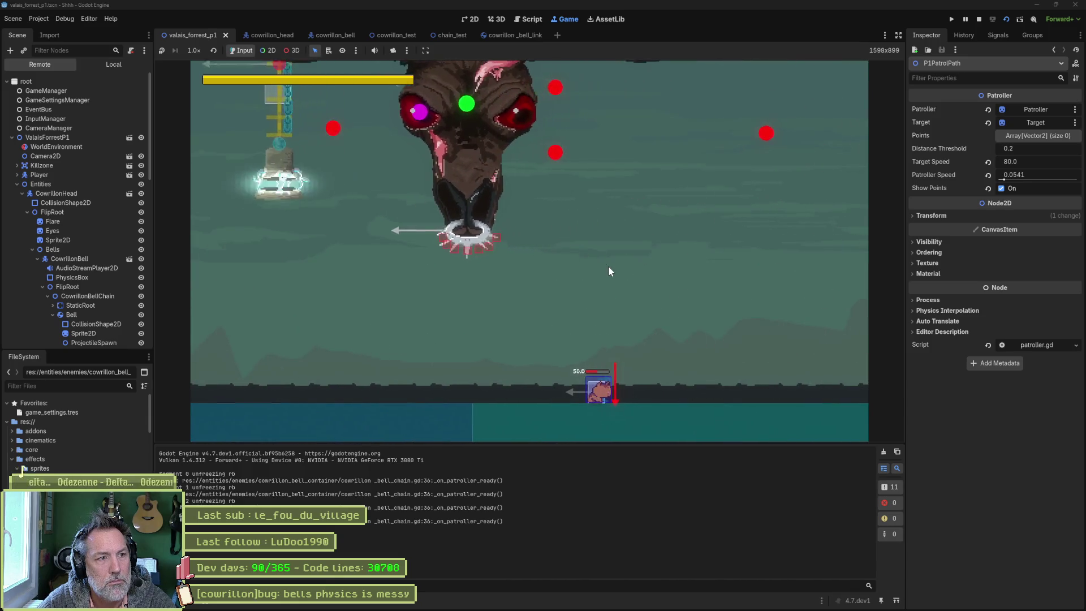
pyautogui.press('F8')
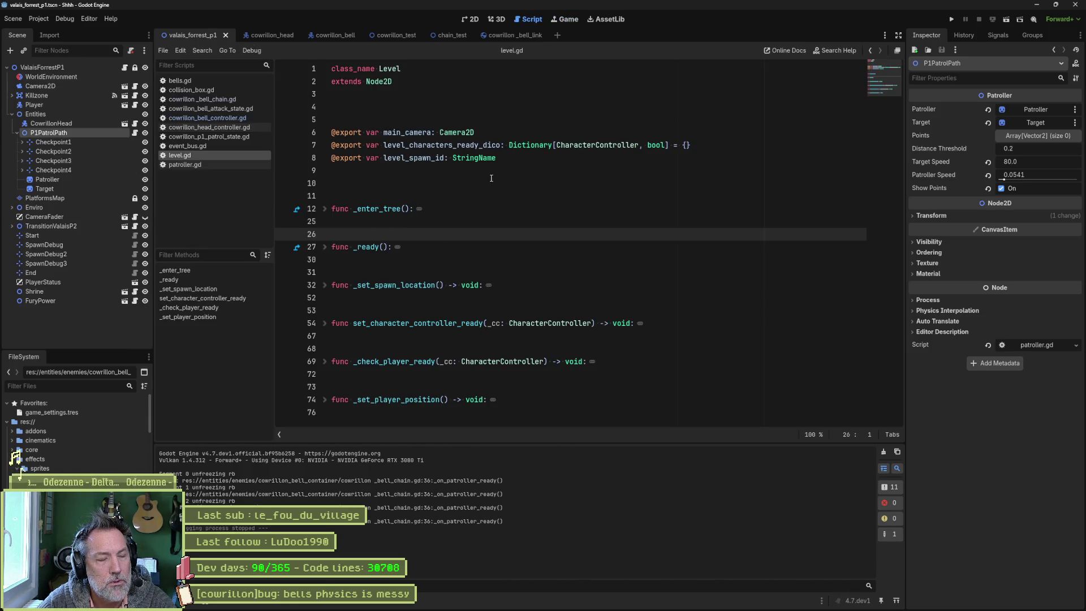
# Step: Comment out the 'and link.name != "Bell"' check on line 35 with #, then test-run the level
pyautogui.click(225, 100)
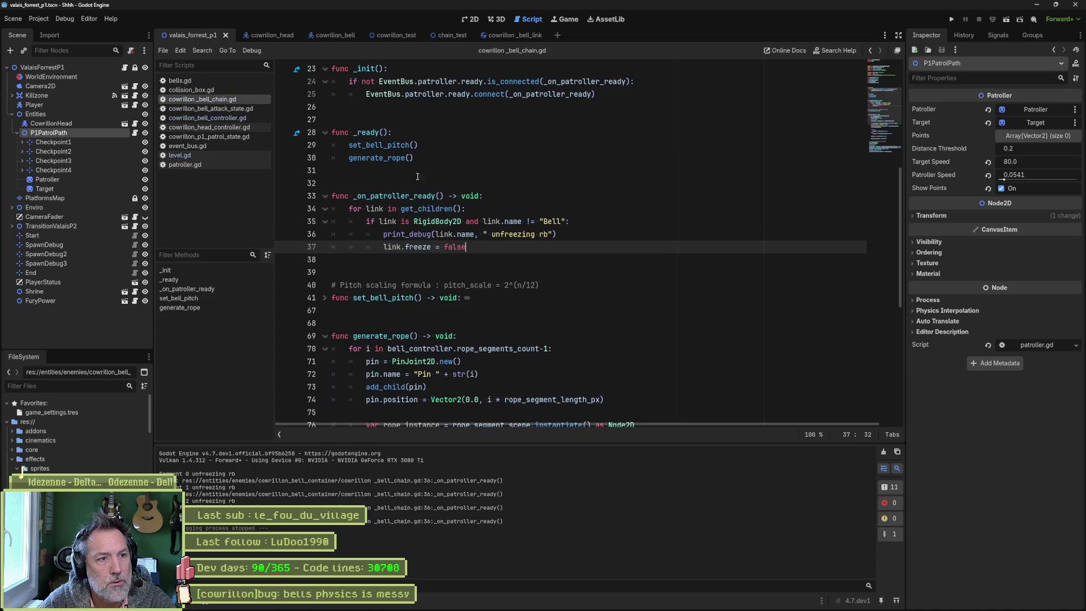
pyautogui.click(464, 222)
pyautogui.write(':#')
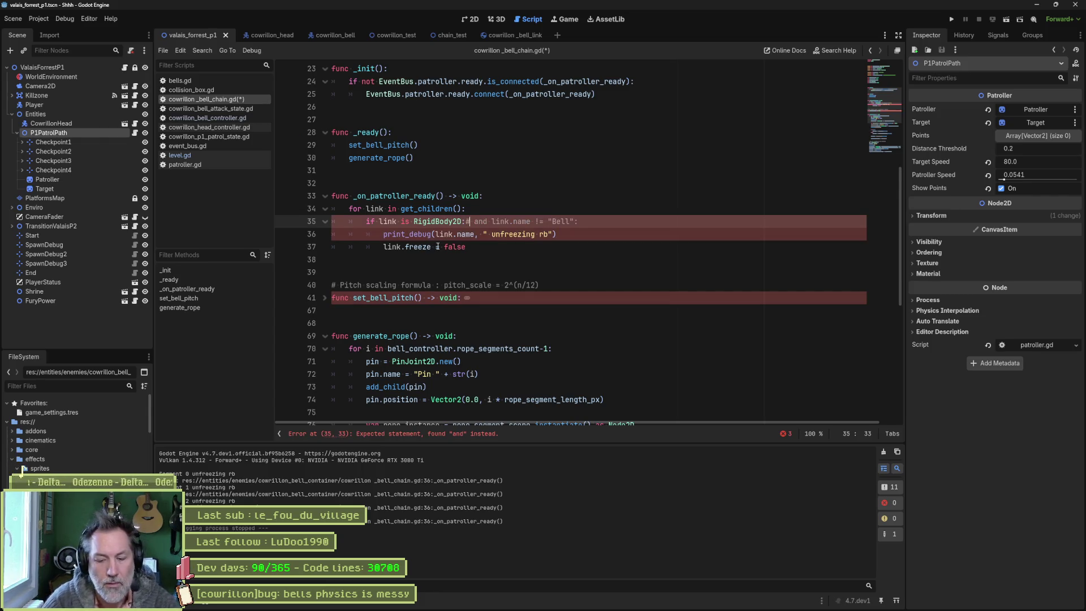
pyautogui.press('BackSpace')
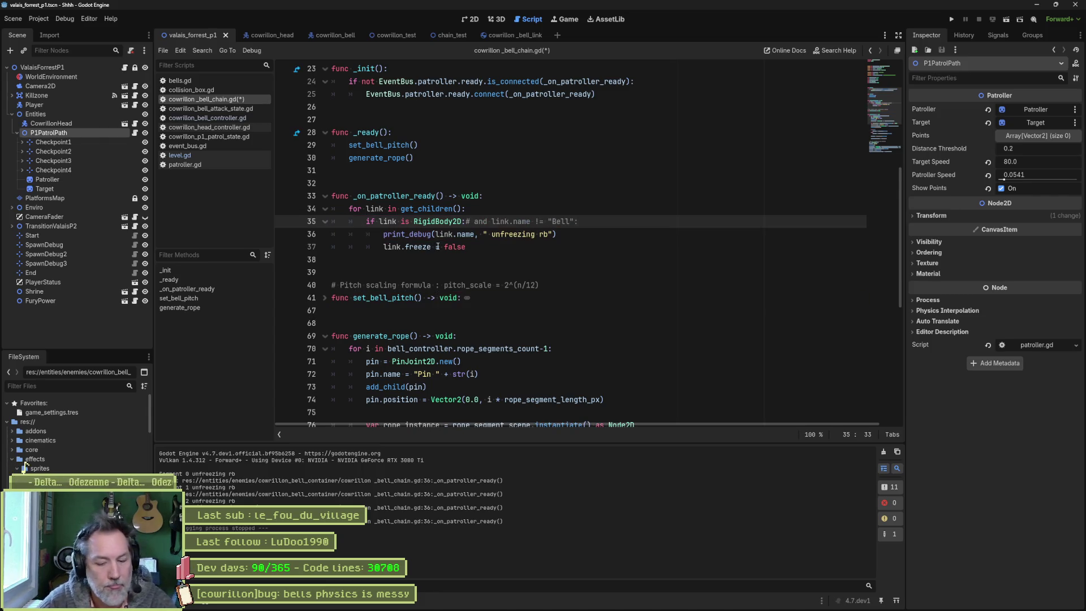
pyautogui.press('F6')
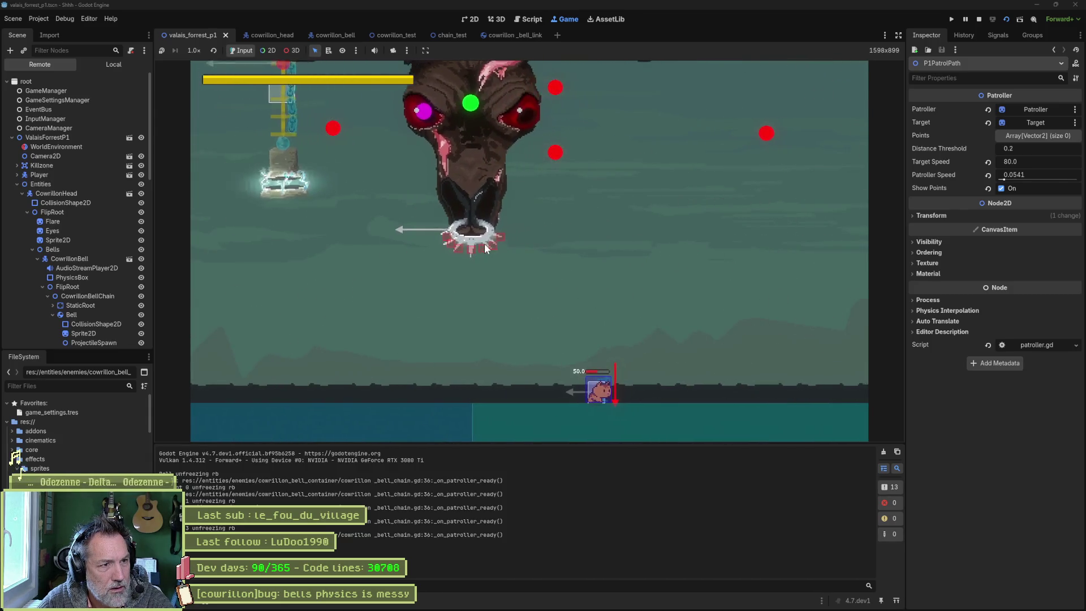
pyautogui.press('F8')
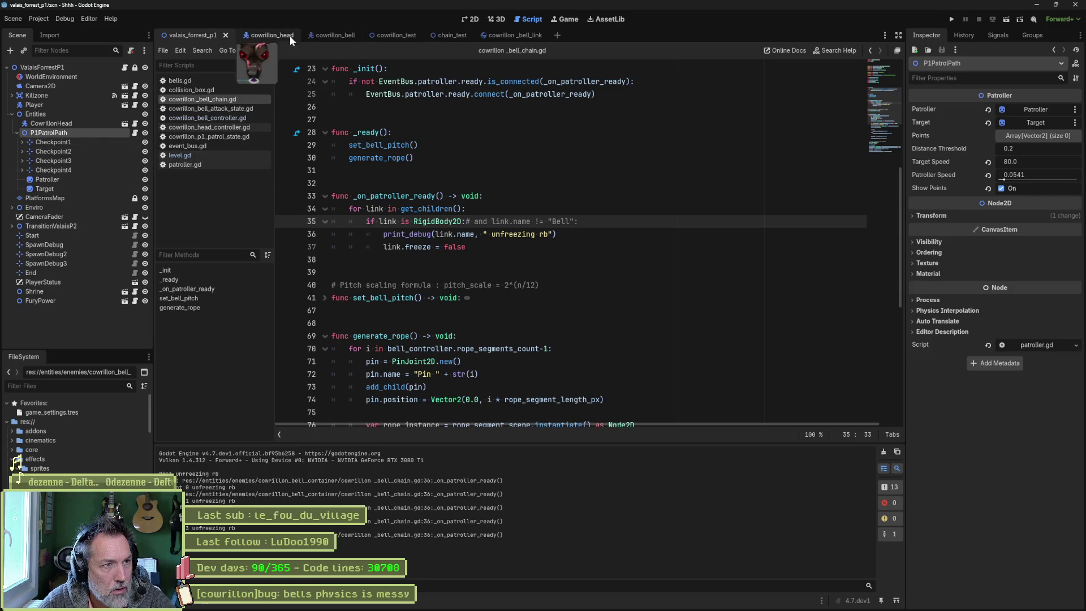
# Step: Review rope_segments_count in the cowrillon_bell scene's controller script, then go to the CowrillonBellChain script
pyautogui.click(333, 35)
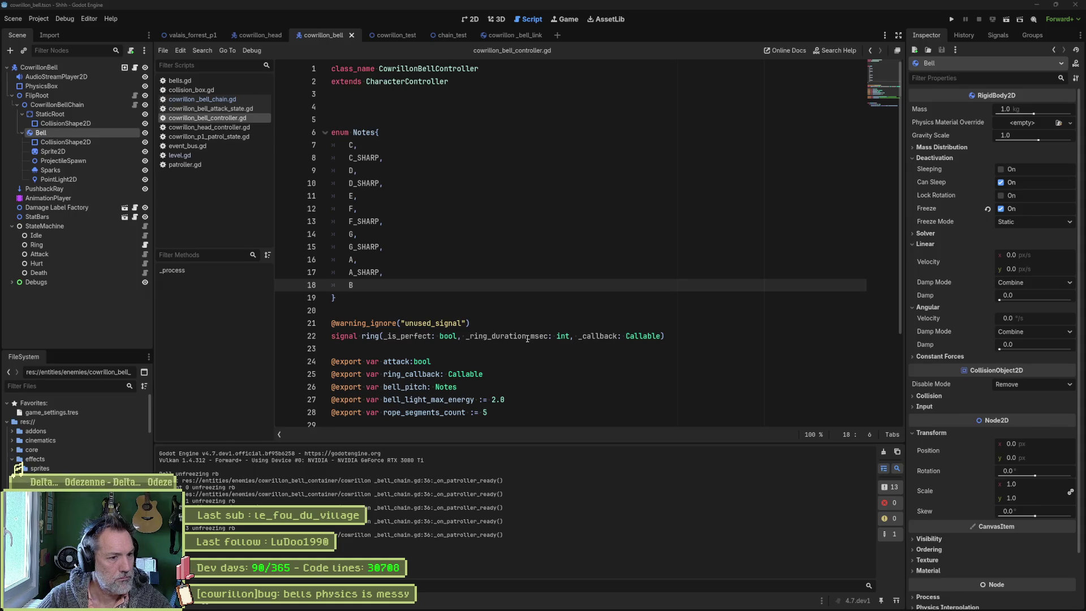
pyautogui.moveTo(646, 608)
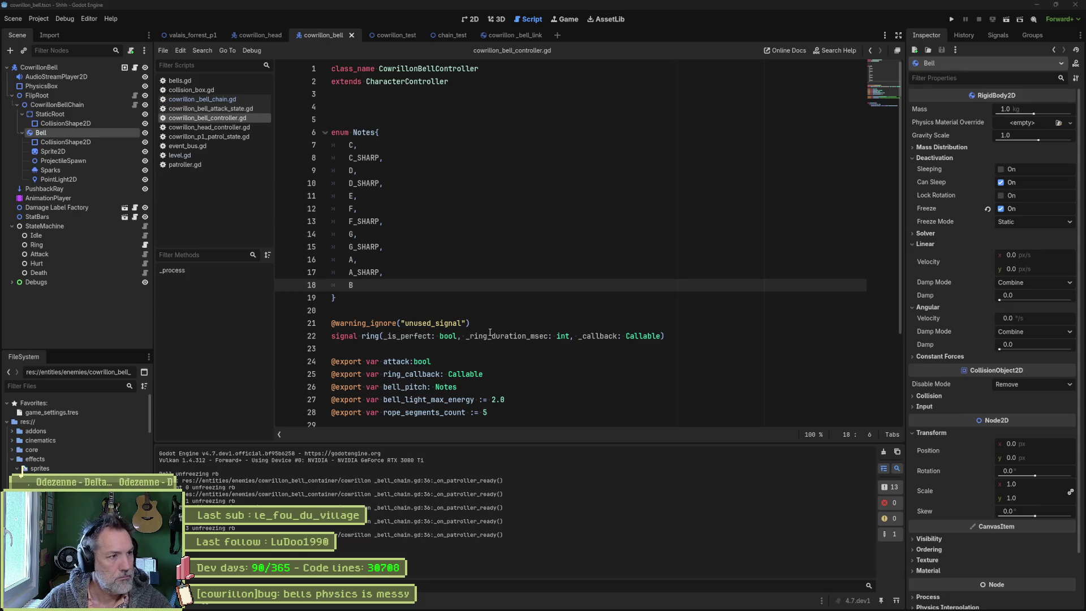
pyautogui.scroll(-3, 490, 332)
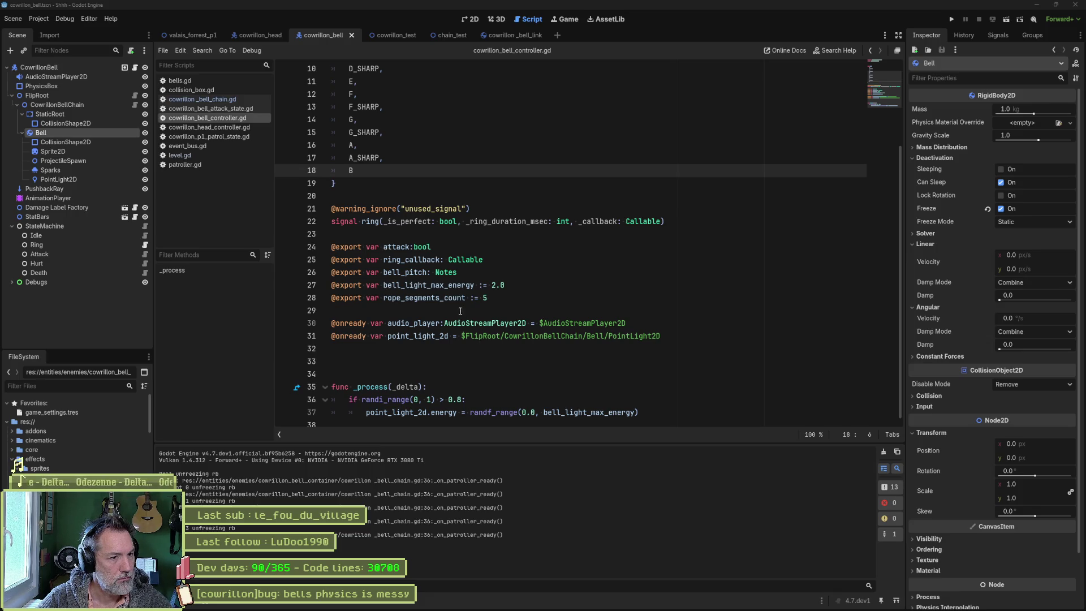
pyautogui.doubleClick(433, 297)
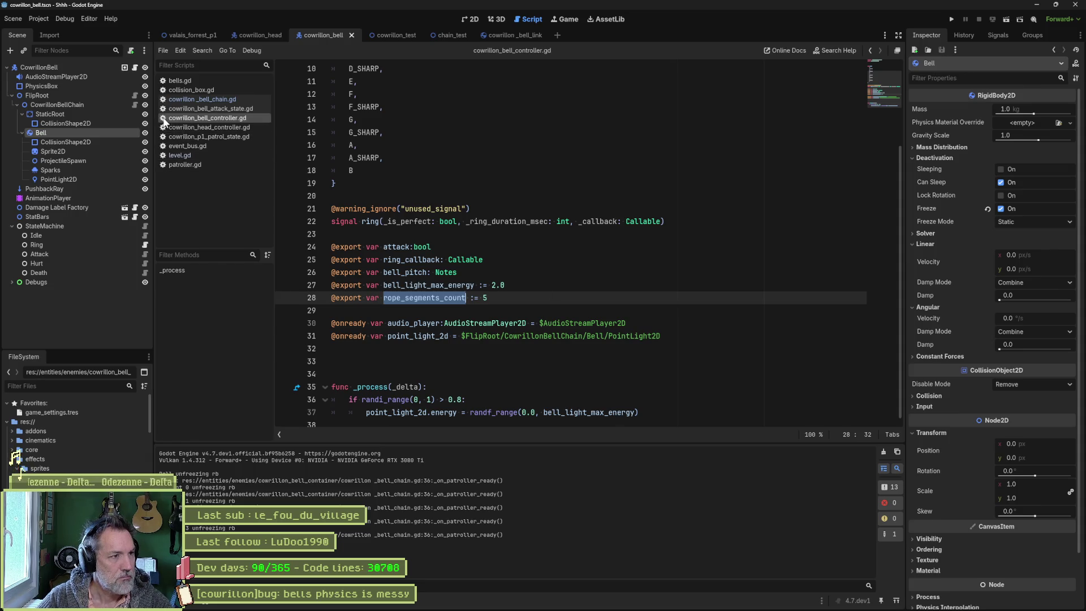
pyautogui.click(134, 106)
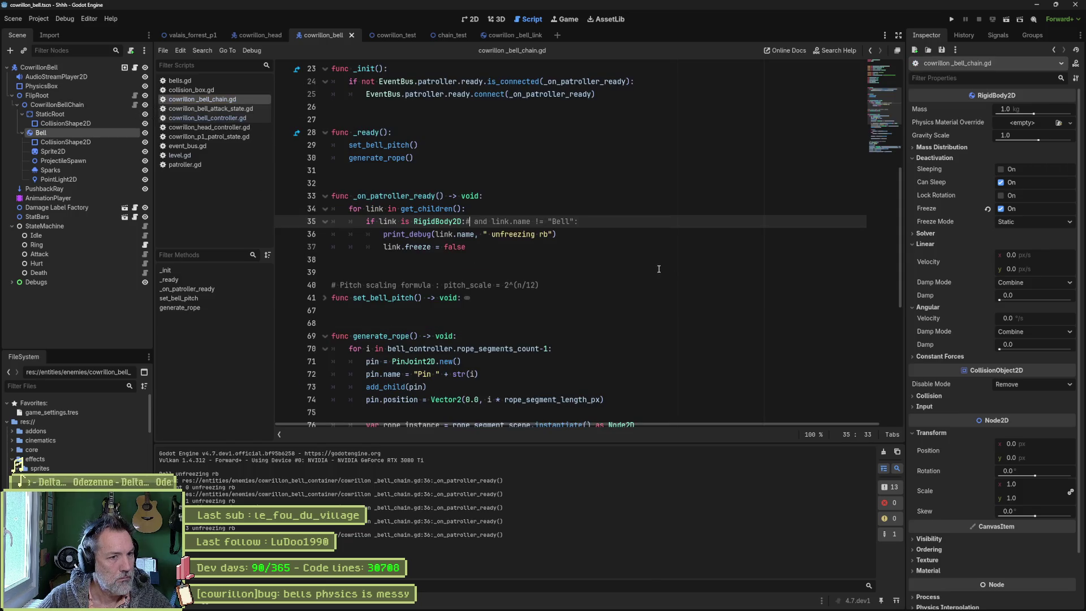
# Step: Change line 36's debug message ending to " unfreezed" and save the chain script
pyautogui.click(545, 236)
pyautogui.press('BackSpace')
pyautogui.press('BackSpace')
pyautogui.press('BackSpace')
pyautogui.write('ed')
pyautogui.hotkey('ctrl', 's')
# Step: Add a print_debug(self, "rope generated") line right after generate_rope() in _ready
pyautogui.click(454, 283)
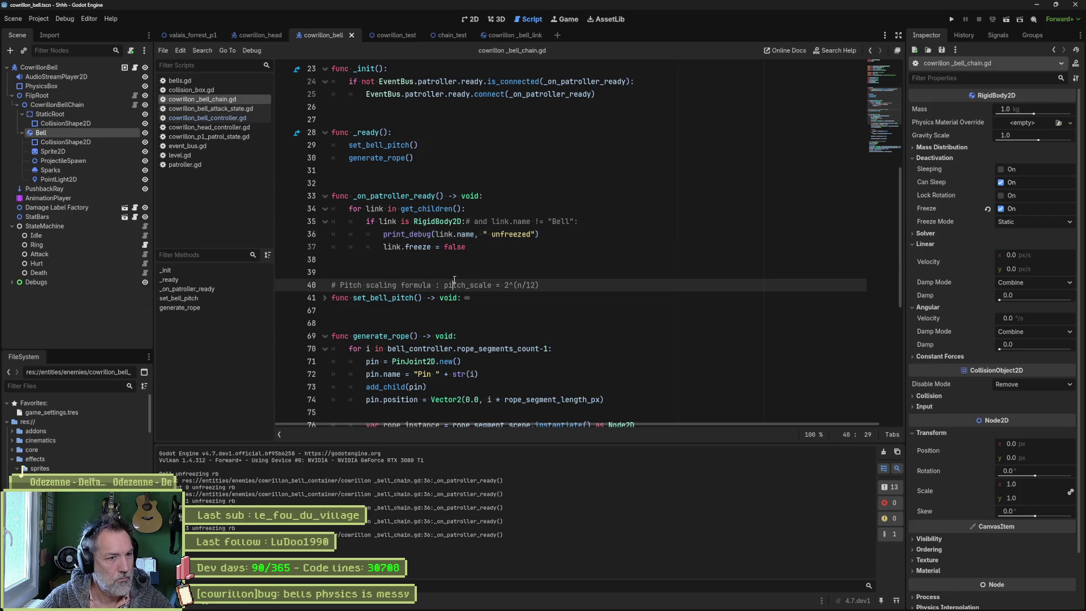
pyautogui.scroll(5, 587, 241)
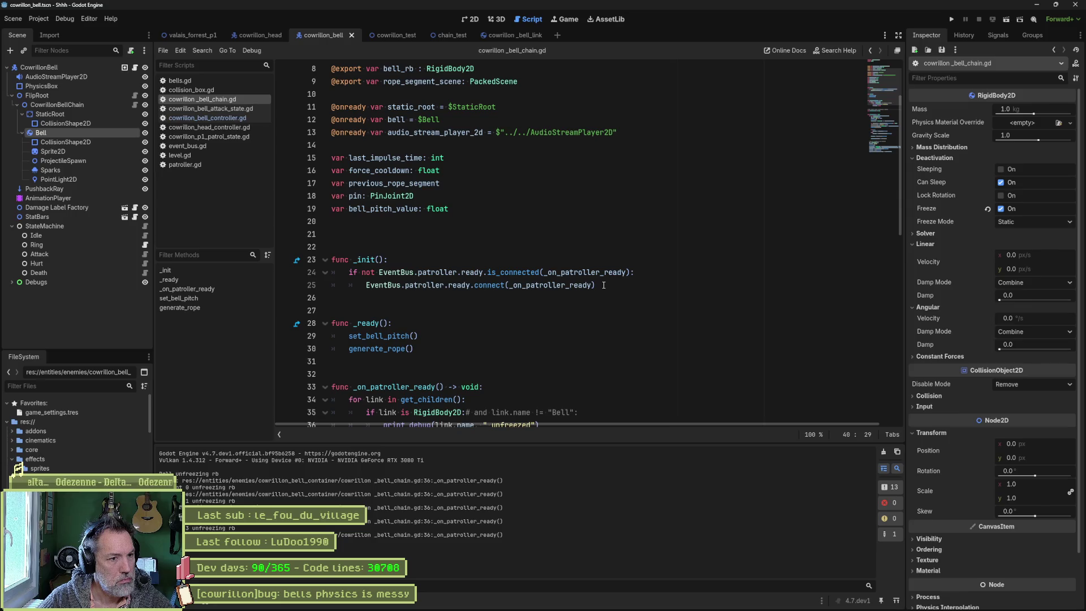
pyautogui.doubleClick(391, 348)
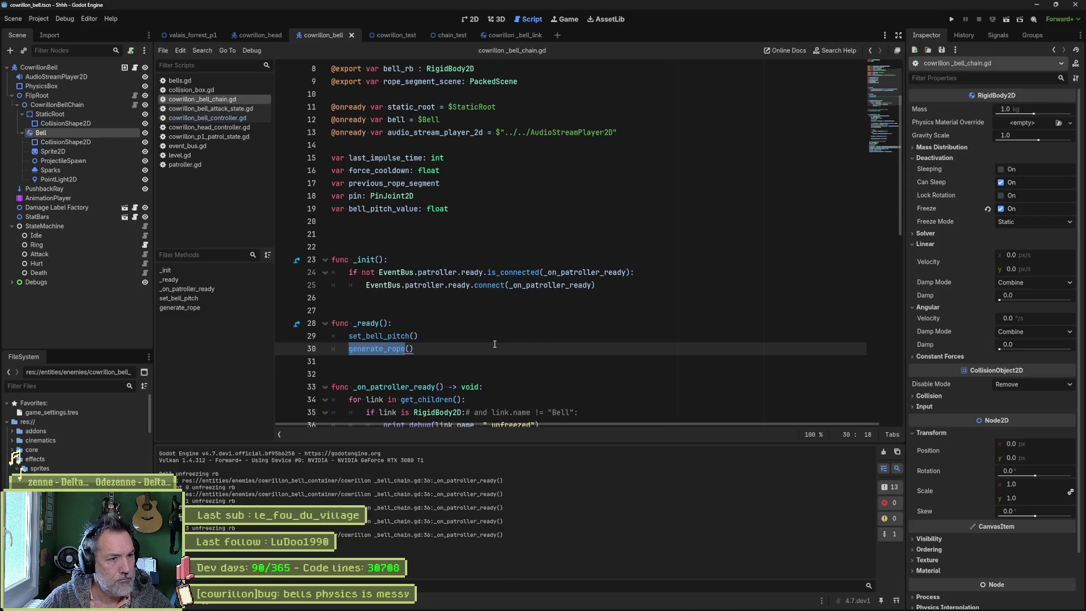
pyautogui.scroll(-4, 494, 343)
pyautogui.scroll(-2, 494, 344)
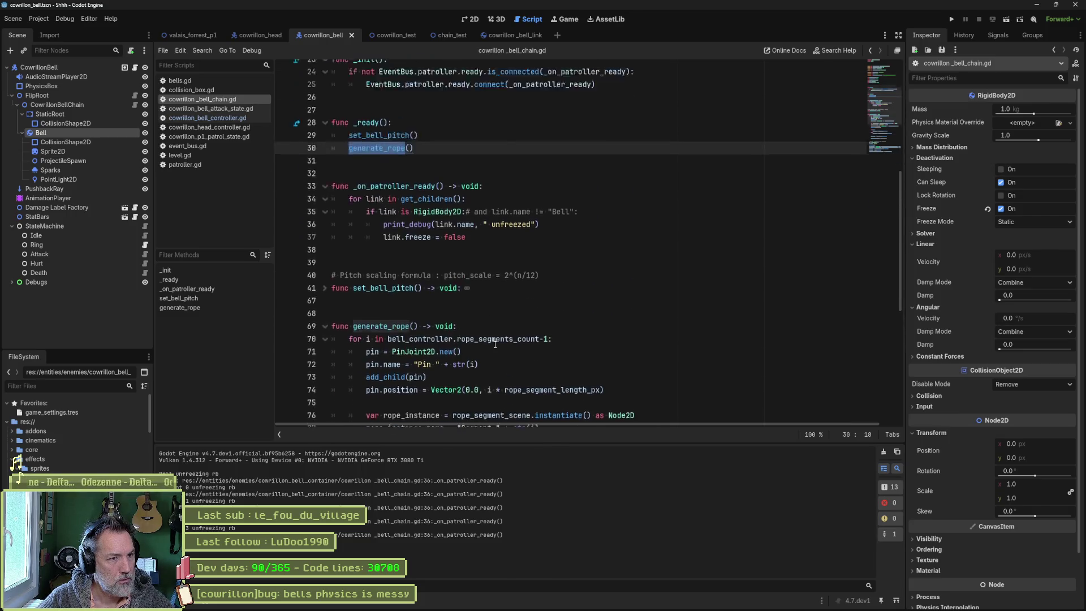
pyautogui.scroll(2, 452, 255)
pyautogui.click(430, 196)
pyautogui.press('Return')
pyautogui.write('print_deb')
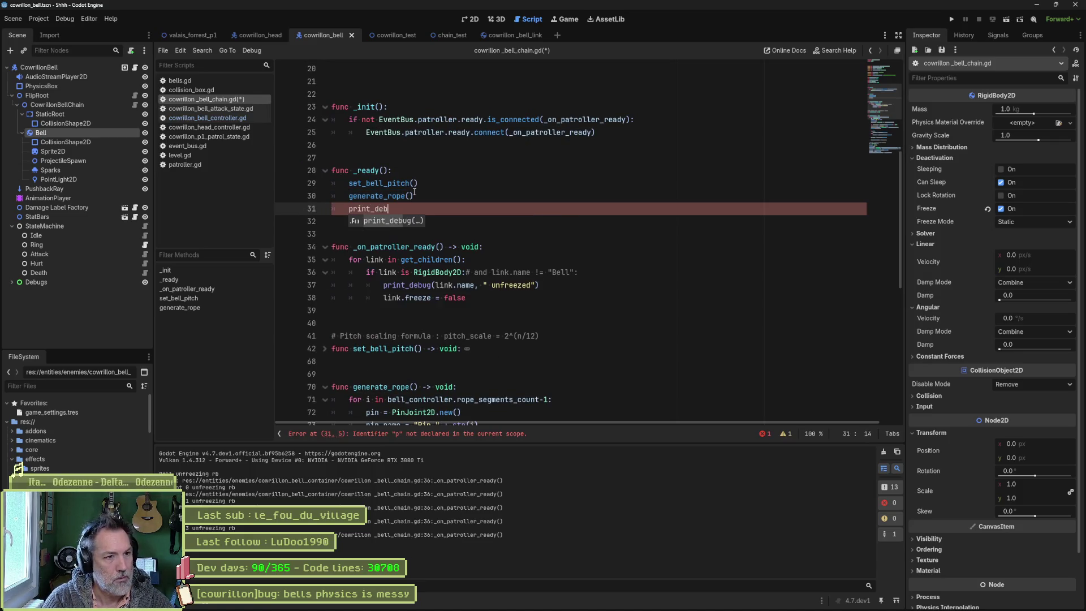
pyautogui.press('Return')
pyautogui.write('self, "')
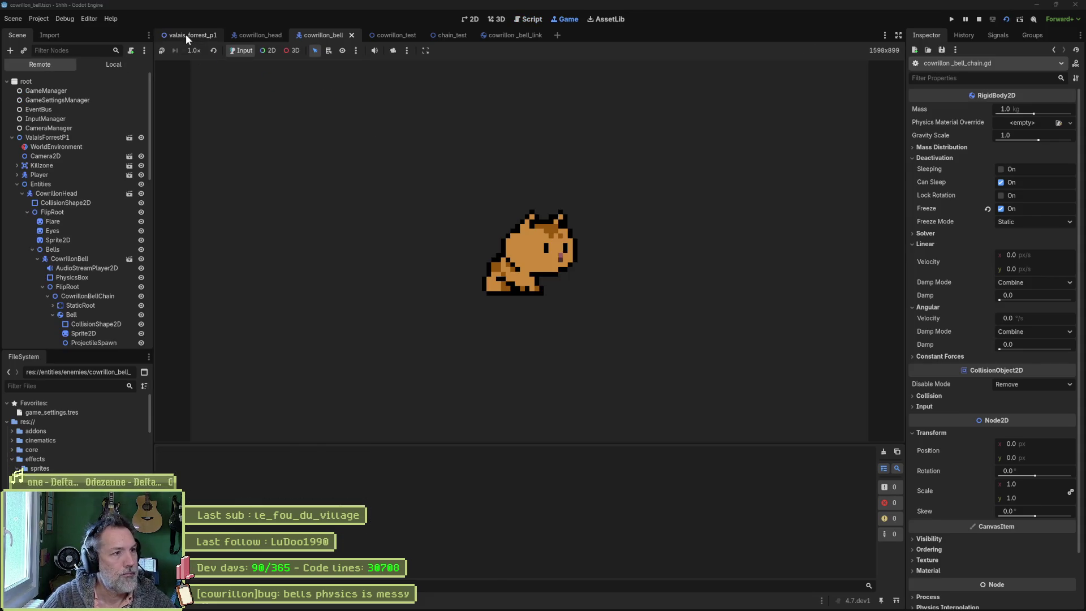
# Step: Relaunch the game from the valais_forrest_p1 level so 'rope generated' appears in the output
pyautogui.click(185, 34)
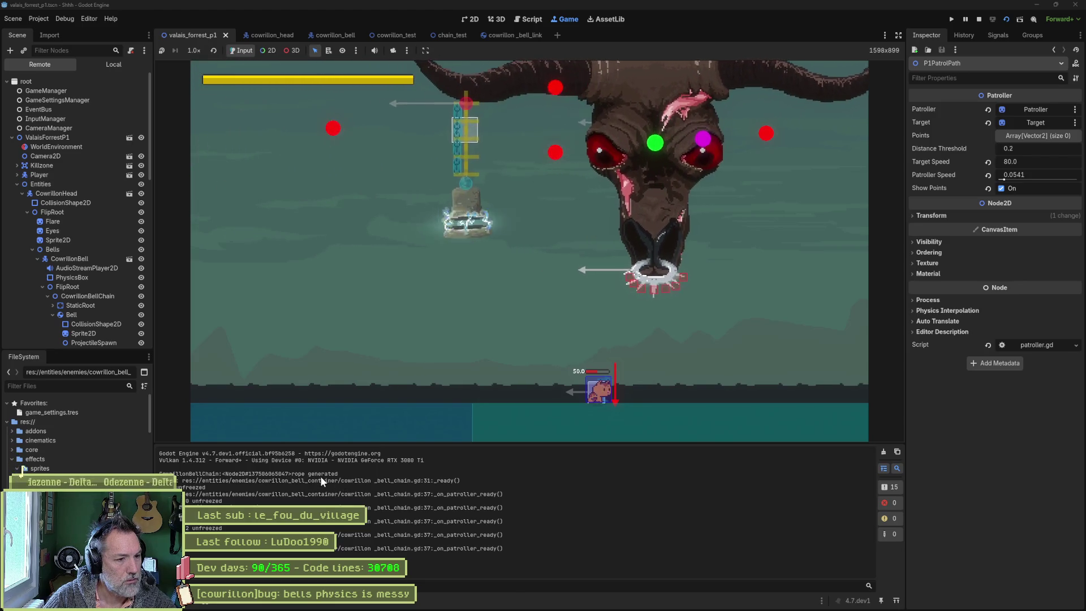
pyautogui.press('F5')
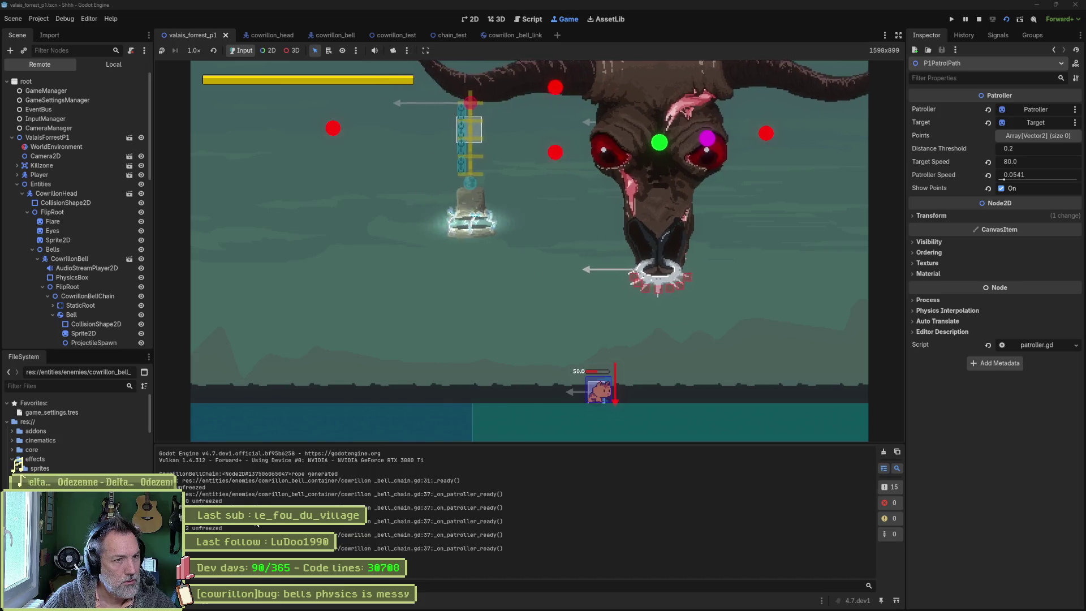
pyautogui.scroll(-3, 84, 269)
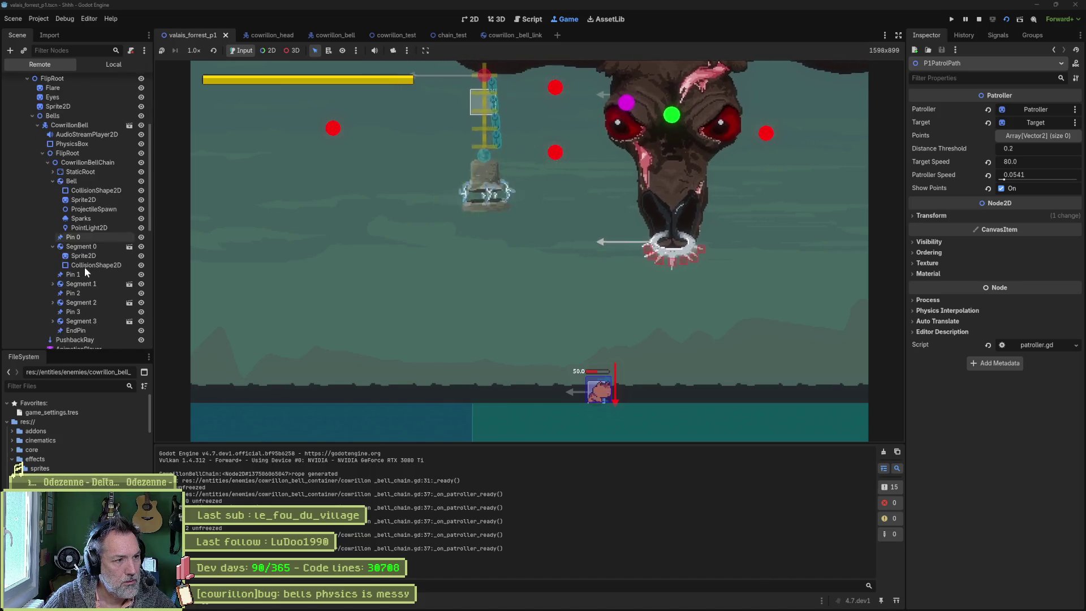
# Step: Select the live Bell body in the Remote tree and raise its Inertia
pyautogui.scroll(-1, 83, 269)
pyautogui.click(72, 181)
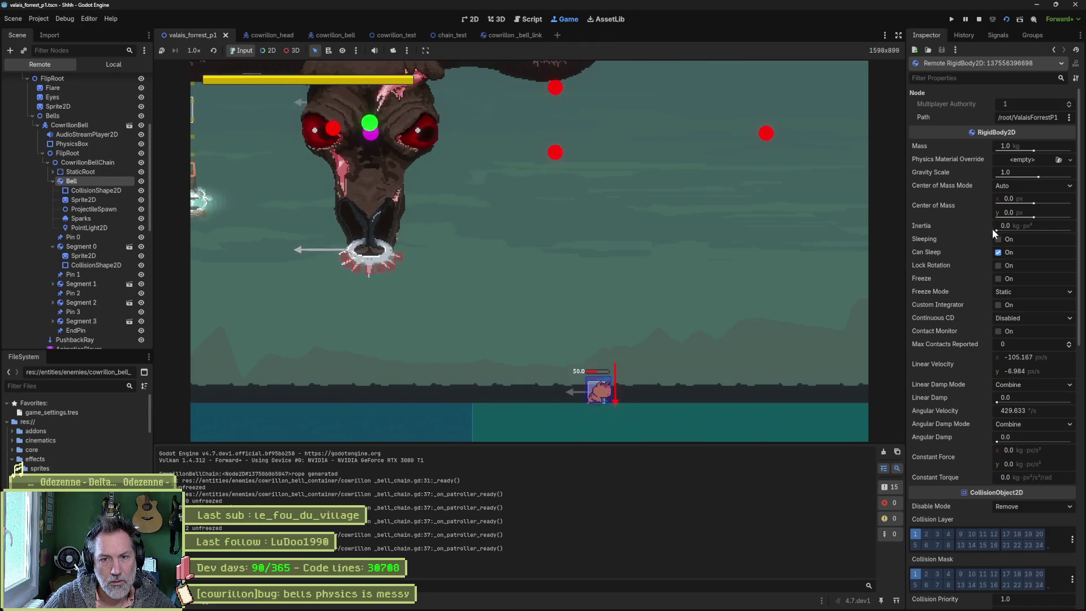
pyautogui.moveTo(997, 229)
pyautogui.mouseDown()
pyautogui.moveTo(1036, 232)
pyautogui.moveTo(973, 229)
pyautogui.mouseUp()
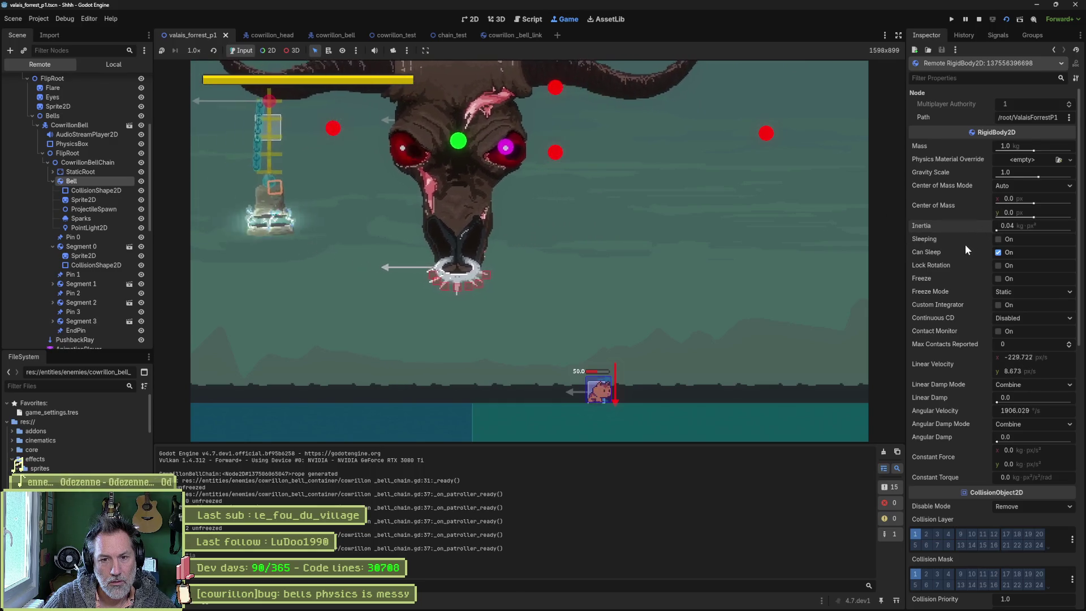
pyautogui.scroll(-5, 964, 245)
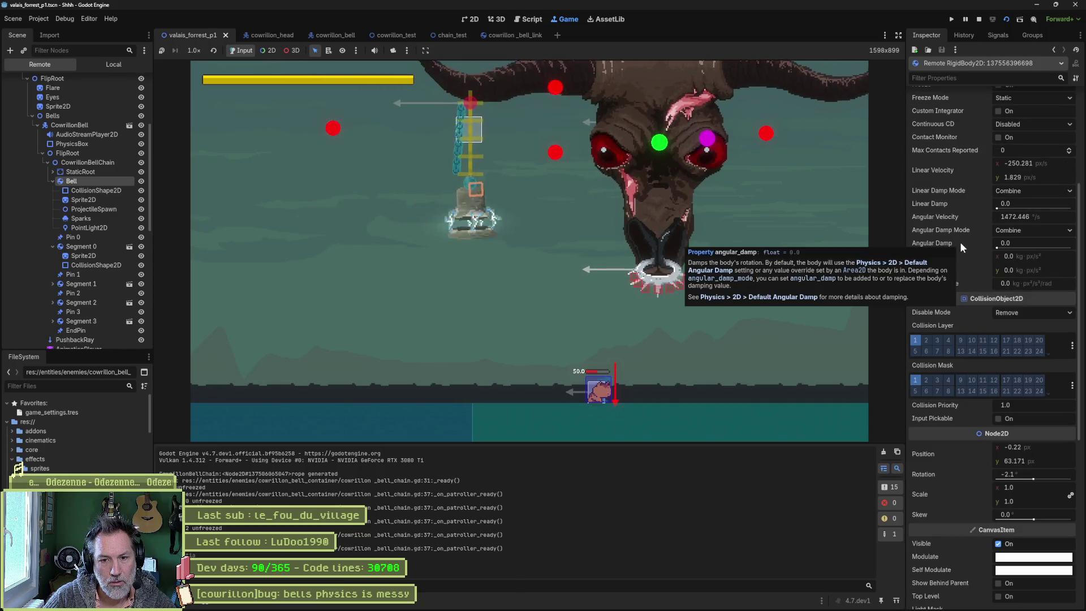
pyautogui.scroll(-5, 959, 242)
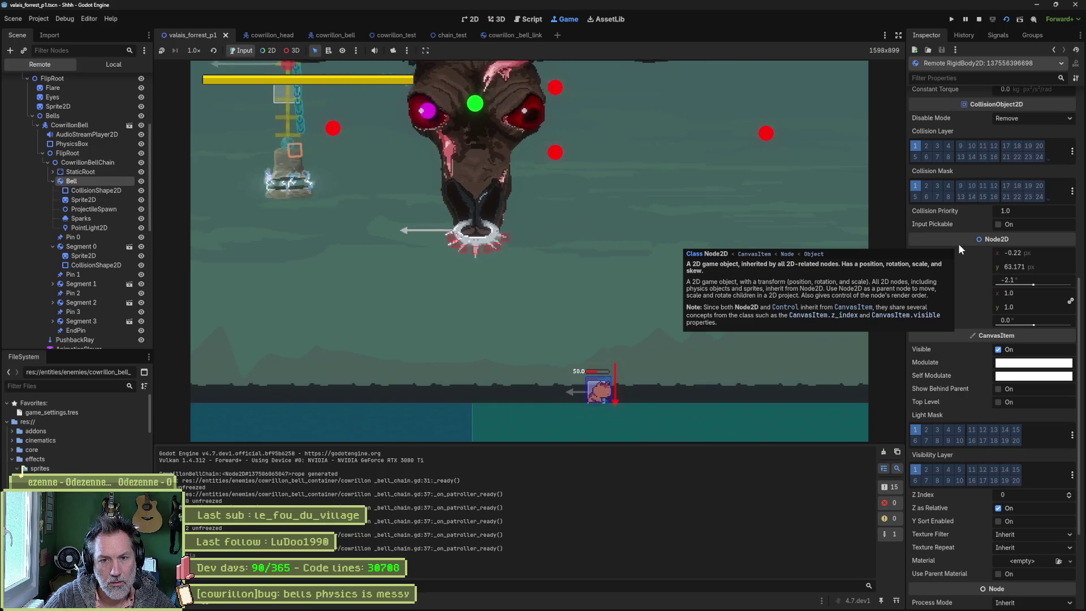
pyautogui.scroll(-3, 958, 243)
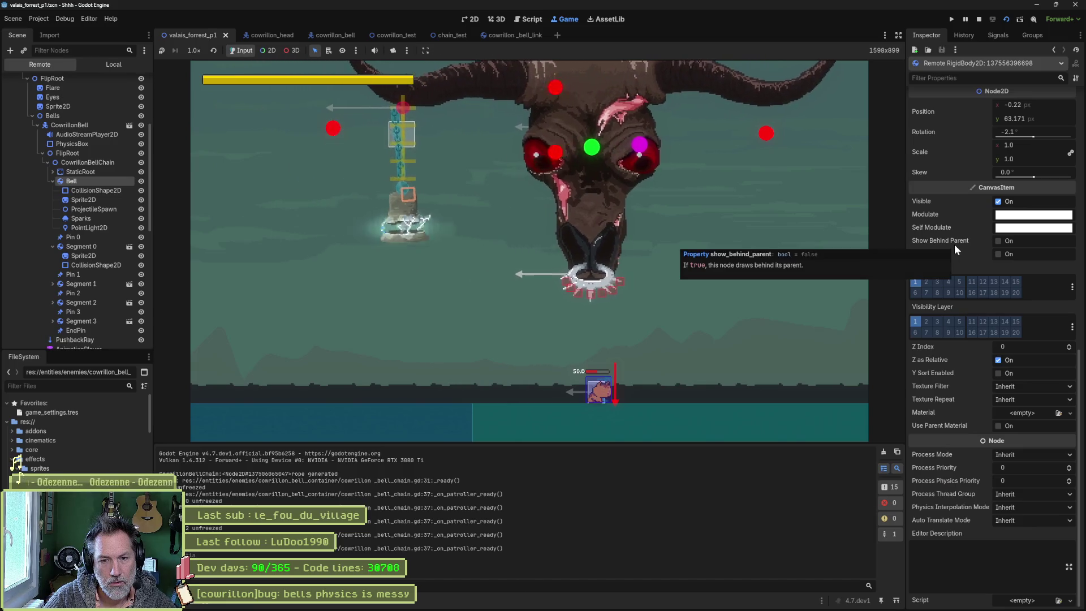
pyautogui.scroll(10, 954, 243)
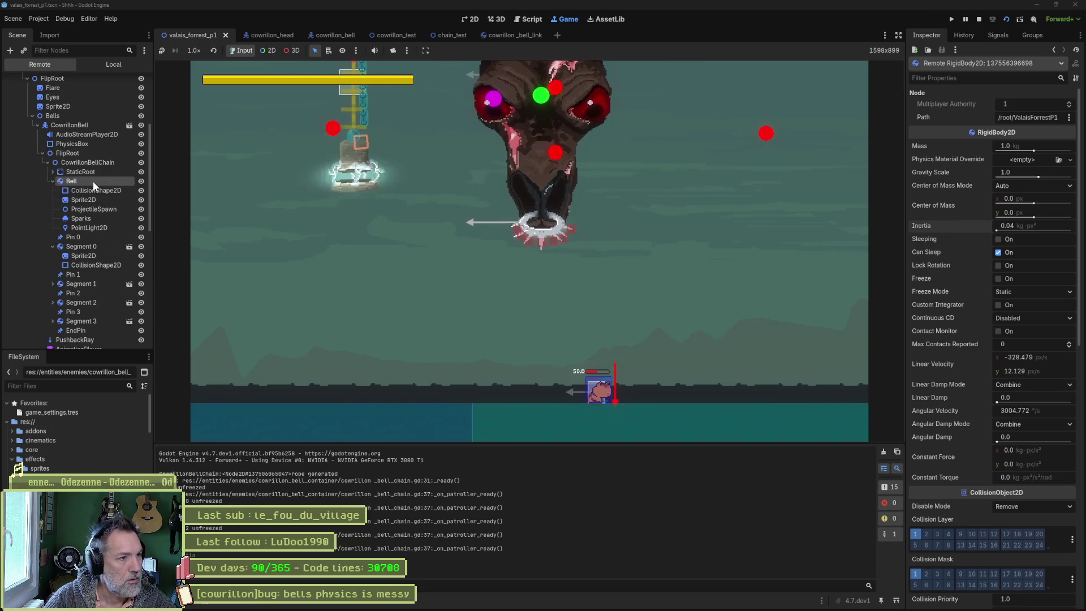
# Step: Collapse the Bell and Segment 0 nodes and compare the EndPin and Pin 3 joint properties
pyautogui.click(52, 181)
pyautogui.click(52, 199)
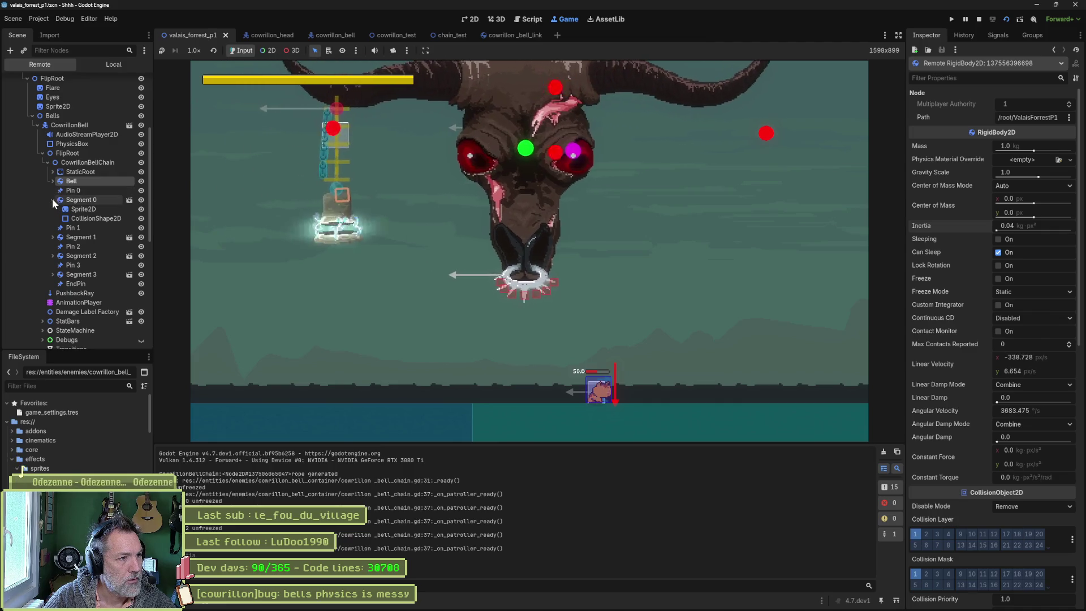
pyautogui.click(70, 265)
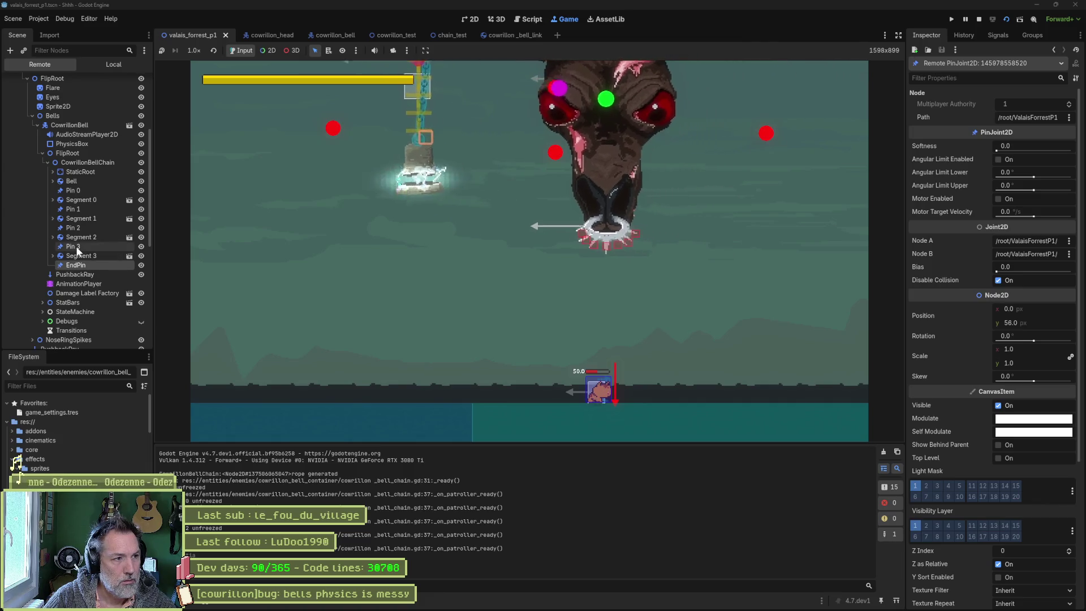
pyautogui.click(75, 246)
pyautogui.click(81, 264)
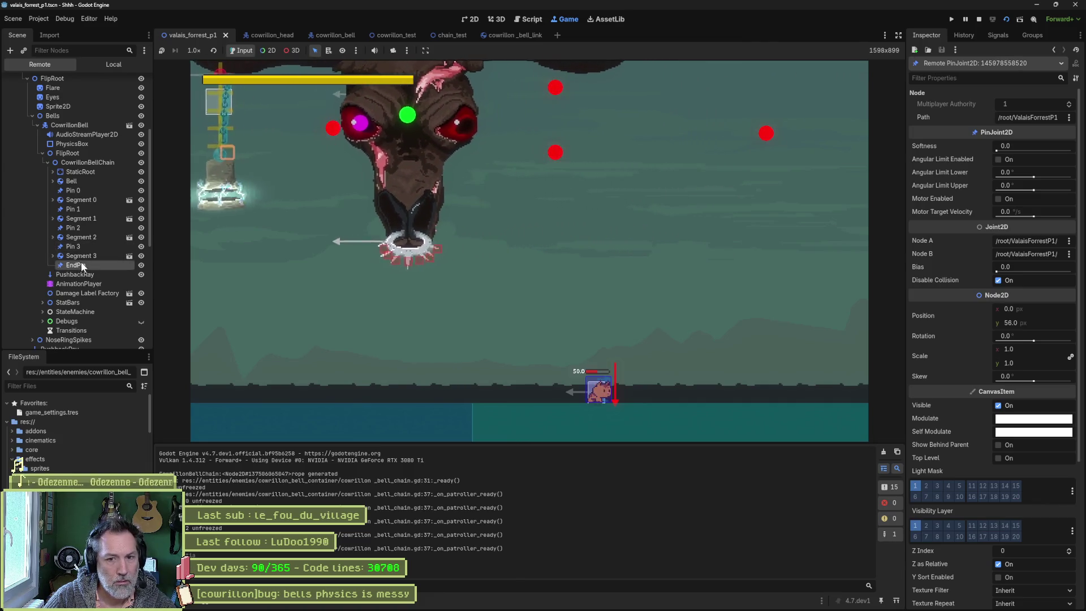
pyautogui.scroll(-5, 1030, 352)
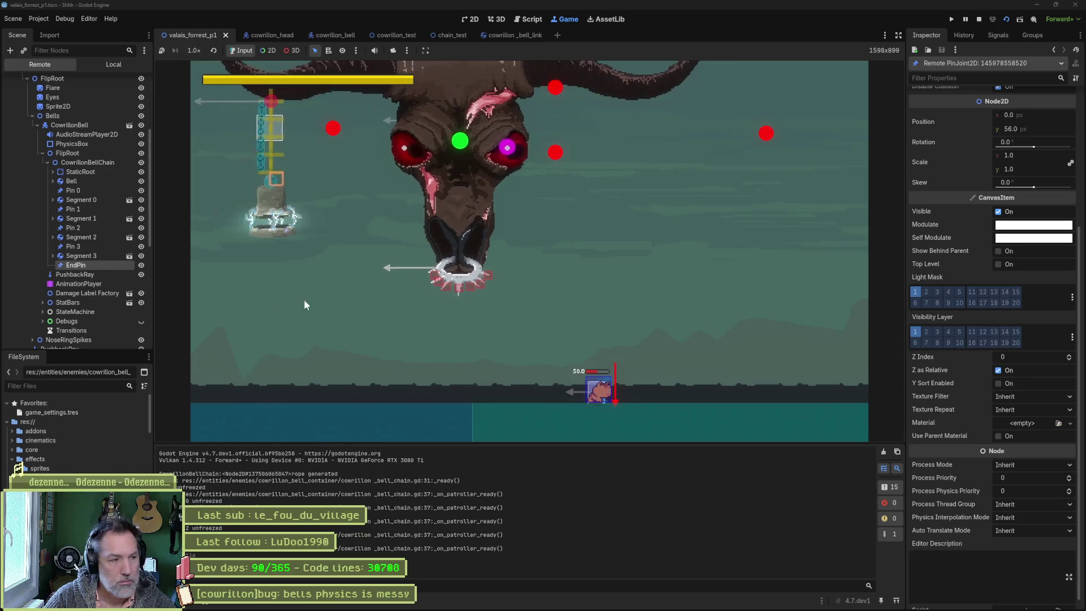
pyautogui.click(86, 246)
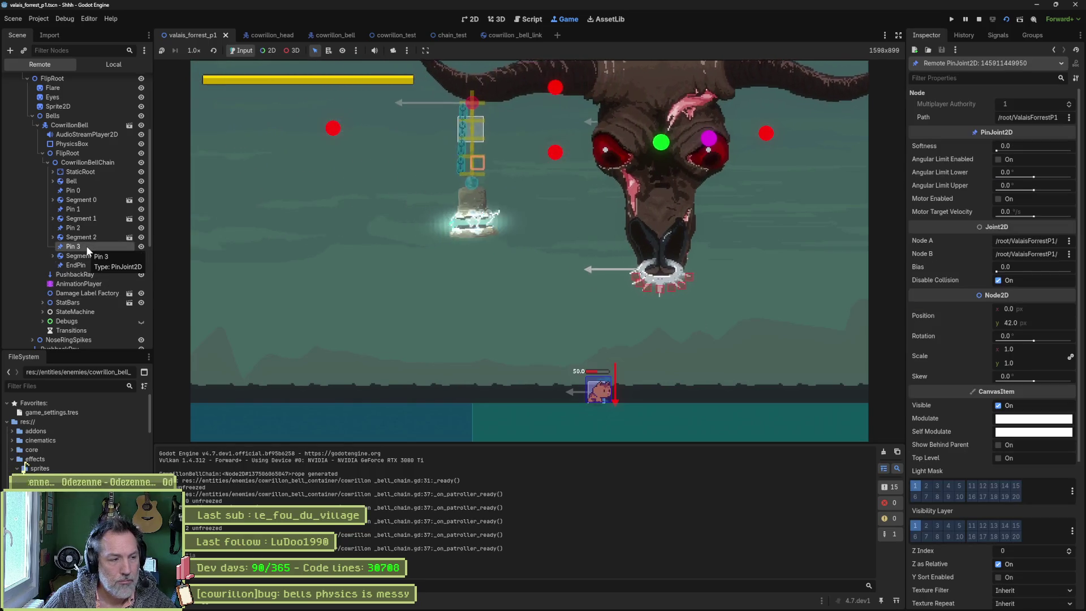
pyautogui.click(80, 263)
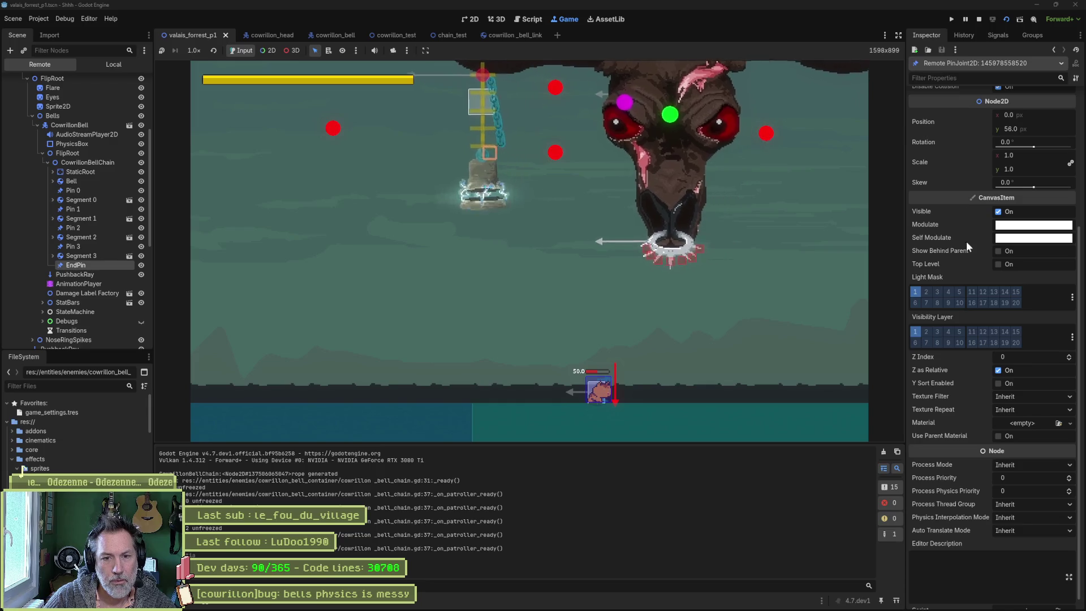
pyautogui.scroll(5, 967, 240)
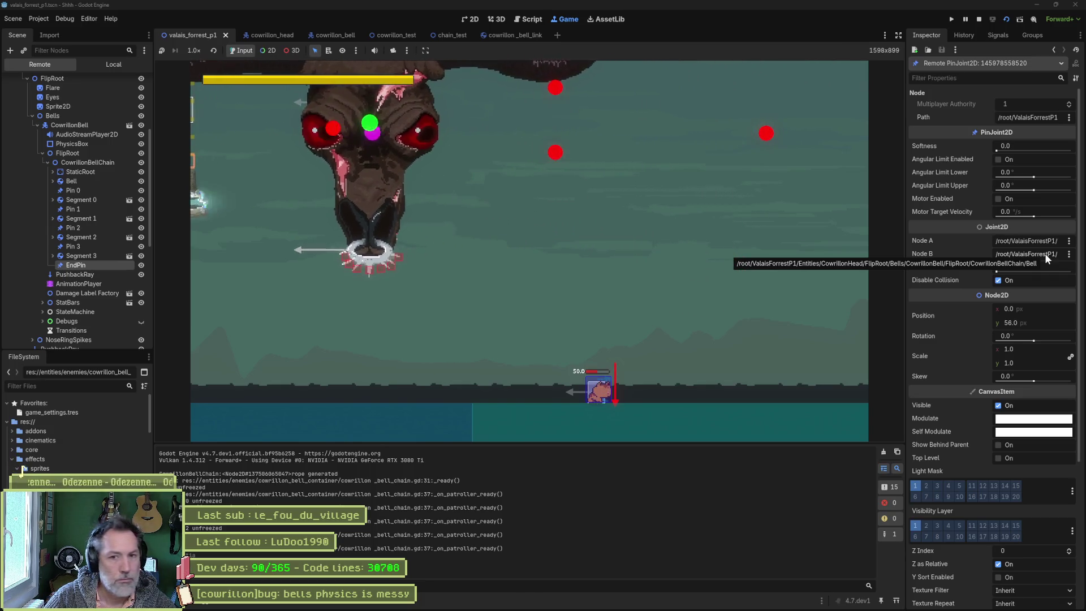
# Step: Toggle Disable Collision on EndPin, adjust its Bias, set Softness to 0.05, and stop the game
pyautogui.click(997, 280)
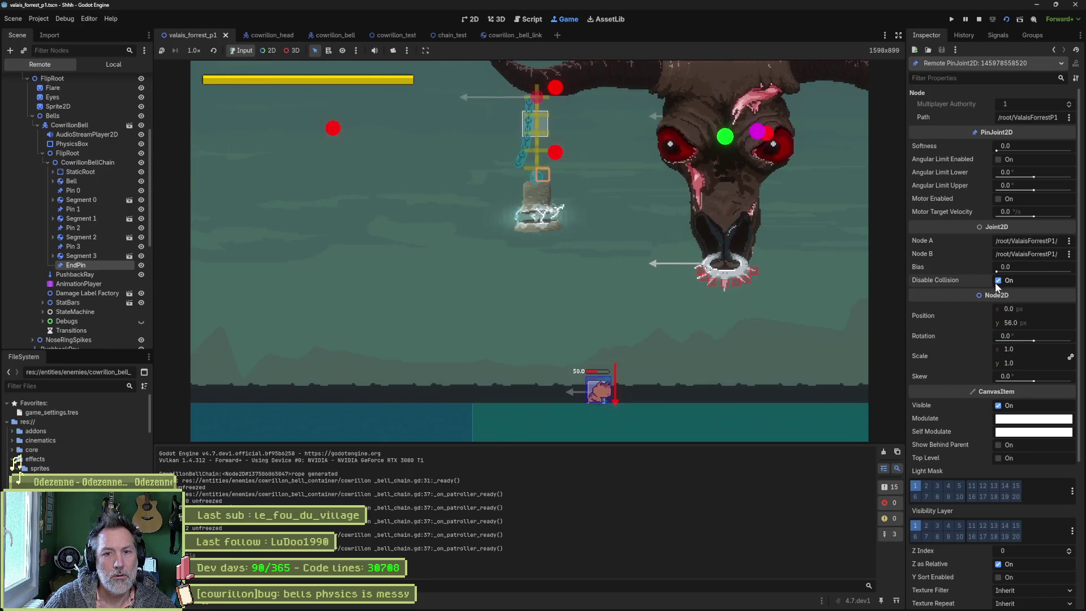
pyautogui.click(997, 280)
pyautogui.moveTo(996, 271)
pyautogui.mouseDown()
pyautogui.moveTo(1070, 271)
pyautogui.moveTo(996, 271)
pyautogui.mouseUp()
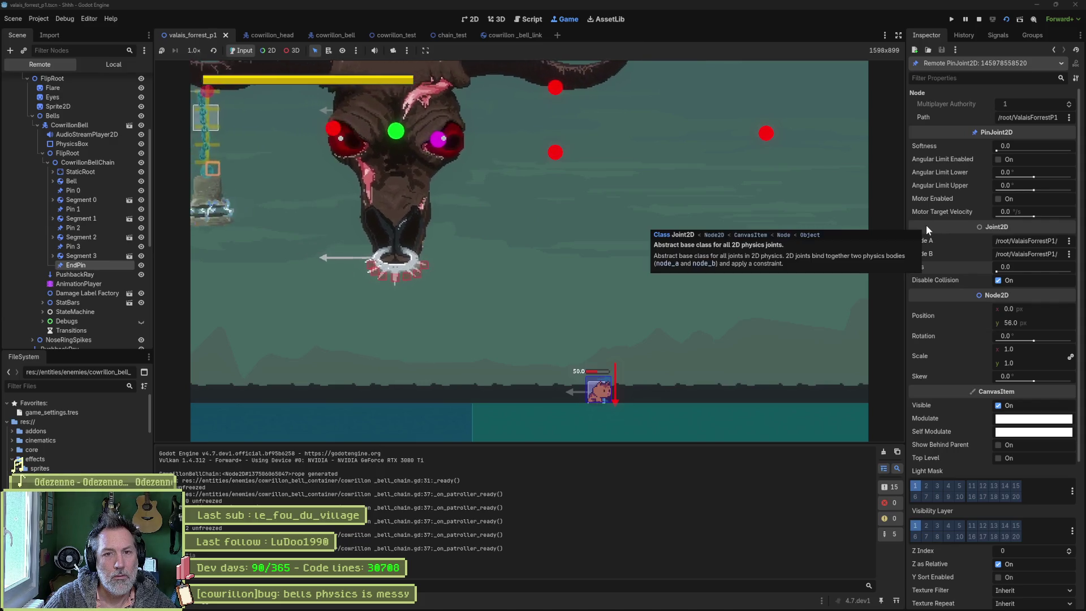
pyautogui.moveTo(999, 150)
pyautogui.mouseDown()
pyautogui.moveTo(1033, 151)
pyautogui.moveTo(918, 150)
pyautogui.moveTo(996, 157)
pyautogui.mouseUp()
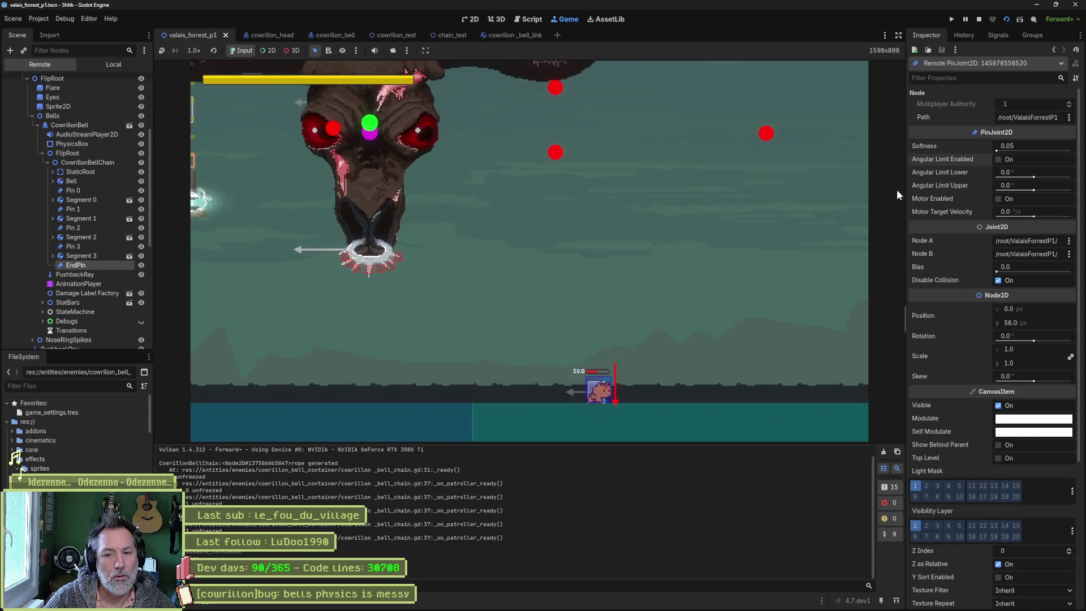
pyautogui.press('F8')
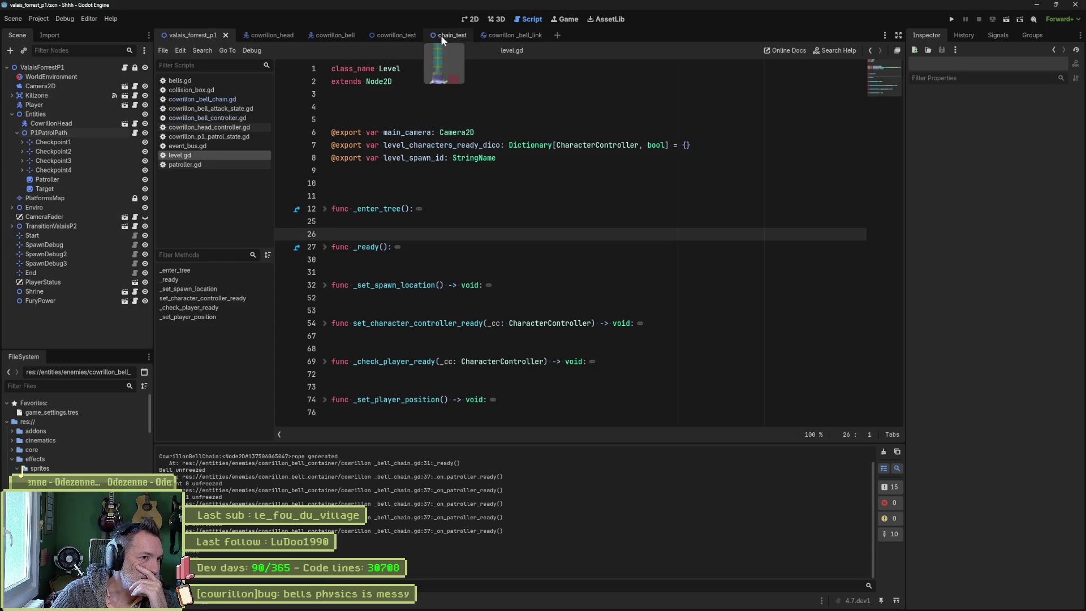
# Step: Open the bell chain script from the cowrillon_bell scene, then briefly run and stop the scene
pyautogui.click(330, 33)
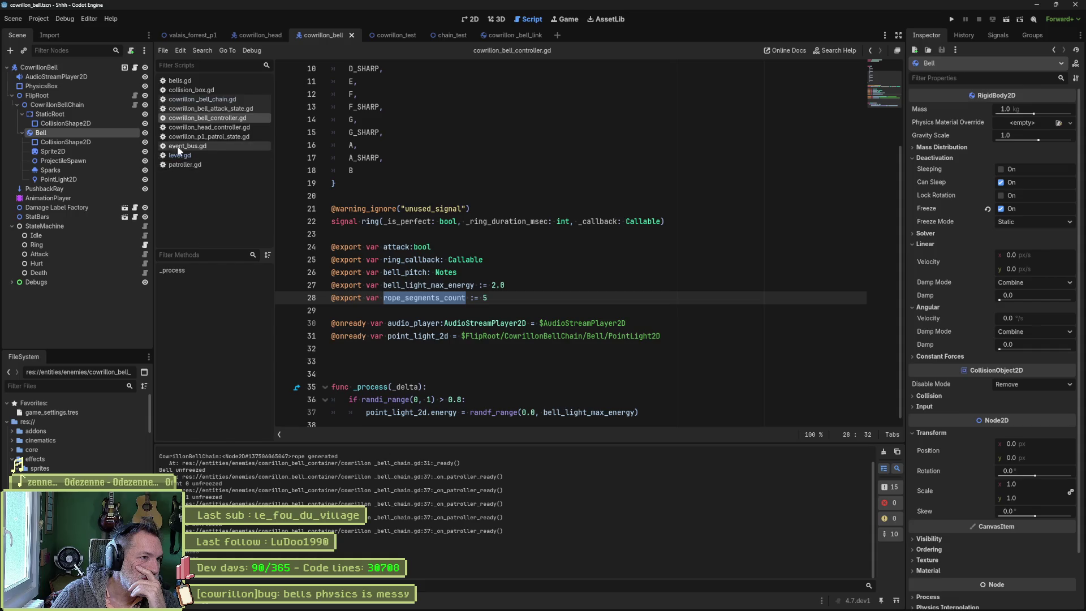
pyautogui.click(135, 104)
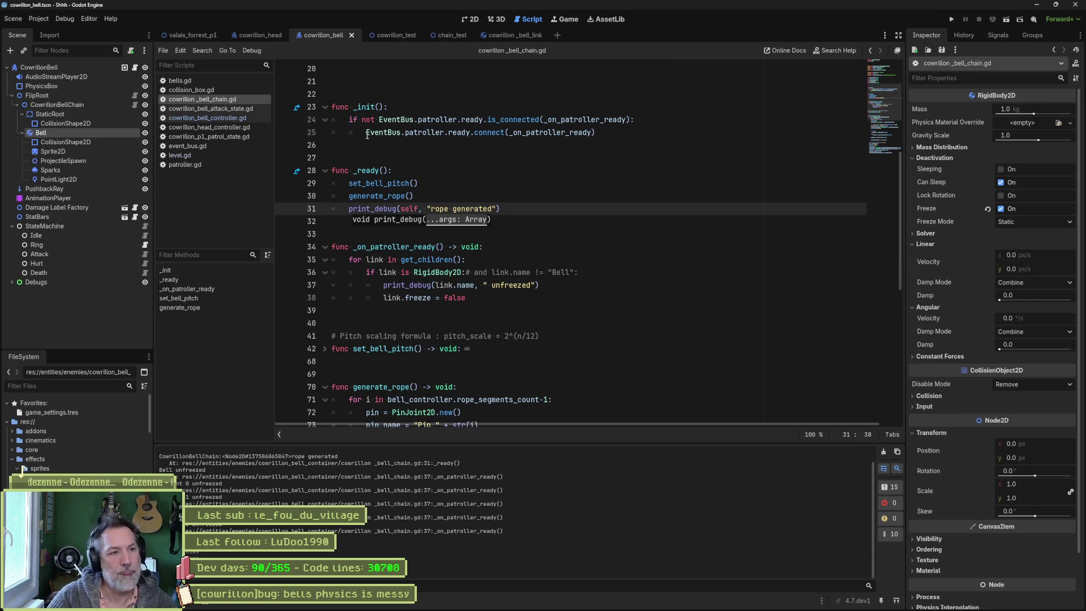
pyautogui.press('F5')
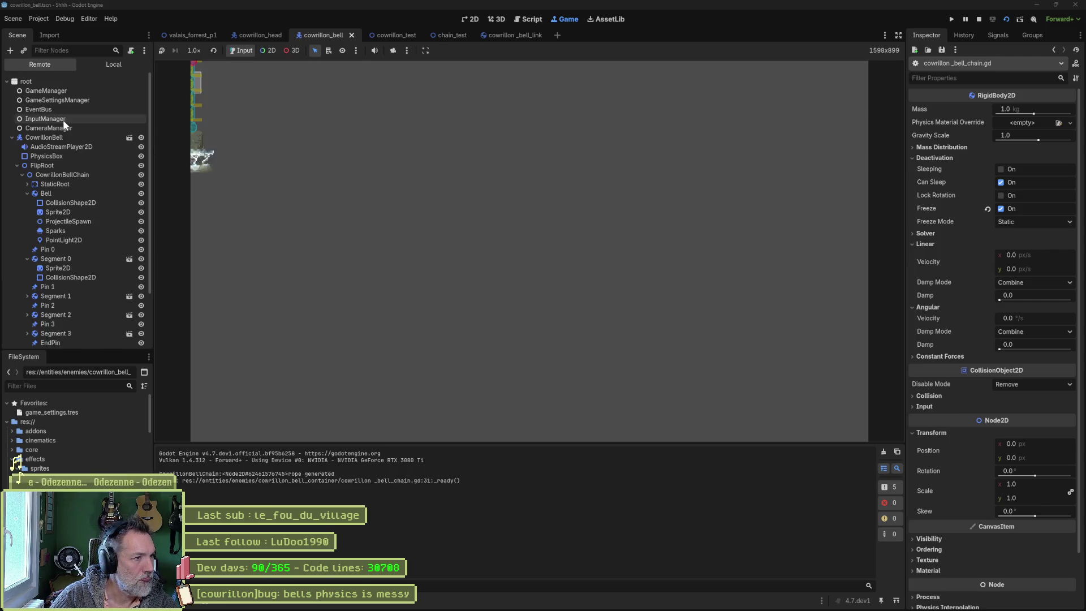
pyautogui.press('F8')
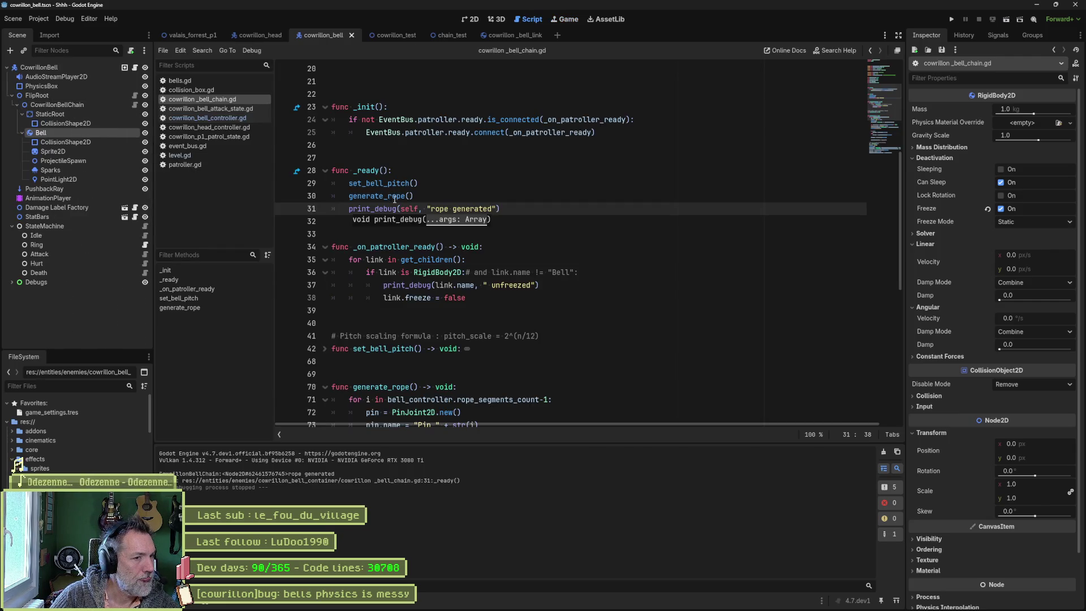
# Step: Find where _on_patroller_ready is connected and go to the 'rope generated' debug print in _ready
pyautogui.hotkey('shift', 'F3')
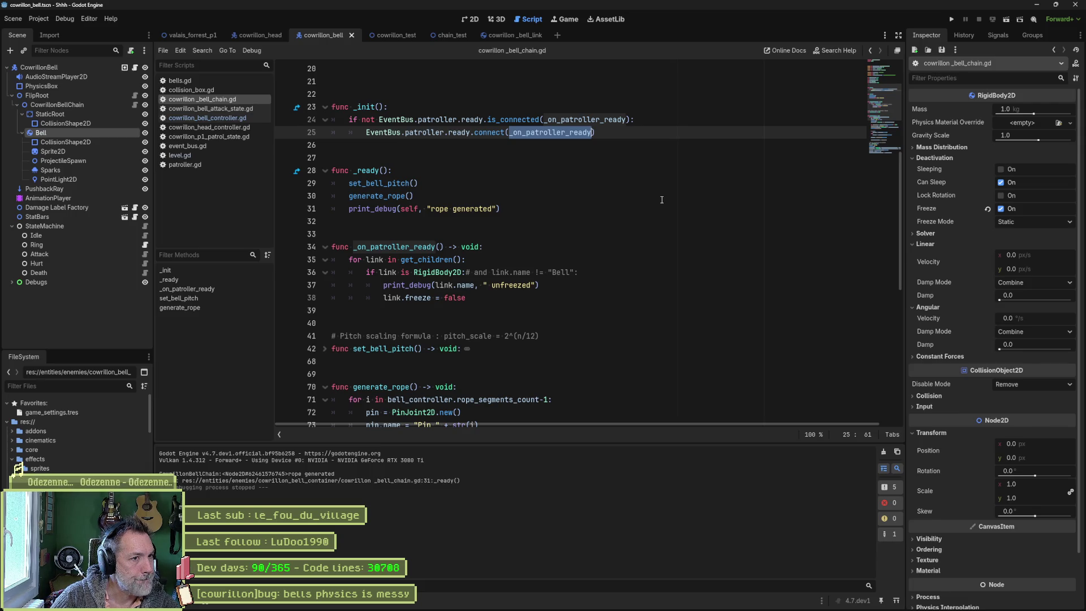
pyautogui.rightClick(661, 198)
pyautogui.click(623, 191)
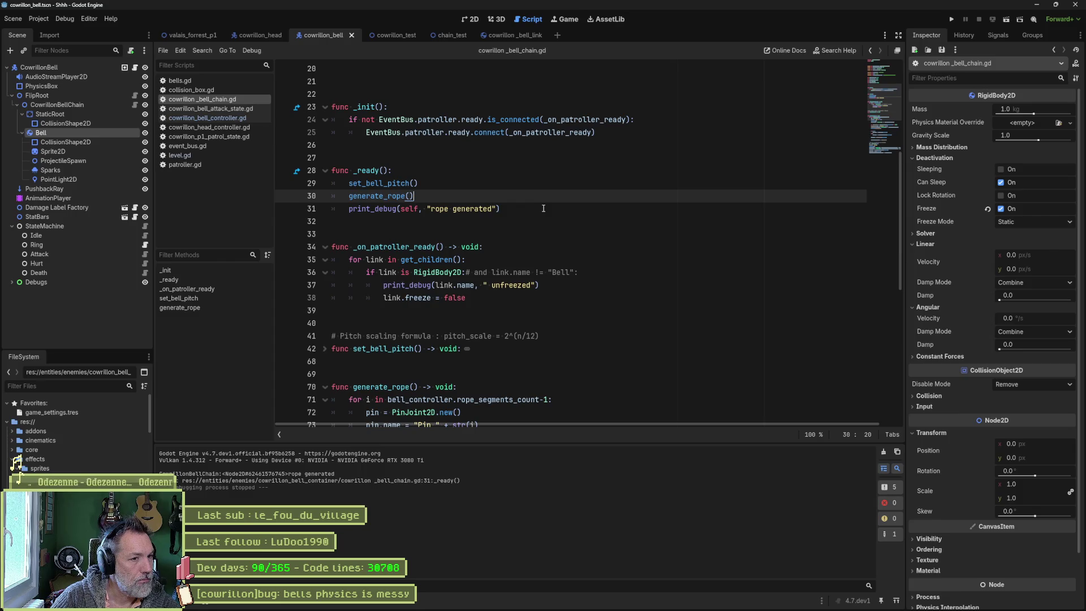
pyautogui.click(543, 208)
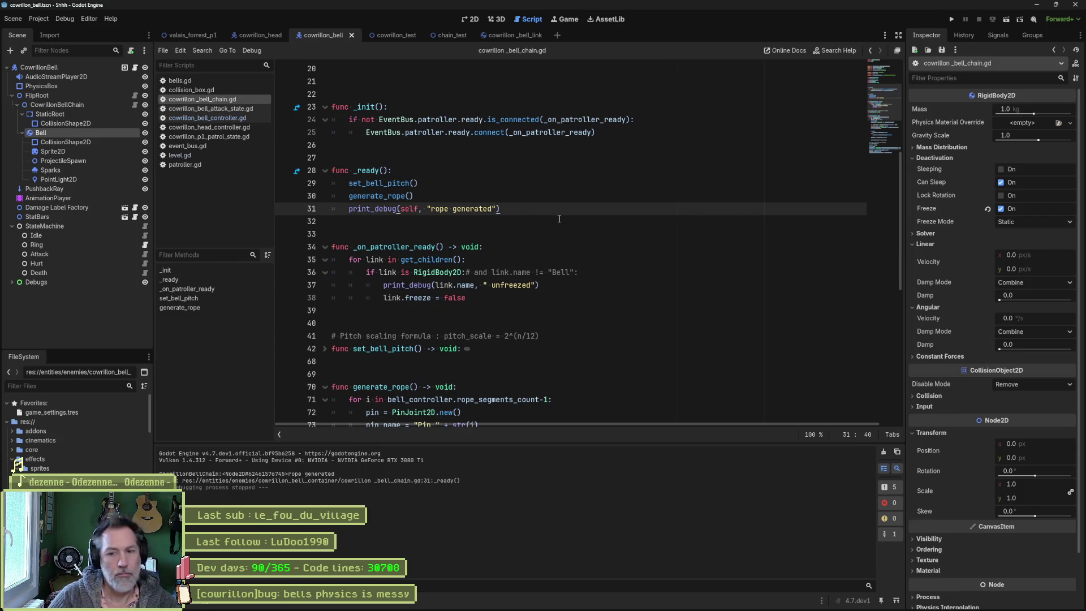
# Step: Delete both print_debug lines and the commented Bell-name condition, then save the script
pyautogui.hotkey('ctrl', 'shift', 'k')
pyautogui.click(560, 272)
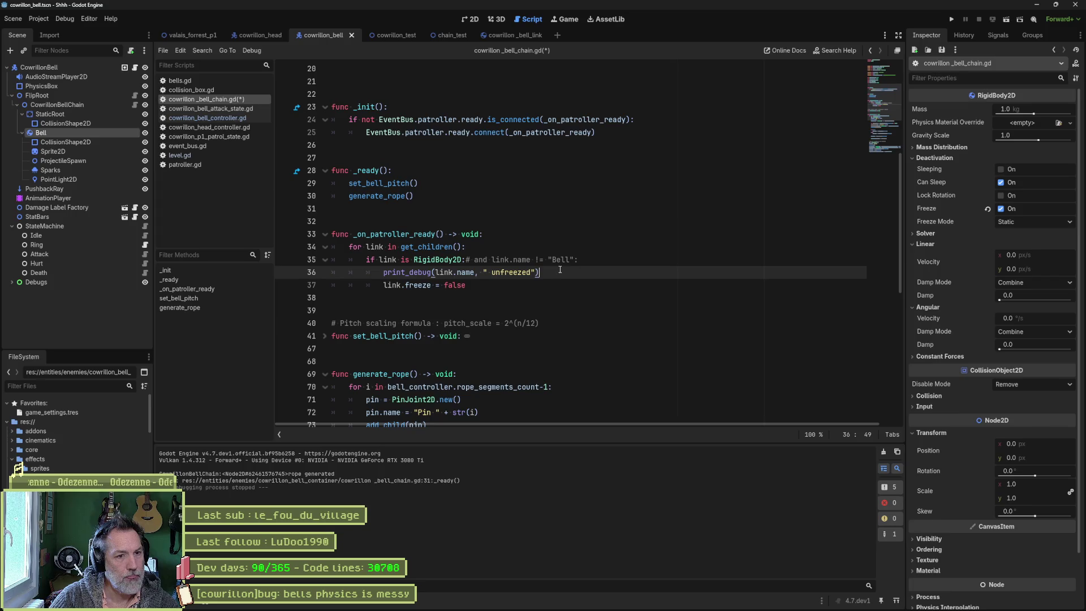
pyautogui.hotkey('ctrl', 'shift', 'k')
pyautogui.moveTo(474, 259); pyautogui.dragTo(590, 259)
pyautogui.press('BackSpace')
pyautogui.hotkey('ctrl', 's')
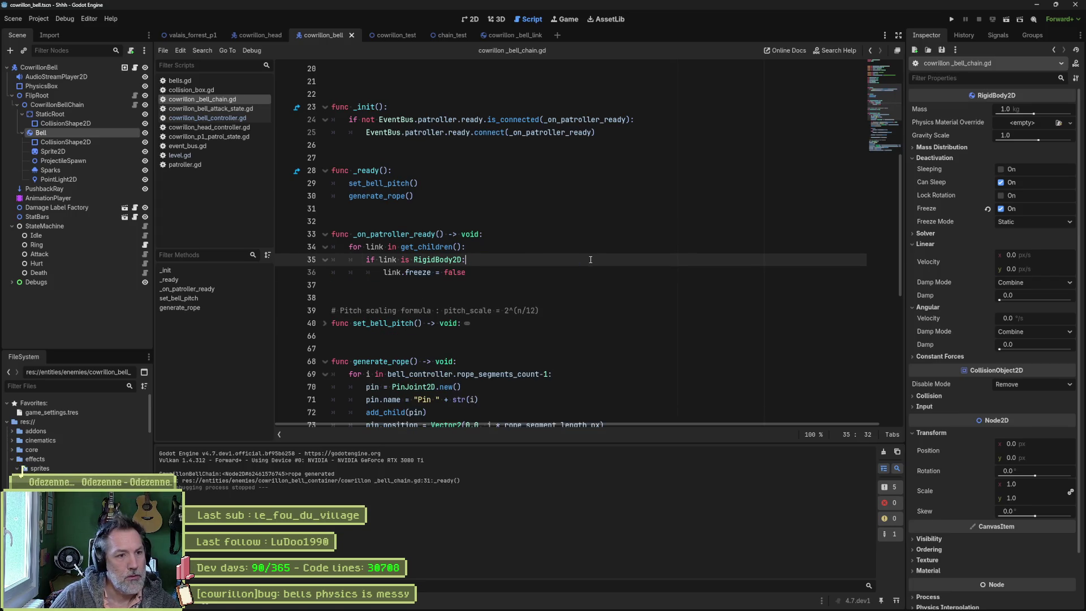
# Step: Try merging the RigidBody2D check into the for loop with 'and', then undo the change
pyautogui.moveTo(379, 259); pyautogui.dragTo(463, 259)
pyautogui.hotkey('ctrl', 'c')
pyautogui.click(461, 247)
pyautogui.write('and')
pyautogui.hotkey('ctrl', 'v')
pyautogui.click(443, 260)
pyautogui.hotkey('ctrl', 'shift', 'k')
pyautogui.hotkey('shift', 'Tab')
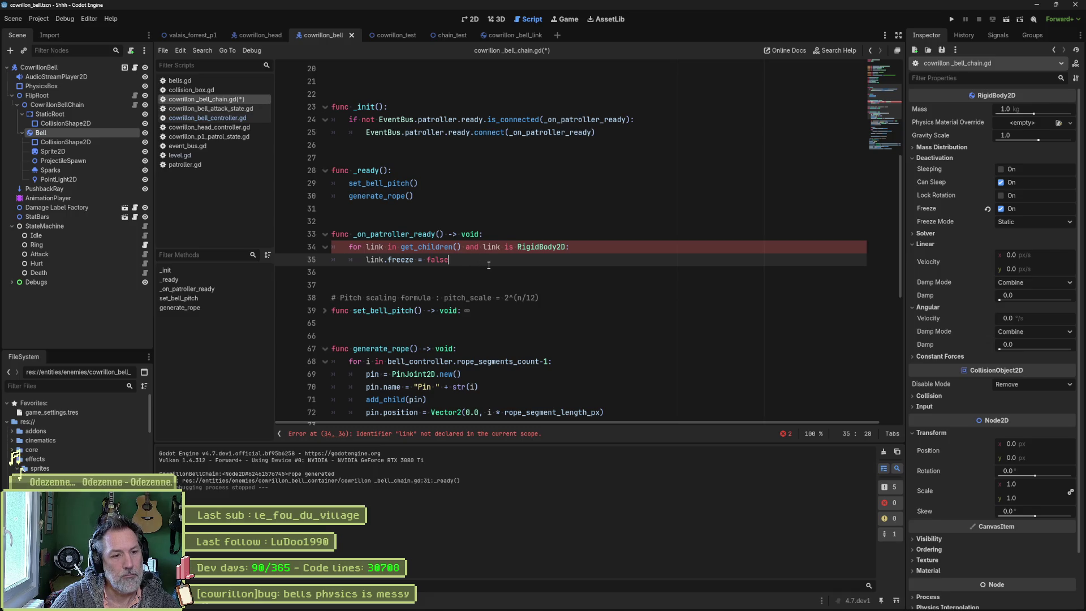
pyautogui.hotkey('ctrl', 'z')
pyautogui.hotkey('ctrl', 'z')
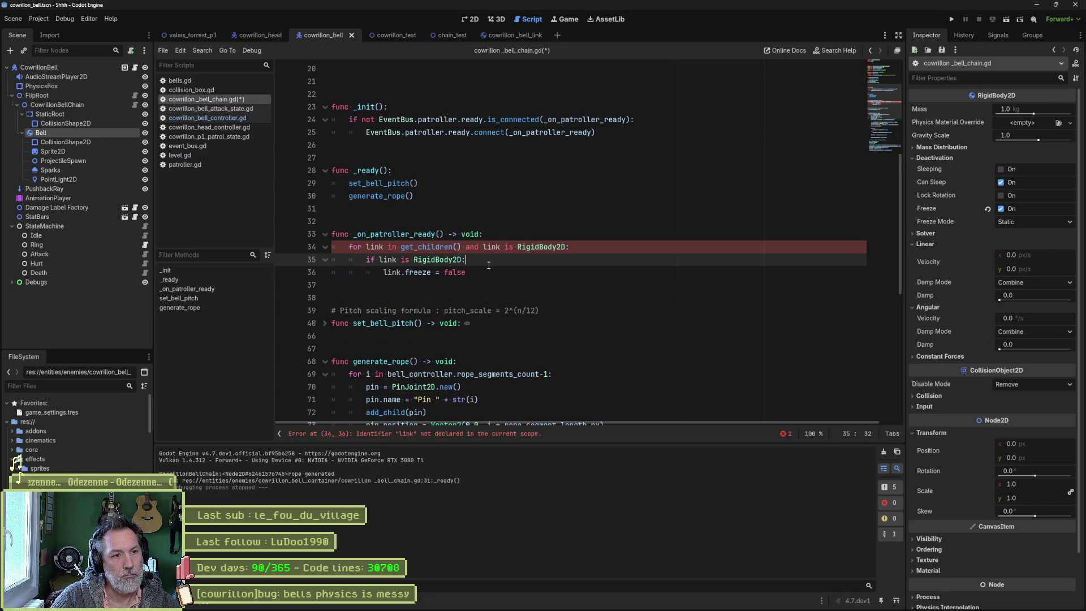
pyautogui.hotkey('ctrl', 'z')
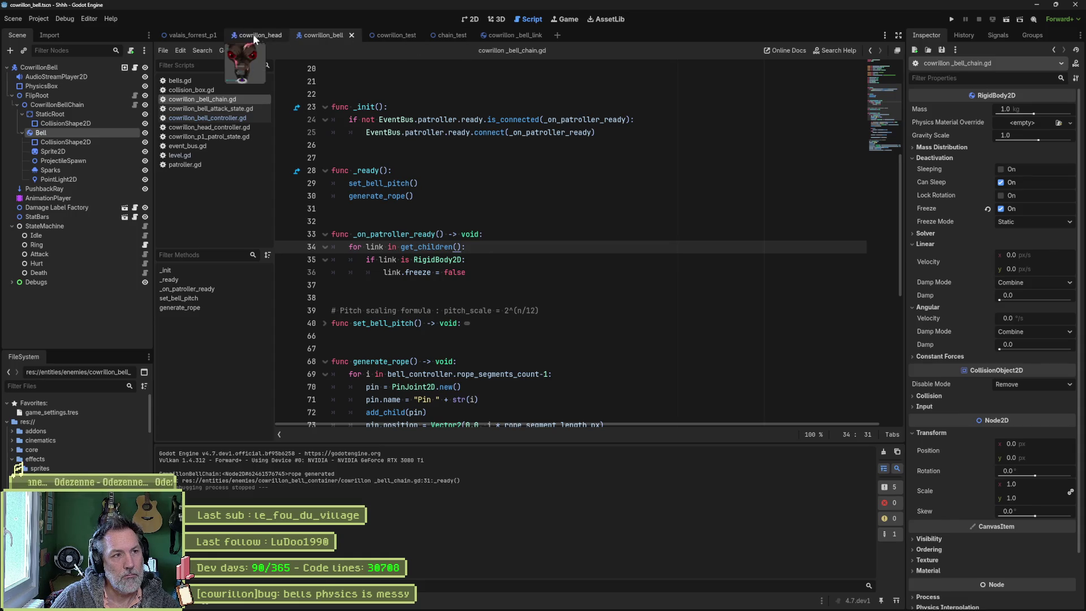
# Step: Inspect the bell scene's ProjectileSpawn, Sparks, PointLight2D, Sprite2D and CollisionShape2D nodes
pyautogui.click(64, 162)
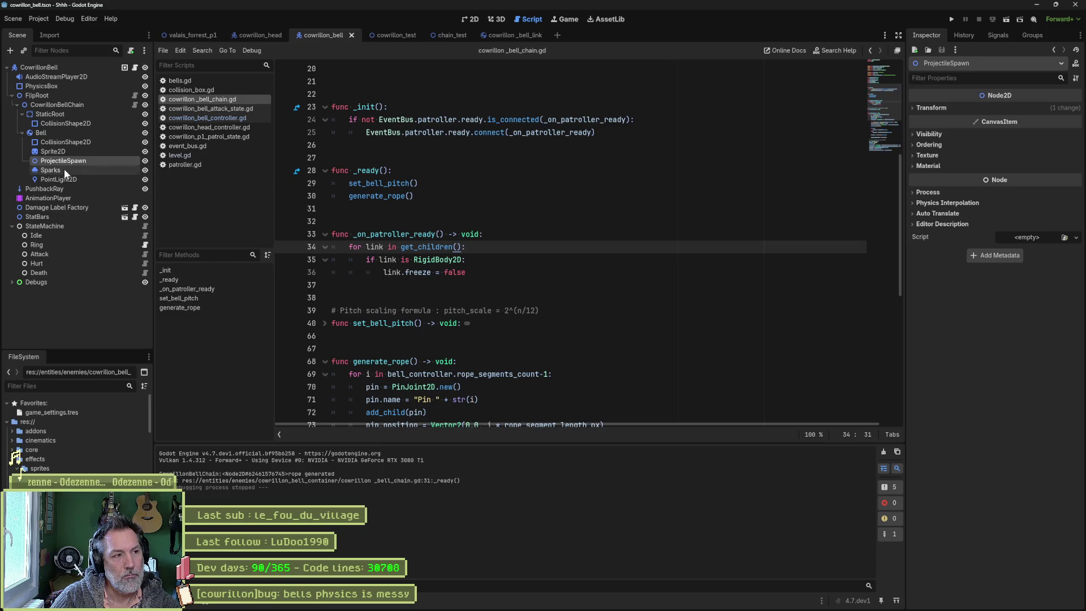
pyautogui.click(66, 171)
pyautogui.click(65, 179)
pyautogui.click(61, 171)
pyautogui.click(62, 161)
pyautogui.click(63, 152)
pyautogui.click(66, 142)
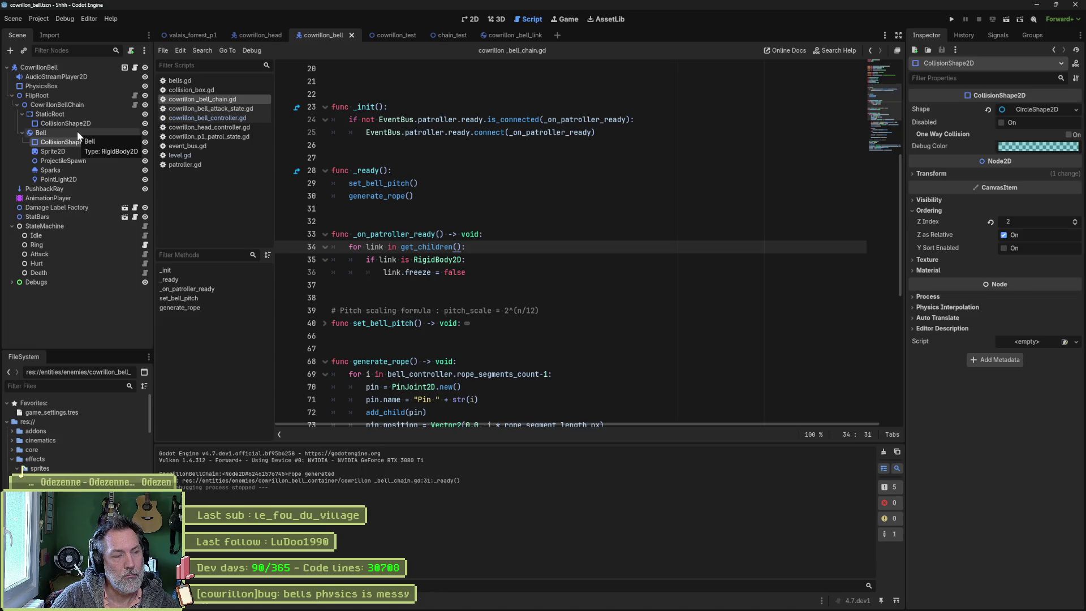
# Step: Select the CowrillonBellLink root in cowrillon_bell_link and snip its RigidBody2D Inspector settings
pyautogui.click(506, 35)
pyautogui.click(66, 87)
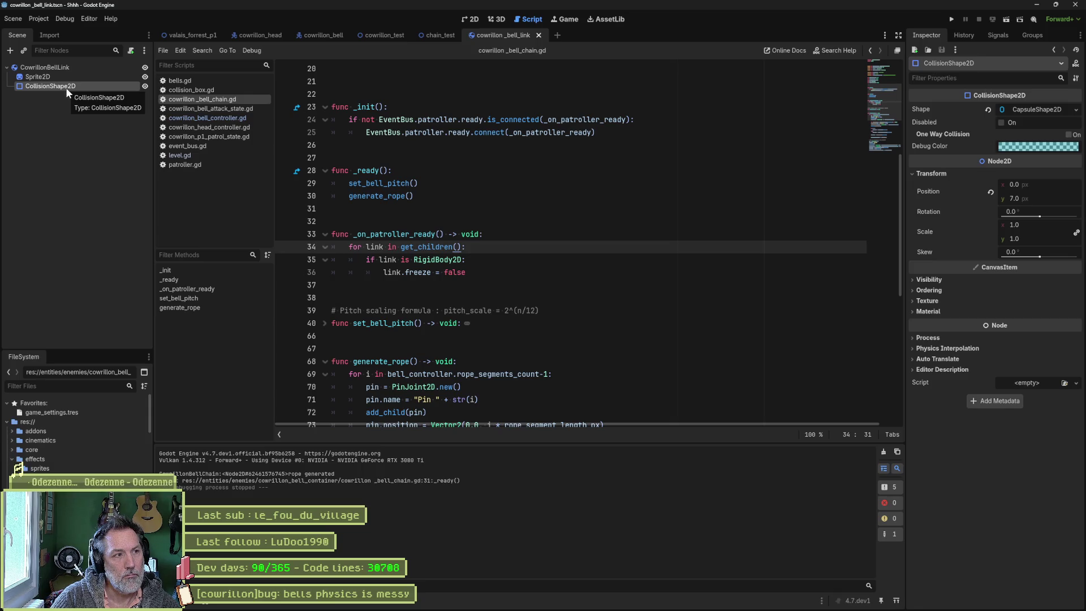
pyautogui.click(74, 67)
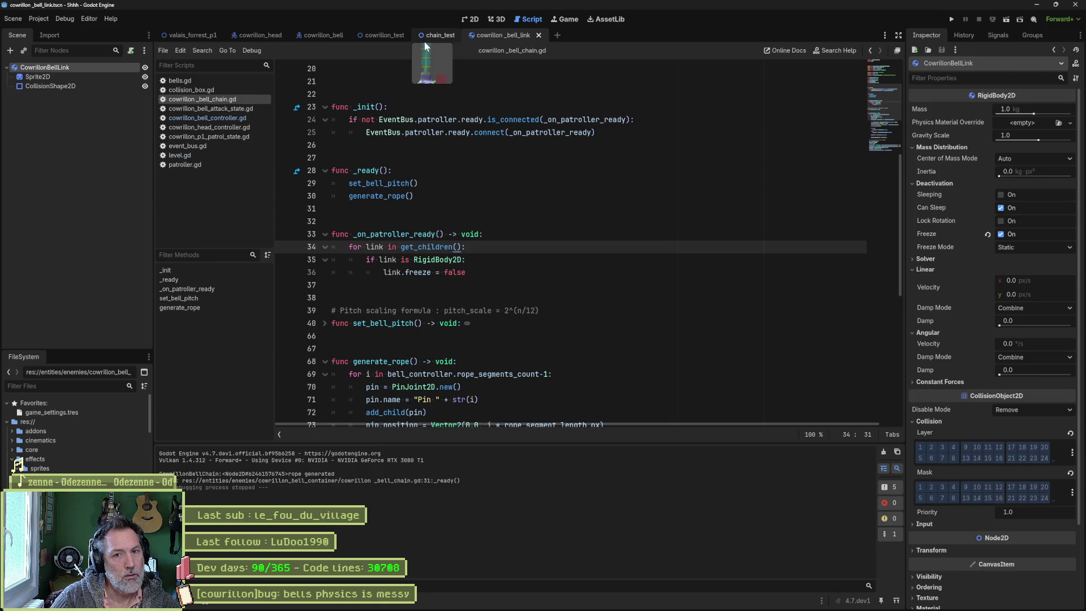
pyautogui.press('super+shift+s')
pyautogui.moveTo(909, 87)
pyautogui.mouseDown()
pyautogui.moveTo(992, 182)
pyautogui.moveTo(1079, 390)
pyautogui.moveTo(1085, 528)
pyautogui.mouseUp()
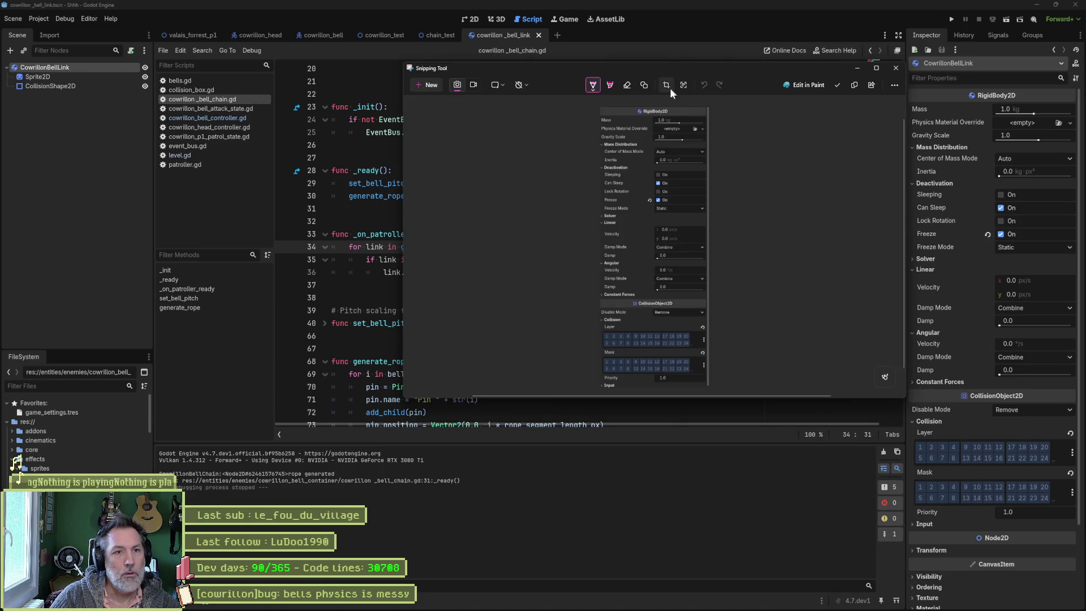
# Step: Select the Bell node in cowrillon_bell and expand its Mass Distribution settings for comparison
pyautogui.hotkey('alt', 'Tab')
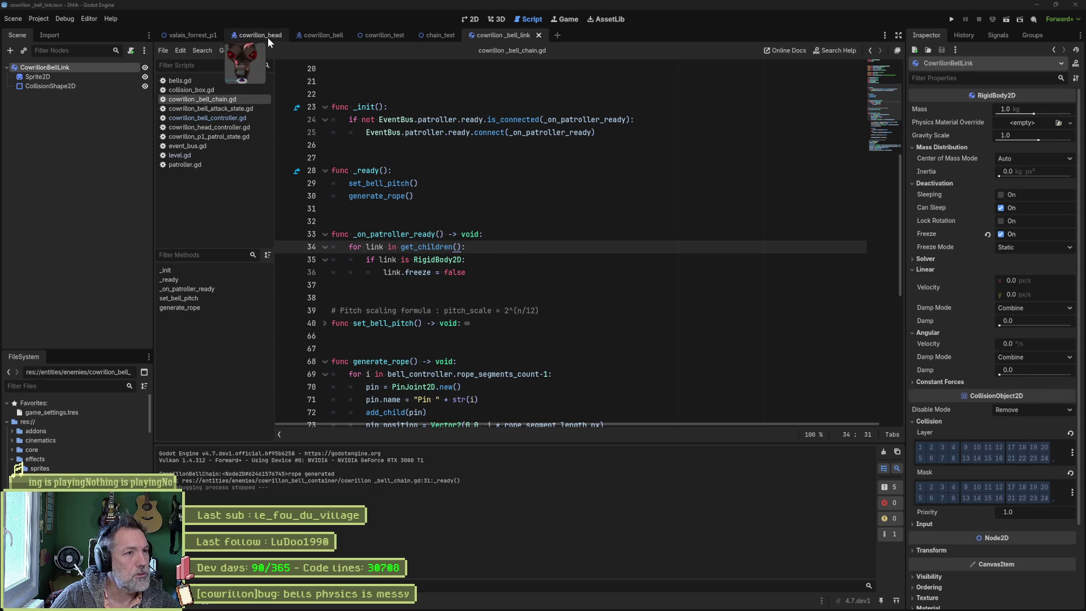
pyautogui.click(308, 37)
pyautogui.click(80, 133)
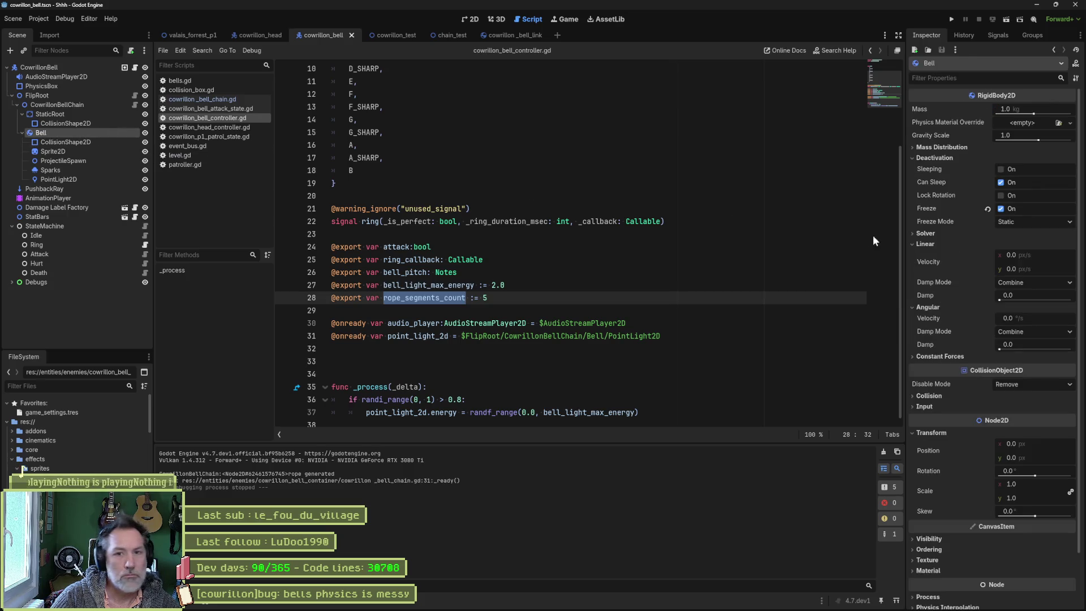
pyautogui.hotkey('alt', 'Tab')
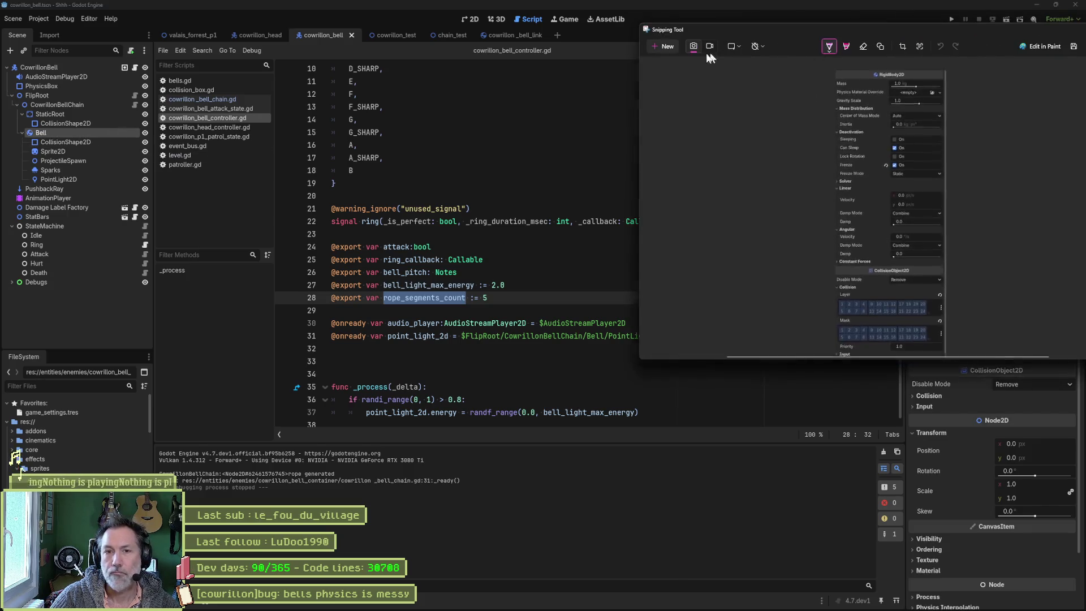
pyautogui.click(621, 95)
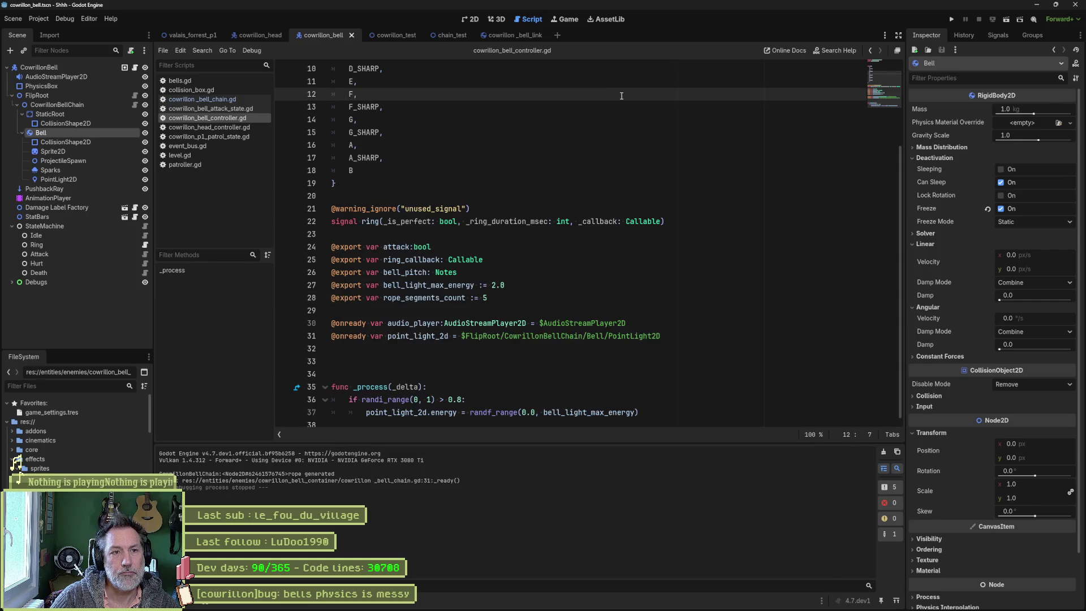
pyautogui.hotkey('alt', 'Tab')
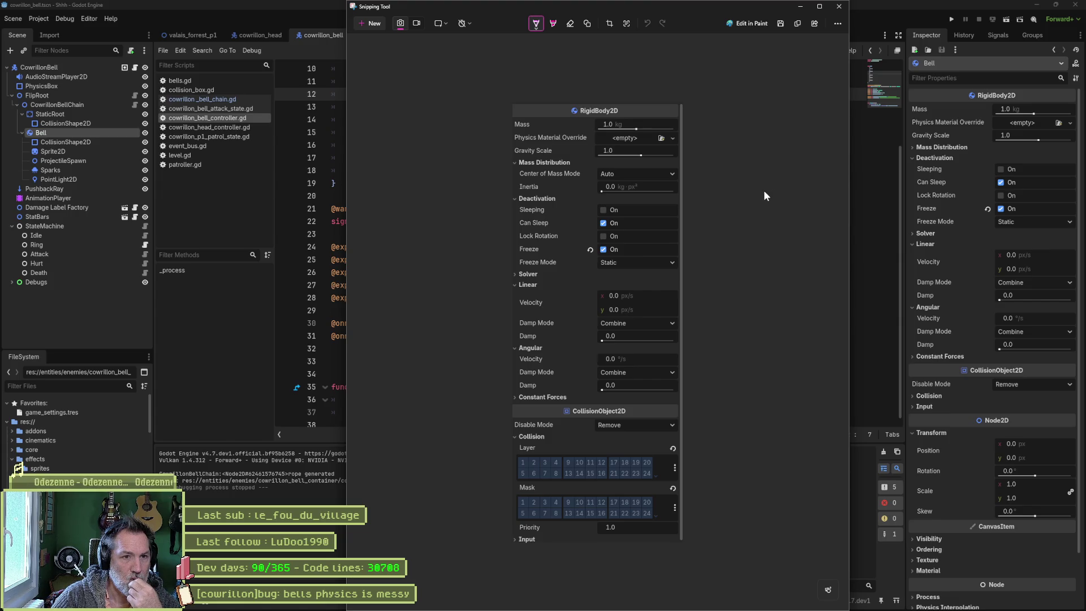
pyautogui.click(917, 148)
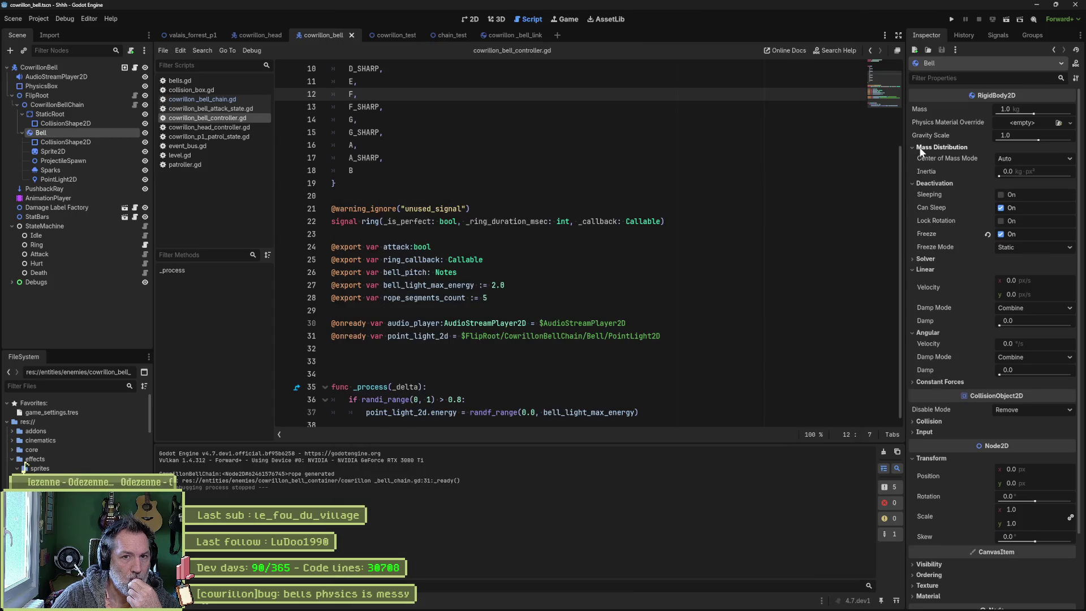
# Step: Resize the snip window beside the Bell's settings to compare, then close it
pyautogui.hotkey('alt', 'Tab')
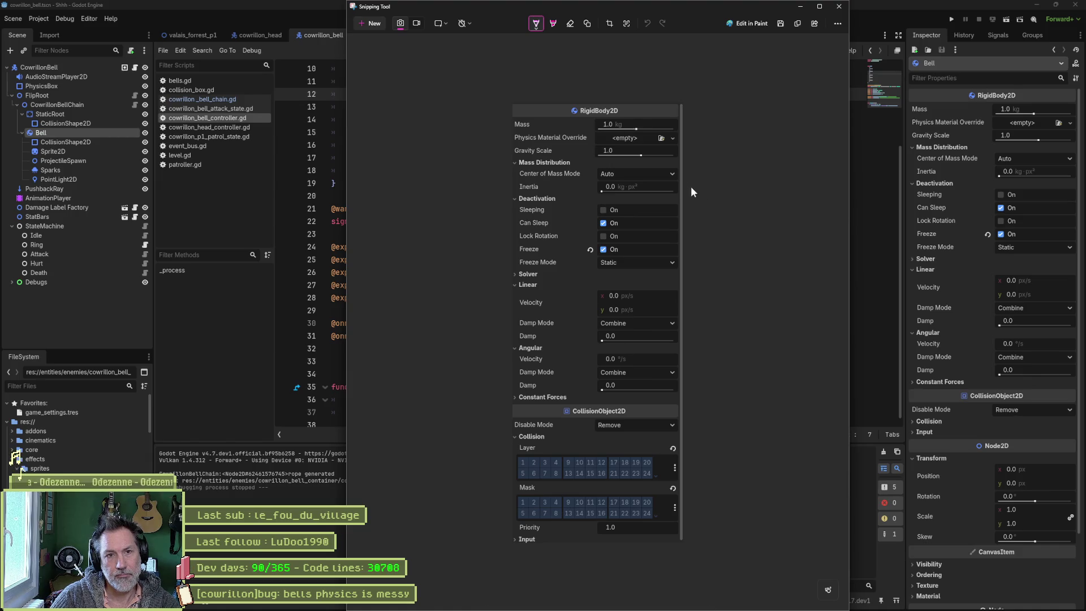
pyautogui.scroll(-1, 689, 182)
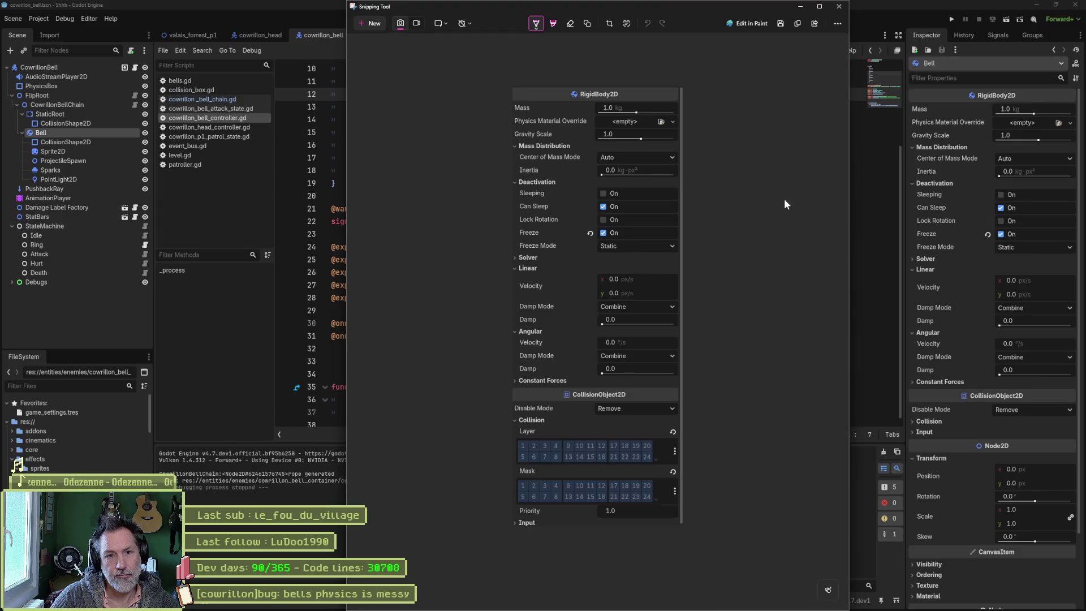
pyautogui.moveTo(849, 216); pyautogui.dragTo(567, 210)
pyautogui.moveTo(479, 9)
pyautogui.mouseDown()
pyautogui.moveTo(850, 28)
pyautogui.moveTo(839, 32)
pyautogui.moveTo(832, 3)
pyautogui.mouseUp()
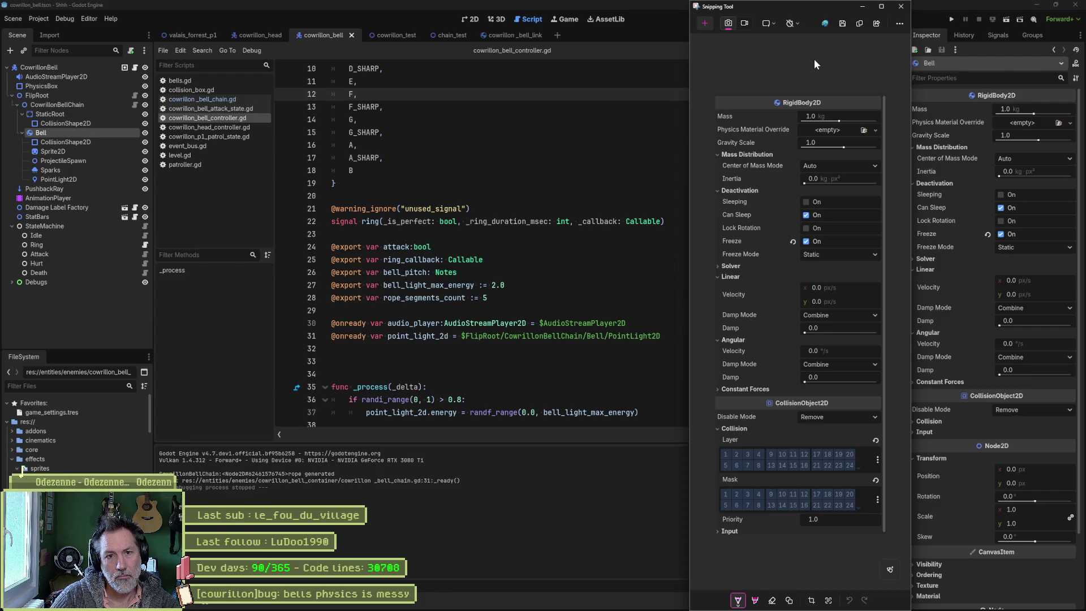
pyautogui.click(901, 6)
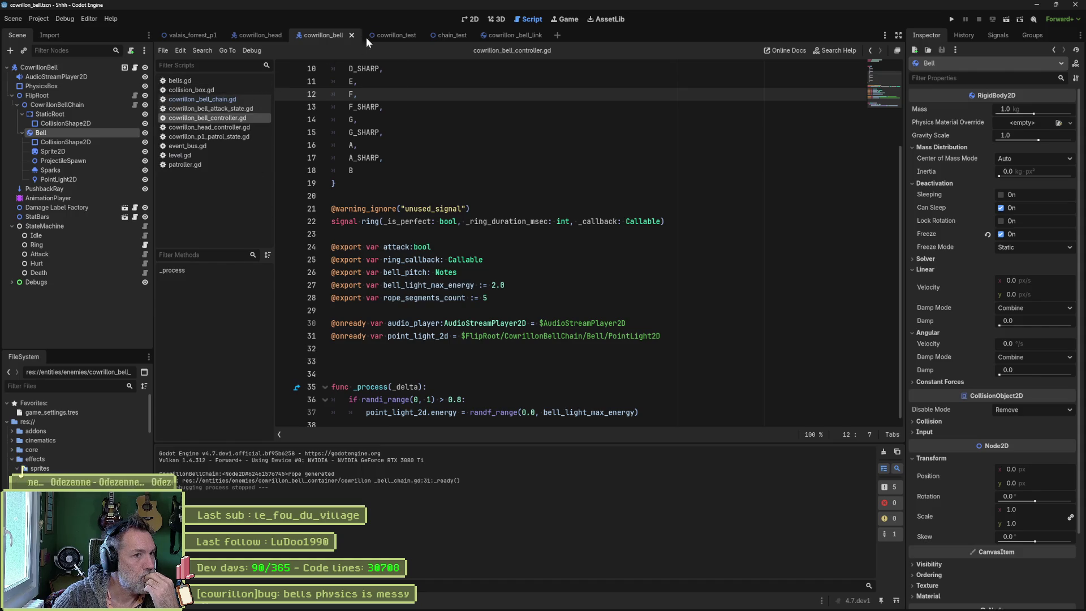
# Step: Open the Node class help for add_child from generate_rope in cowrillon_bell_chain.gd
pyautogui.click(246, 97)
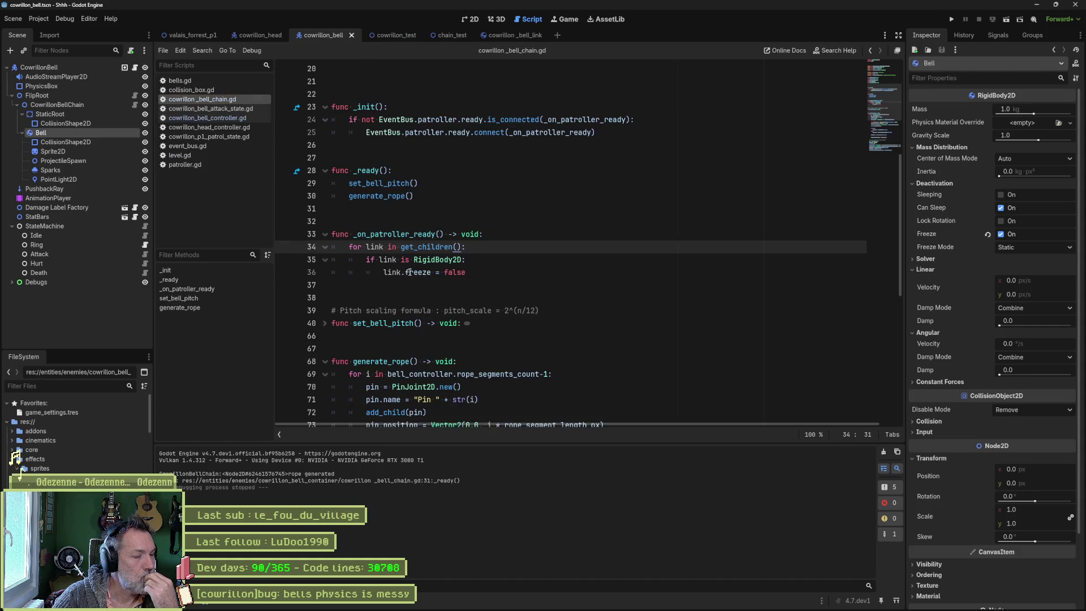
pyautogui.scroll(-4, 408, 281)
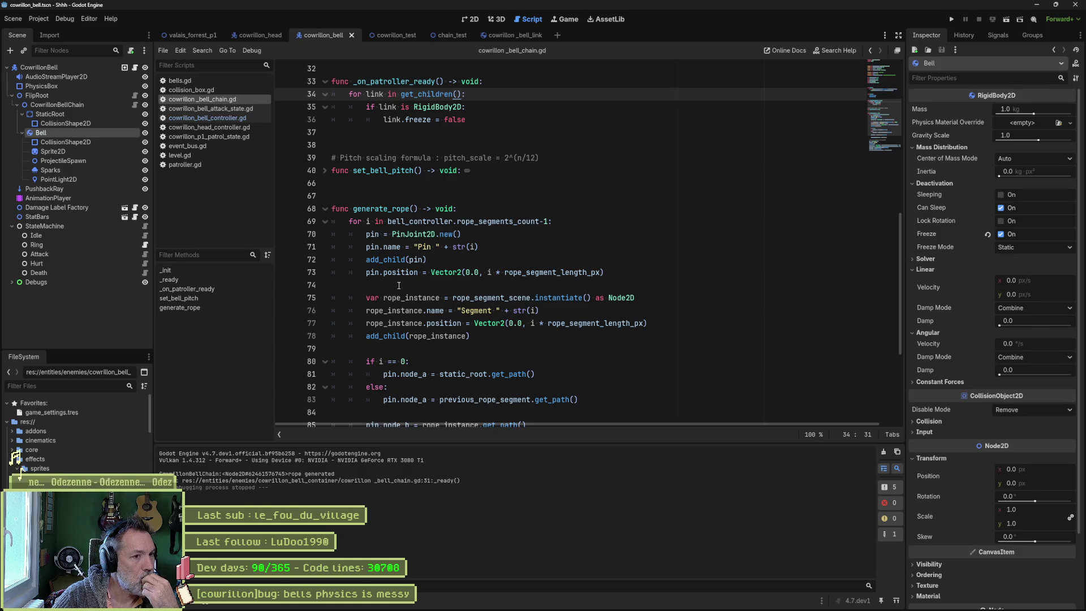
pyautogui.keyDown('ctrl'); pyautogui.click(398, 335); pyautogui.keyUp('ctrl')
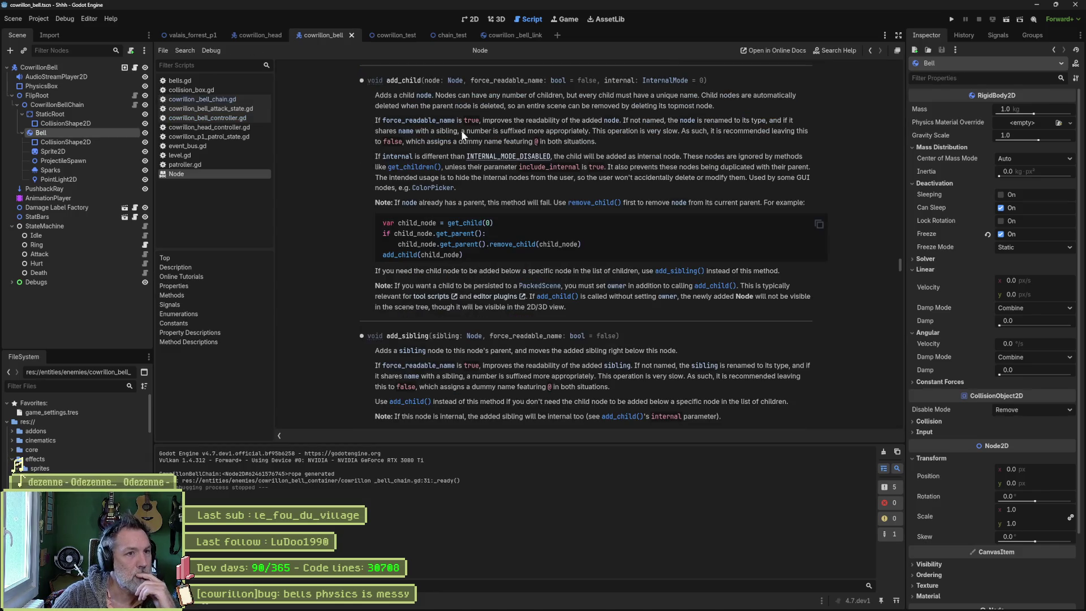
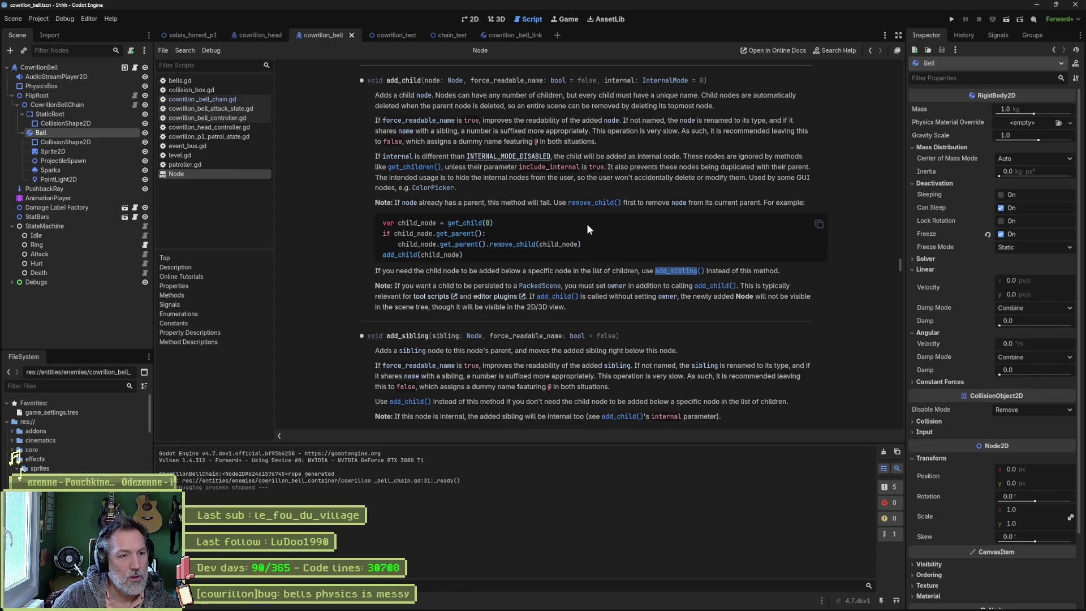
# Step: Scroll the Node add_sibling docs, then close the help page to return to cowrillon_bell_chain.gd
pyautogui.scroll(-1, 456, 358)
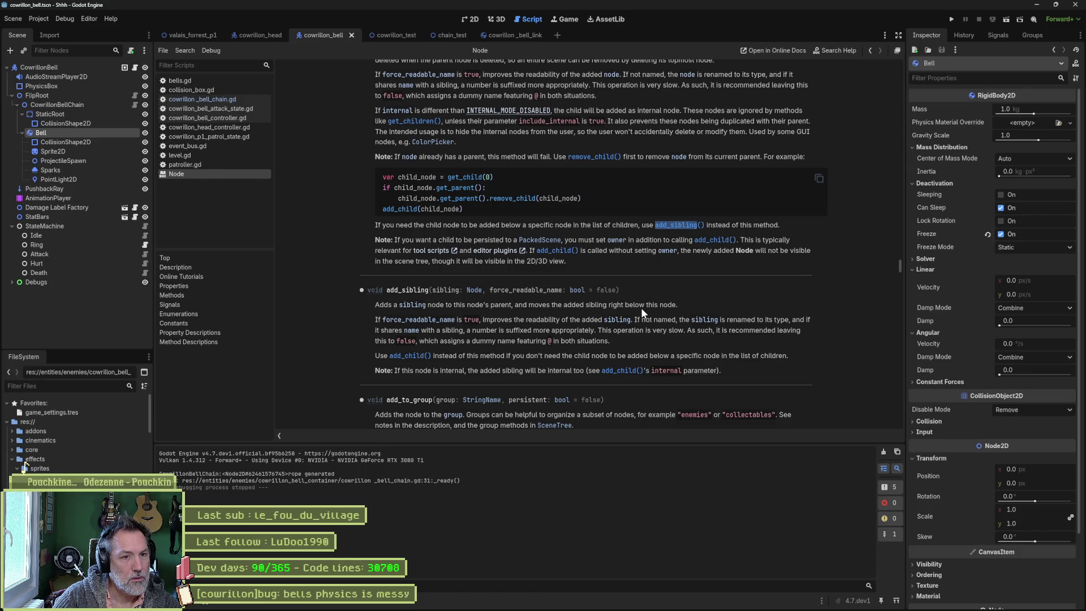
pyautogui.hotkey('ctrl', 'w')
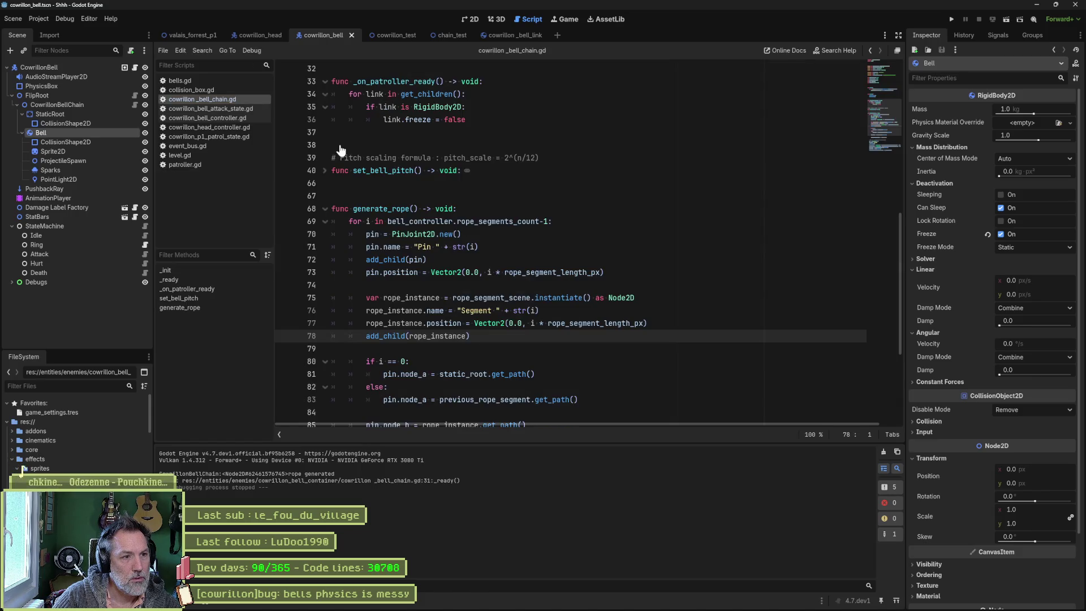
# Step: Comment out line 78's add_child, add an add_sibling(rope_instance) copy, and run the scene
pyautogui.click(388, 336)
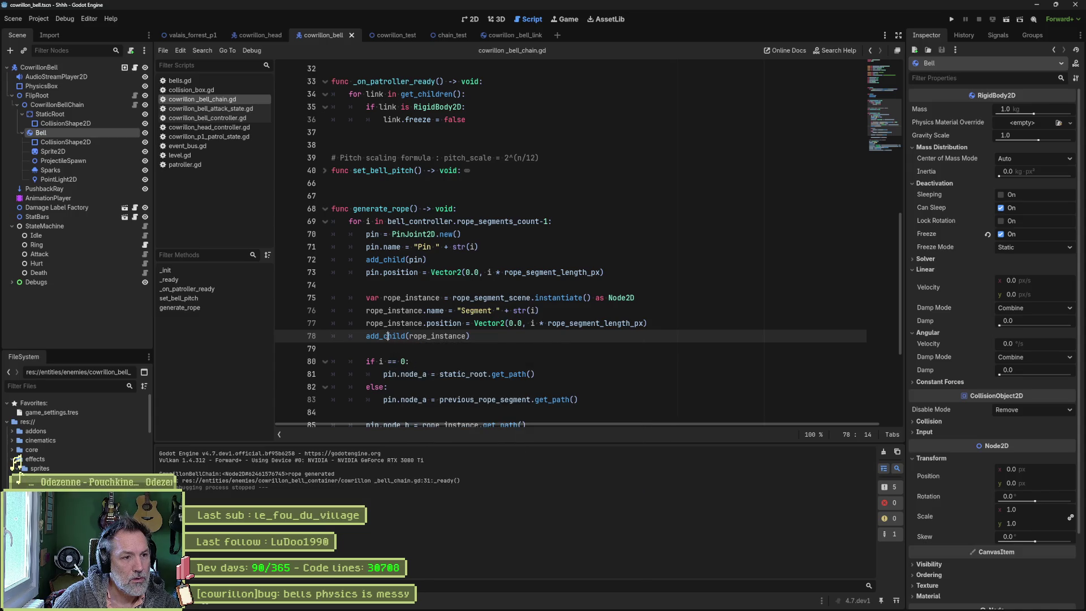
pyautogui.click(367, 336)
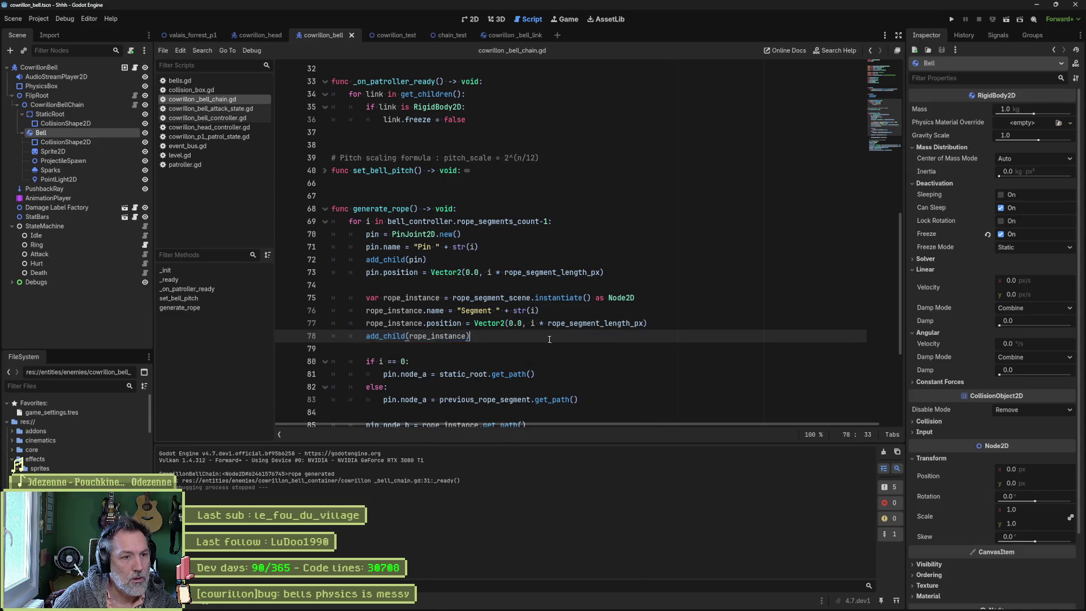
pyautogui.hotkey('ctrl', 'c')
pyautogui.hotkey('ctrl', 'v')
pyautogui.hotkey('ctrl', 'k')
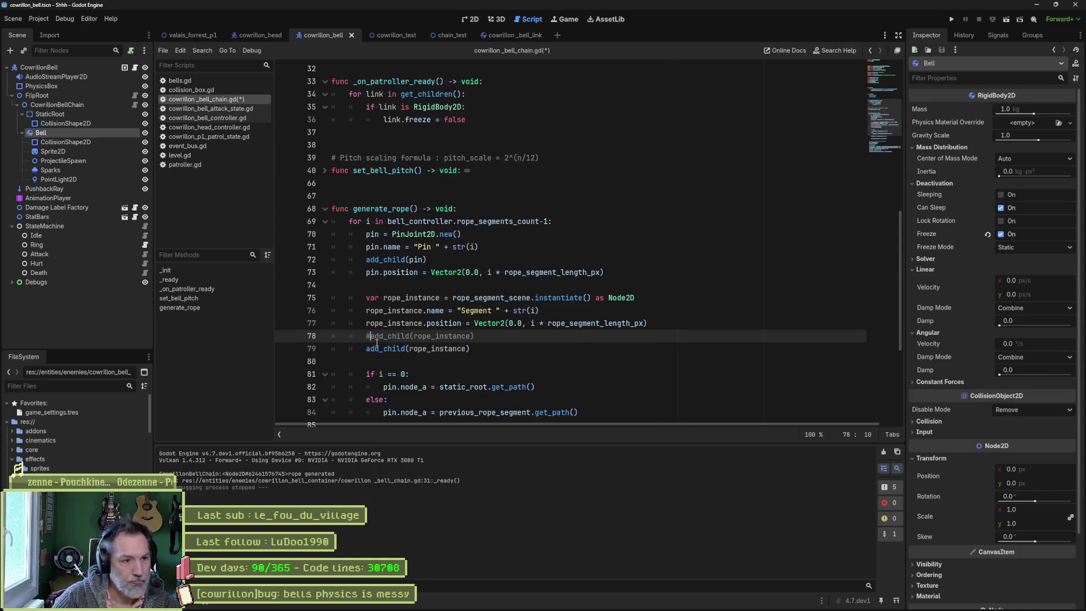
pyautogui.doubleClick(377, 345)
pyautogui.write('add_si')
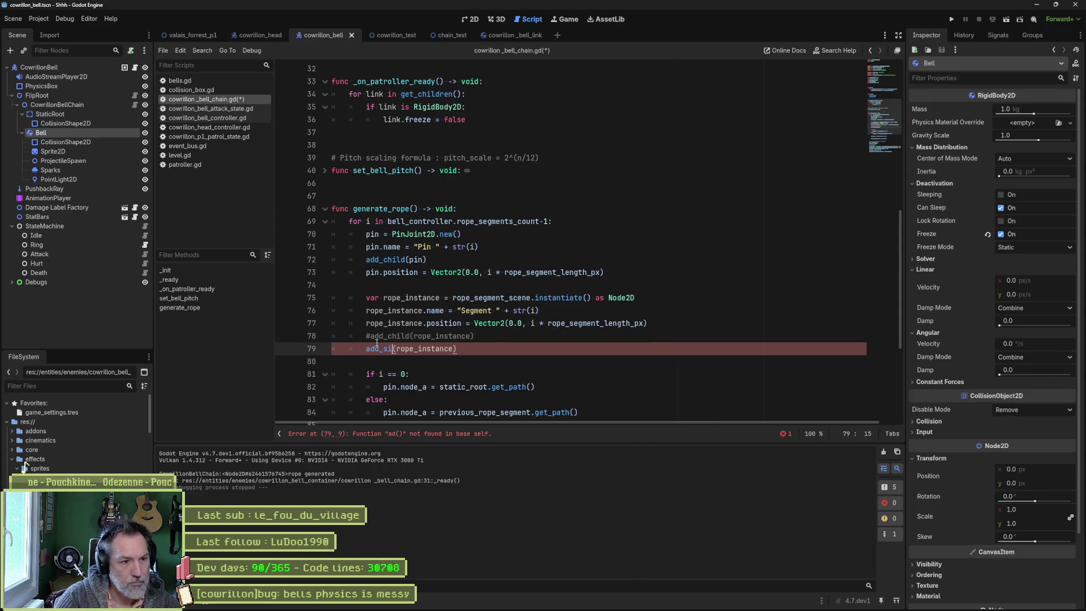
pyautogui.press('Return')
pyautogui.press('F6')
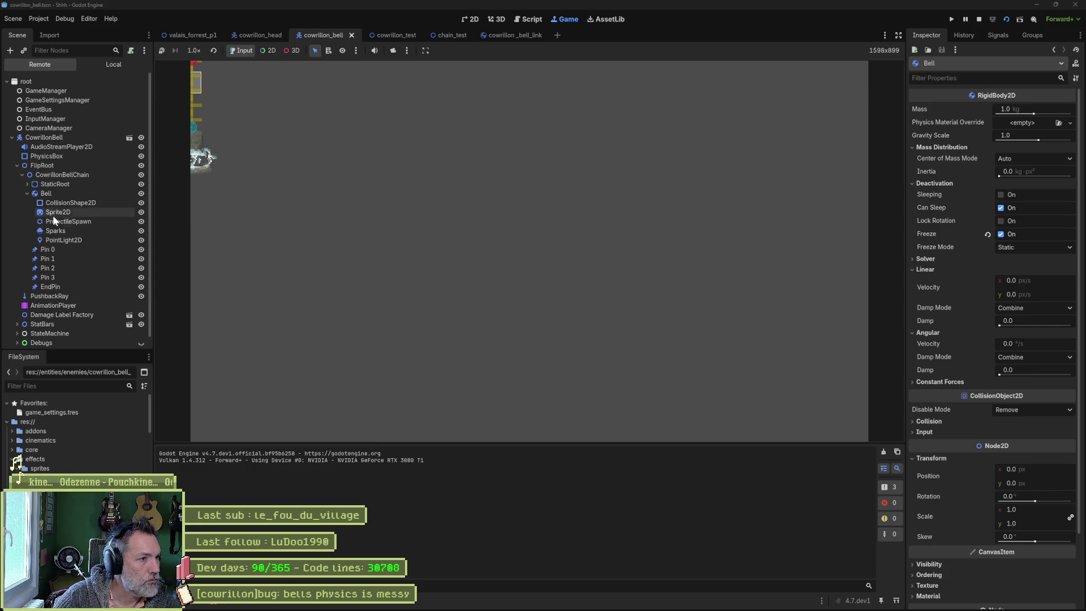
# Step: Expand and collapse Bell in the Remote tree to check its children, then stop the game
pyautogui.click(25, 194)
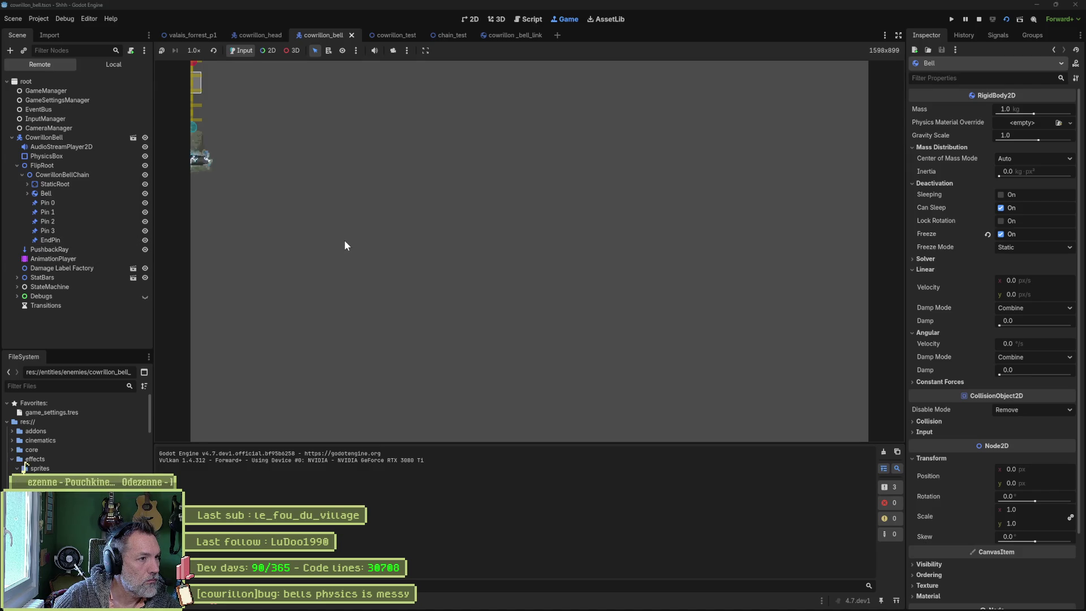
pyautogui.click(27, 194)
pyautogui.click(27, 194)
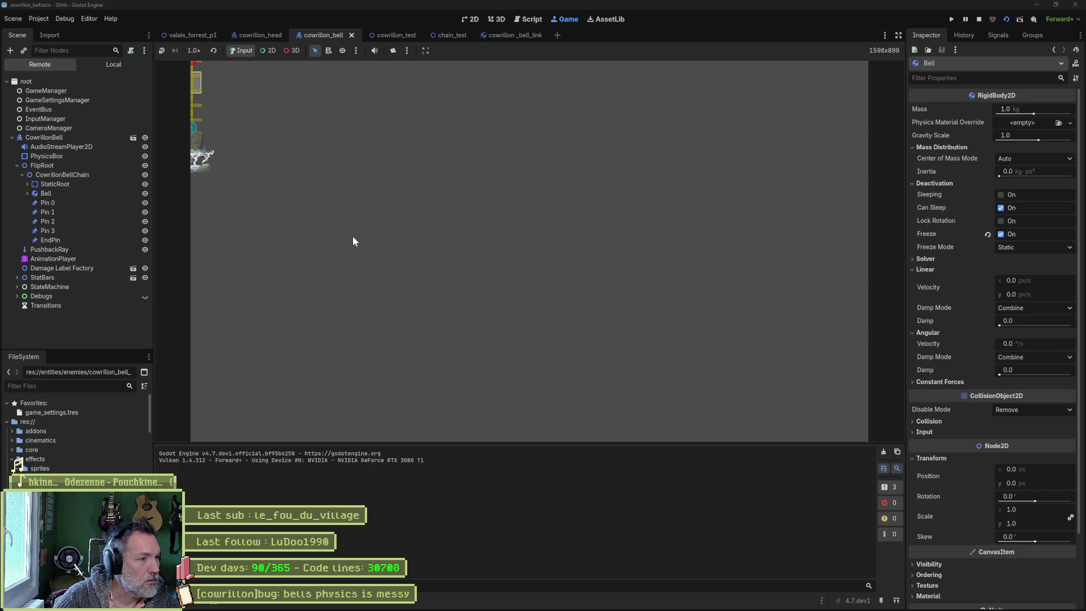
pyautogui.press('F8')
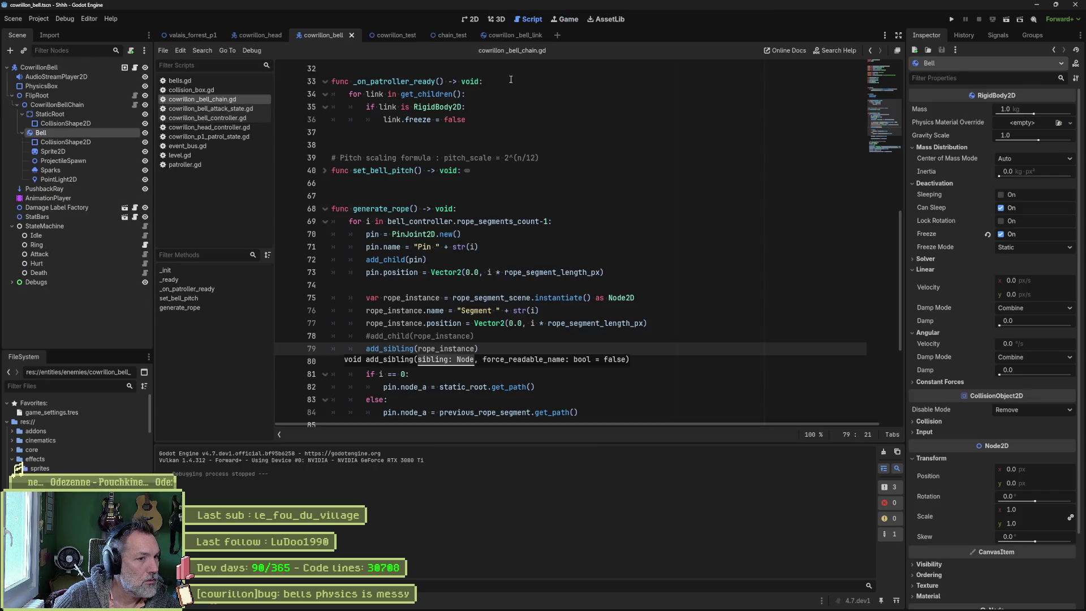
# Step: Revert to a single uncommented add_child(rope_instance) on line 78 and save the script
pyautogui.click(409, 350)
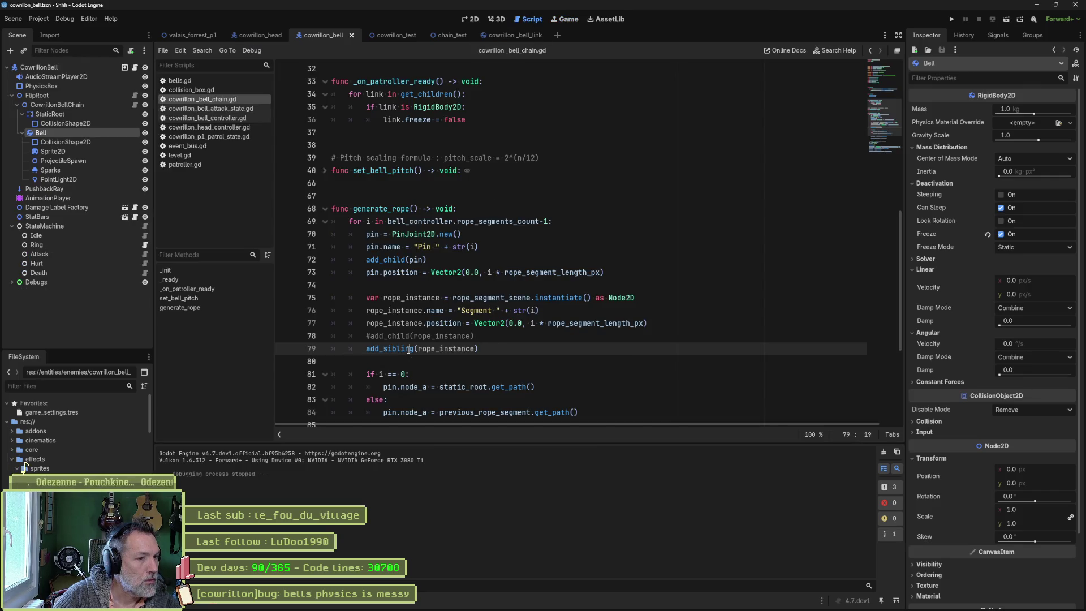
pyautogui.moveTo(409, 350)
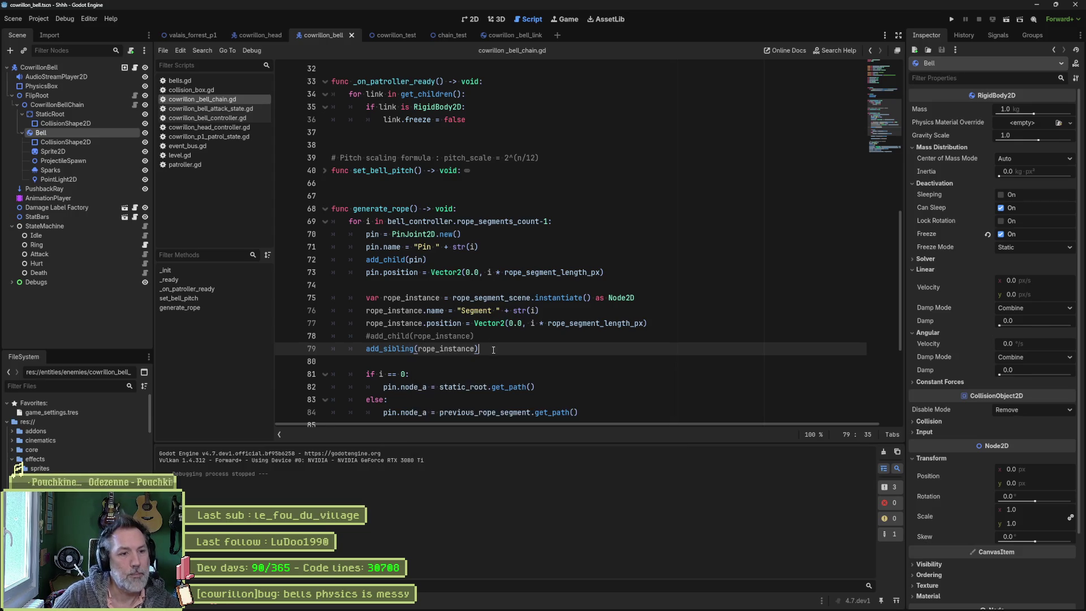
pyautogui.press('Up')
pyautogui.hotkey('ctrl', 'k')
pyautogui.hotkey('shift', 'Down')
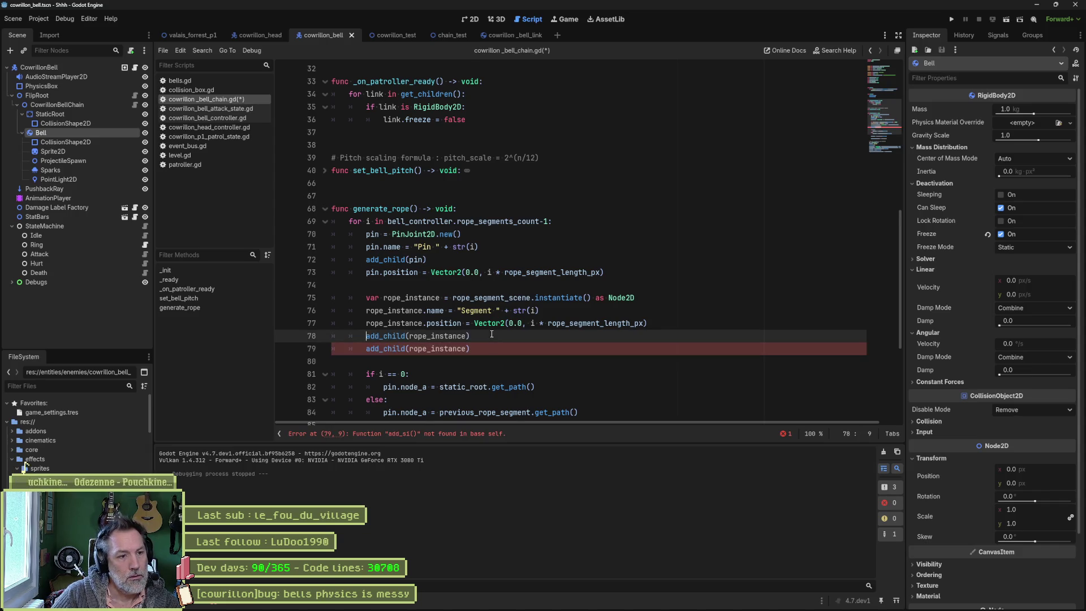
pyautogui.press('Delete')
pyautogui.hotkey('ctrl', 's')
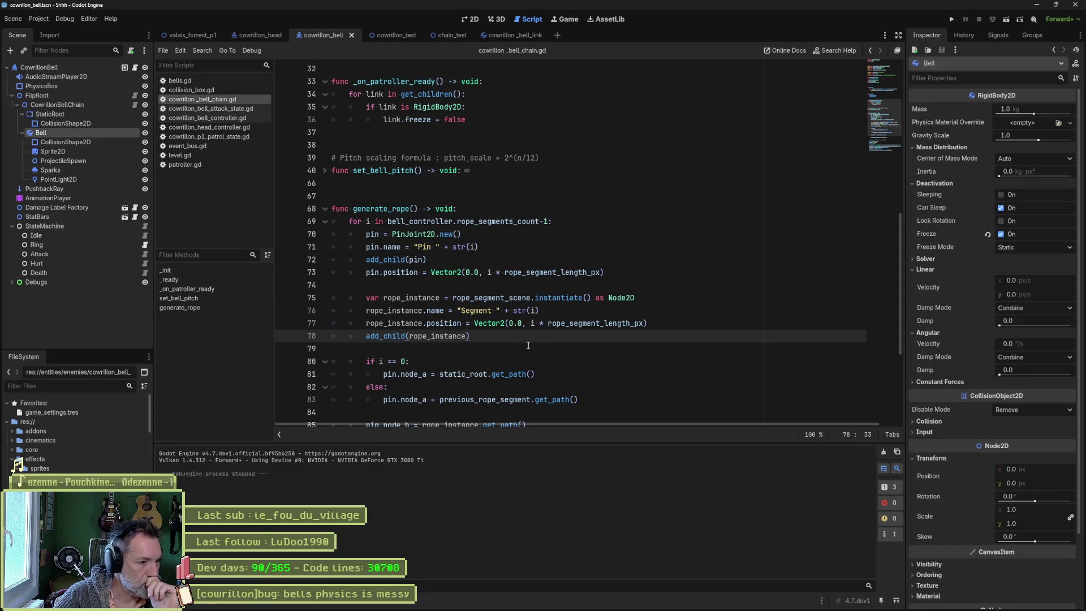
# Step: Run chain_test, drag the root Node2D's Position x to swing the chain, then stop
pyautogui.click(441, 34)
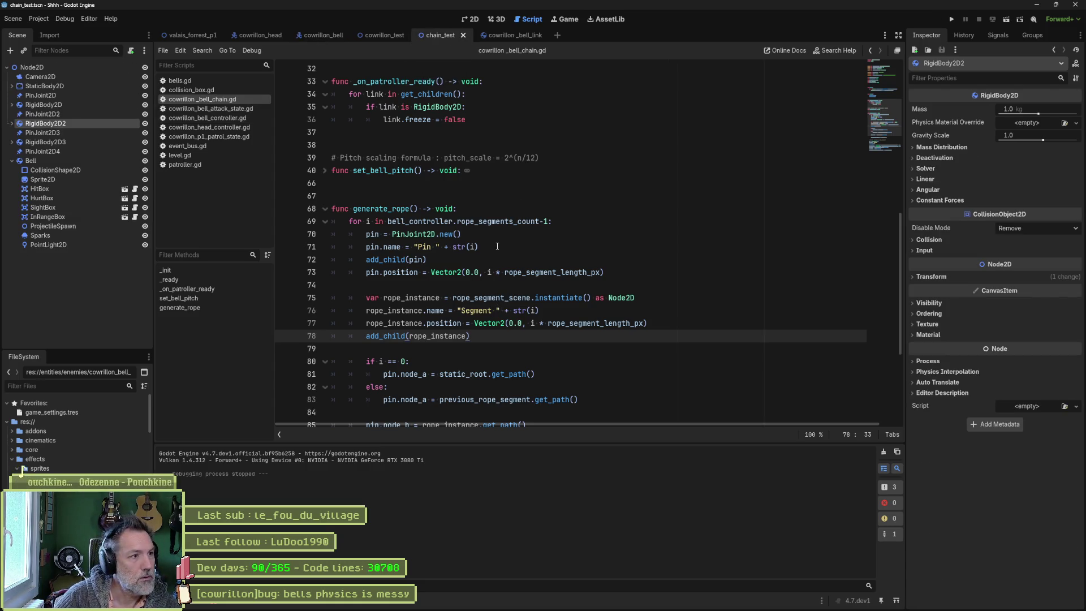
pyautogui.press('F5')
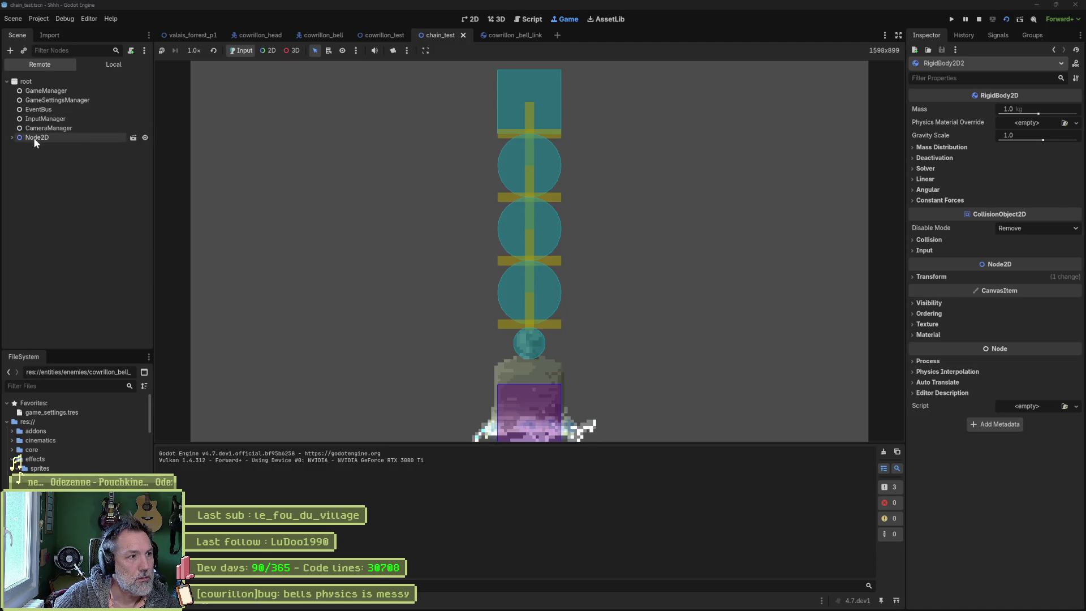
pyautogui.click(33, 137)
pyautogui.click(45, 175)
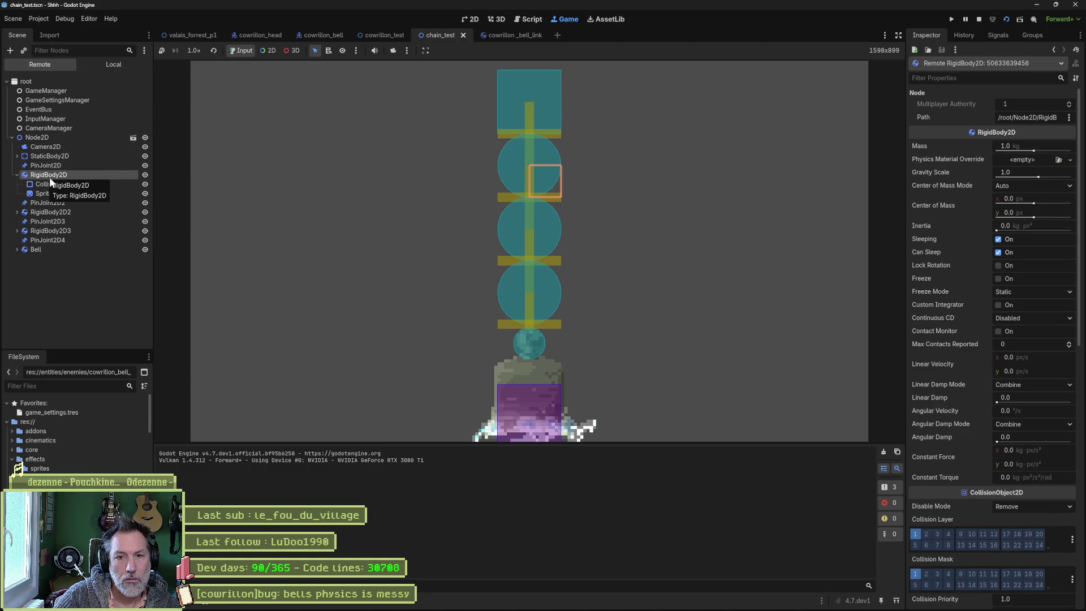
pyautogui.click(61, 138)
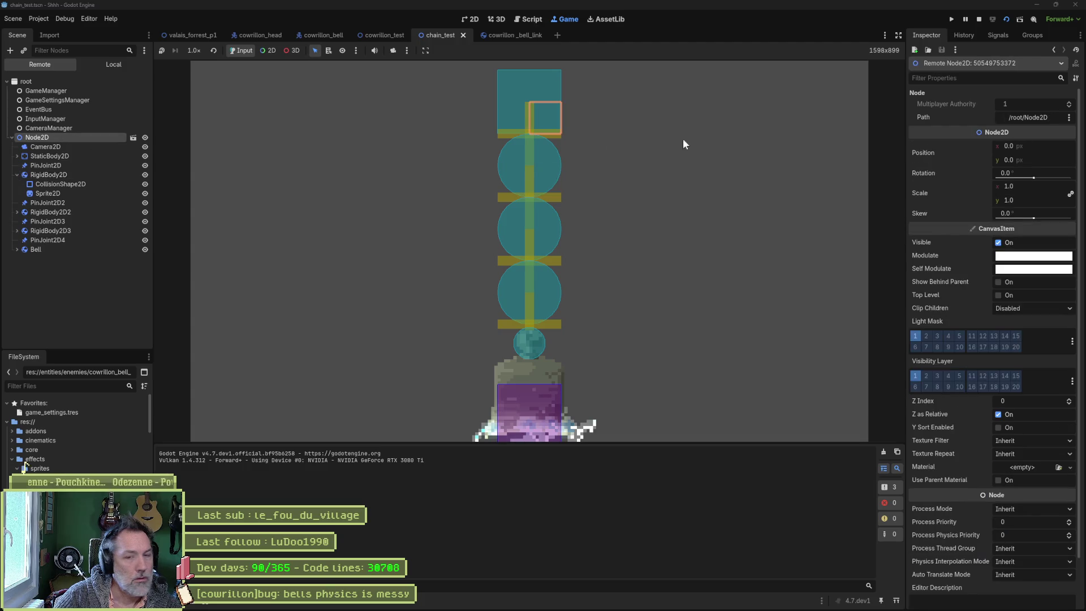
pyautogui.moveTo(1025, 146)
pyautogui.mouseDown()
pyautogui.moveTo(1001, 146)
pyautogui.moveTo(1047, 144)
pyautogui.mouseUp()
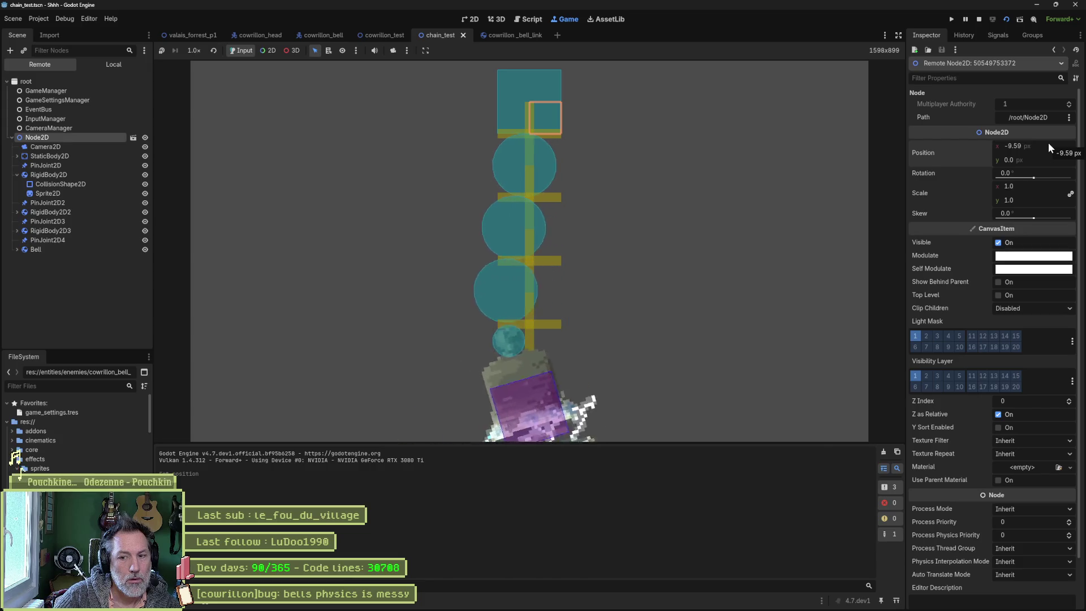
pyautogui.press('F8')
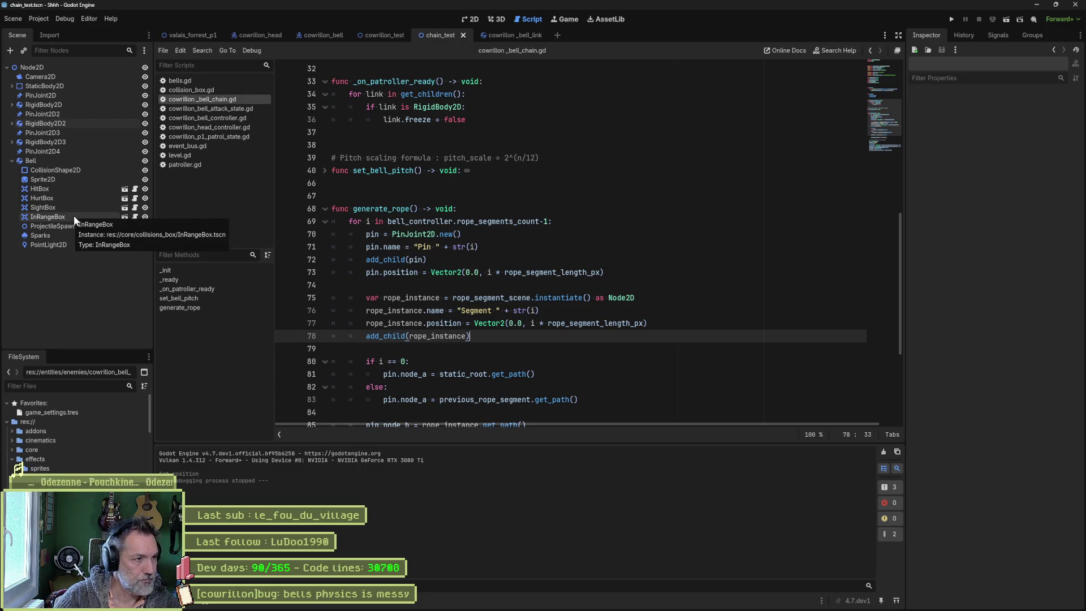
# Step: Delete HitBox, HurtBox, SightBox and InRangeBox from Bell, rerun chain_test and select Node2D
pyautogui.click(83, 188)
pyautogui.keyDown('shift'); pyautogui.click(104, 216); pyautogui.keyUp('shift')
pyautogui.press('F6')
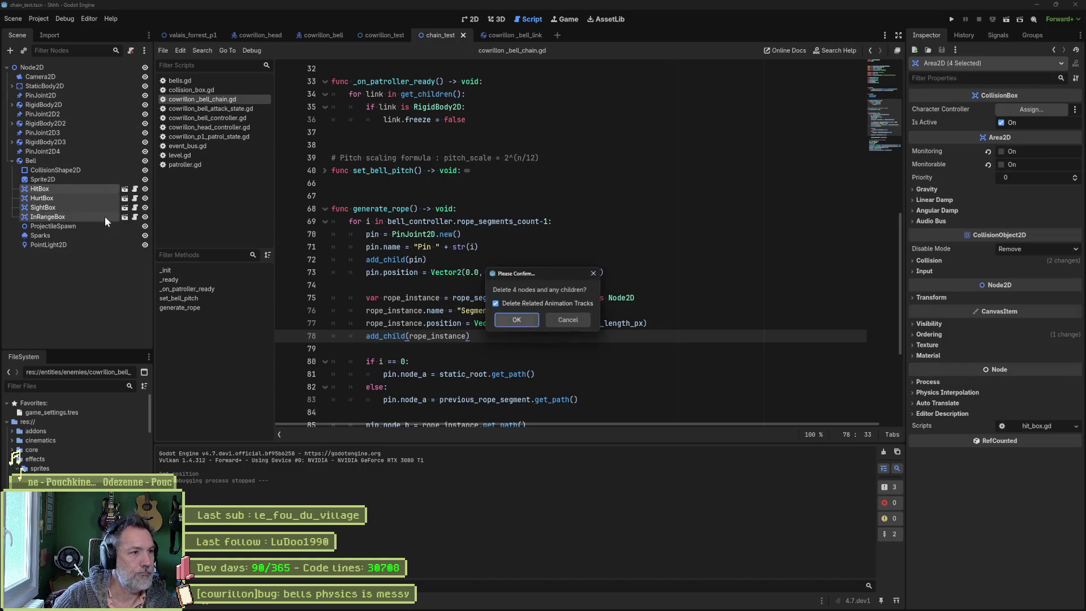
pyautogui.press('Return')
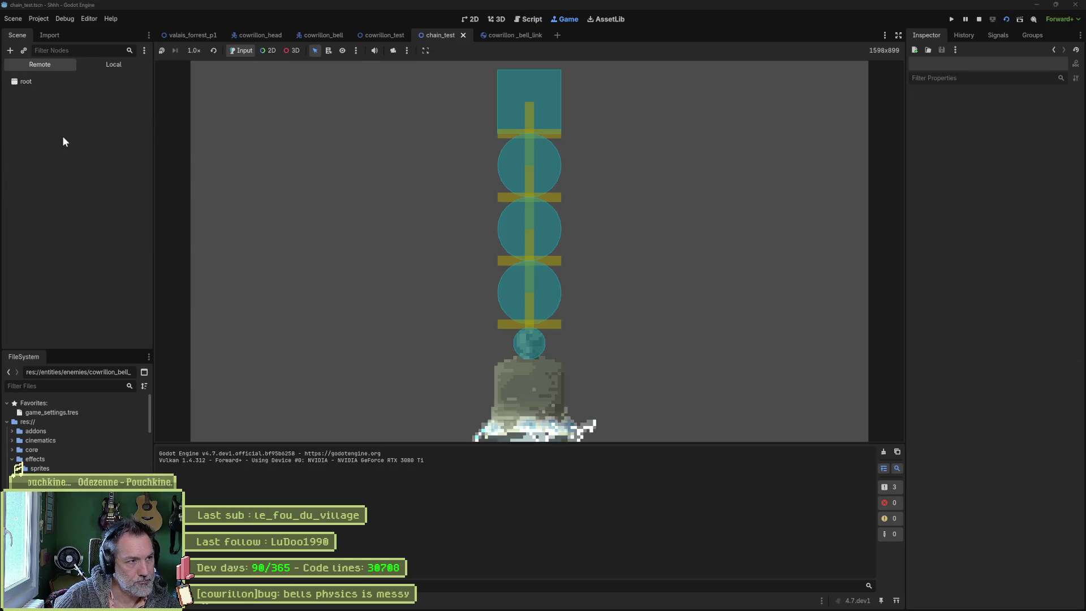
pyautogui.click(110, 138)
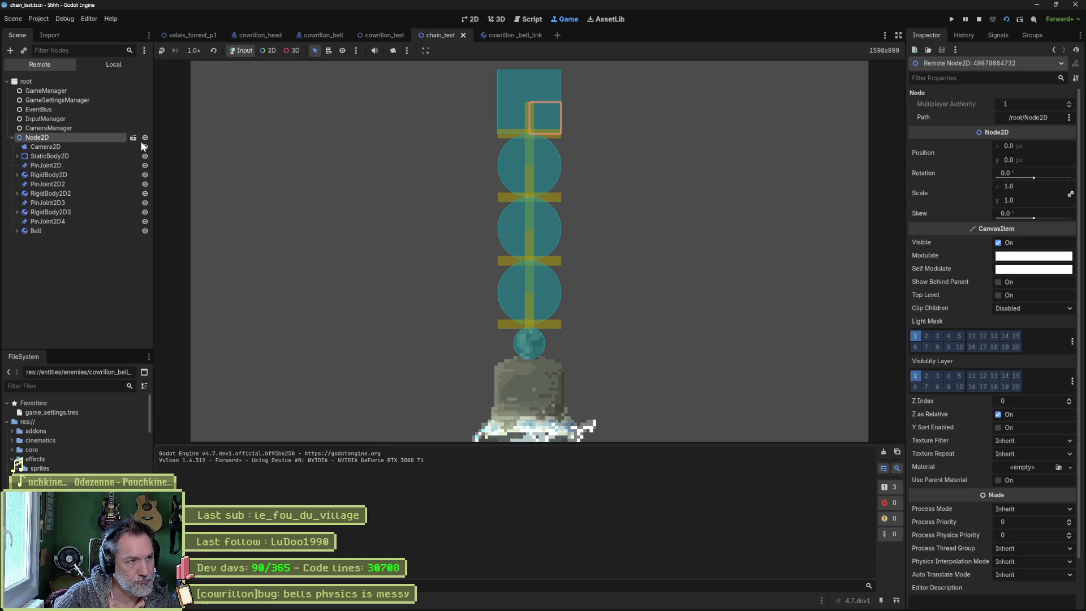
# Step: Shift the root and the StaticBody2D anchor left to swing the bell, then restart and stop the game
pyautogui.moveTo(1042, 145)
pyautogui.mouseDown()
pyautogui.moveTo(1015, 144)
pyautogui.moveTo(1025, 145)
pyautogui.mouseUp()
pyautogui.click(17, 230)
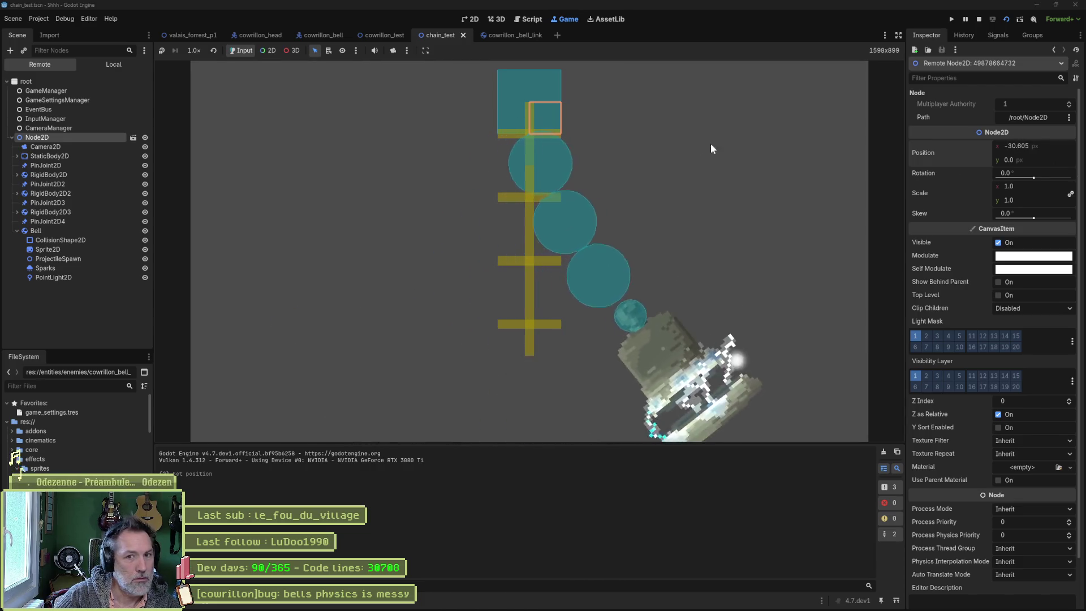
pyautogui.click(98, 156)
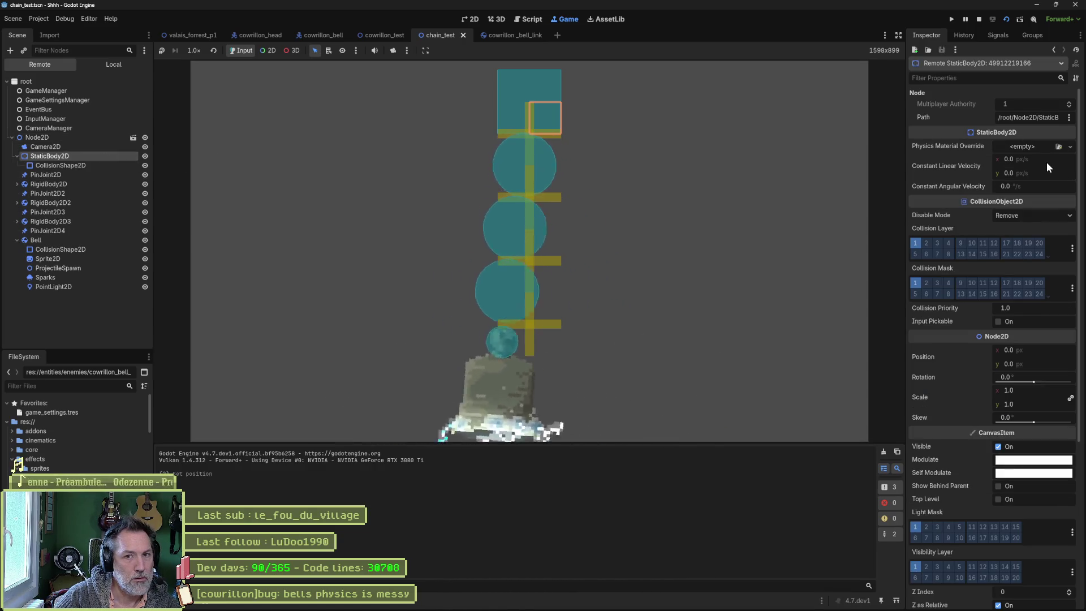
pyautogui.moveTo(1047, 350); pyautogui.dragTo(1022, 350)
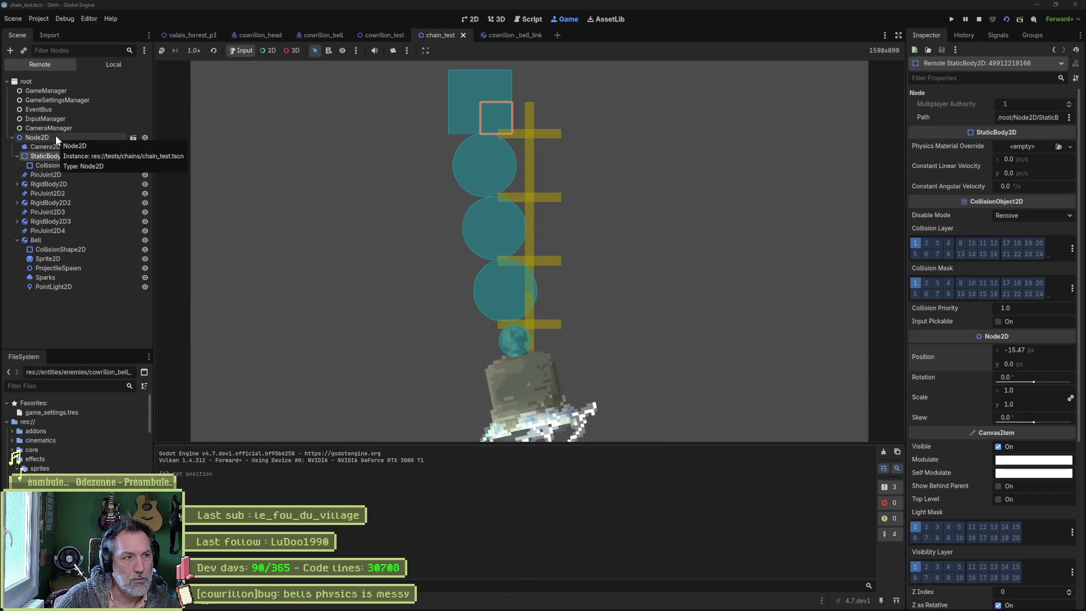
pyautogui.press('F6')
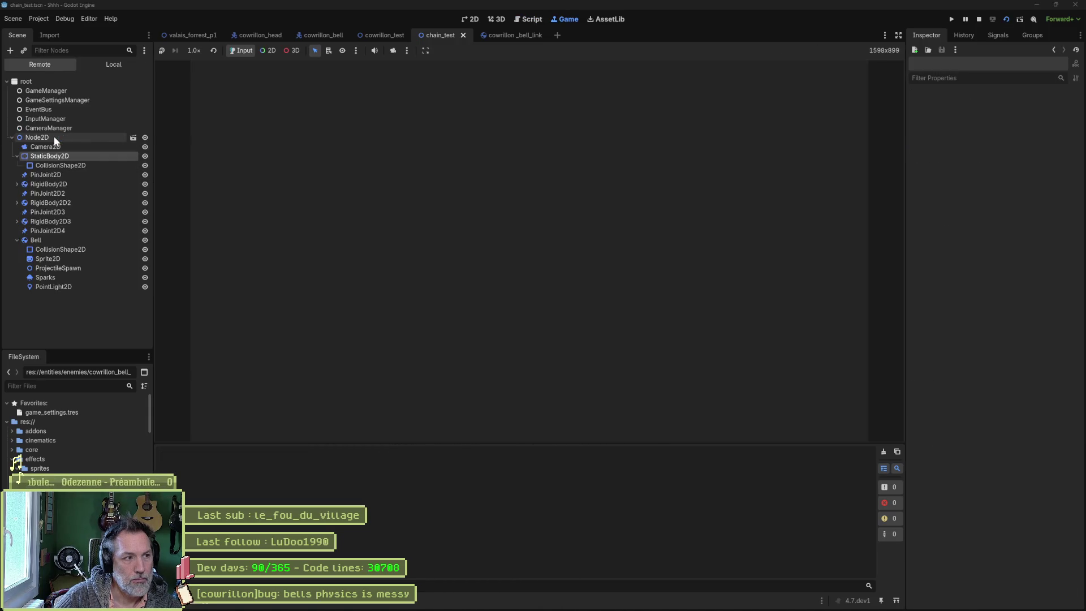
pyautogui.press('F8')
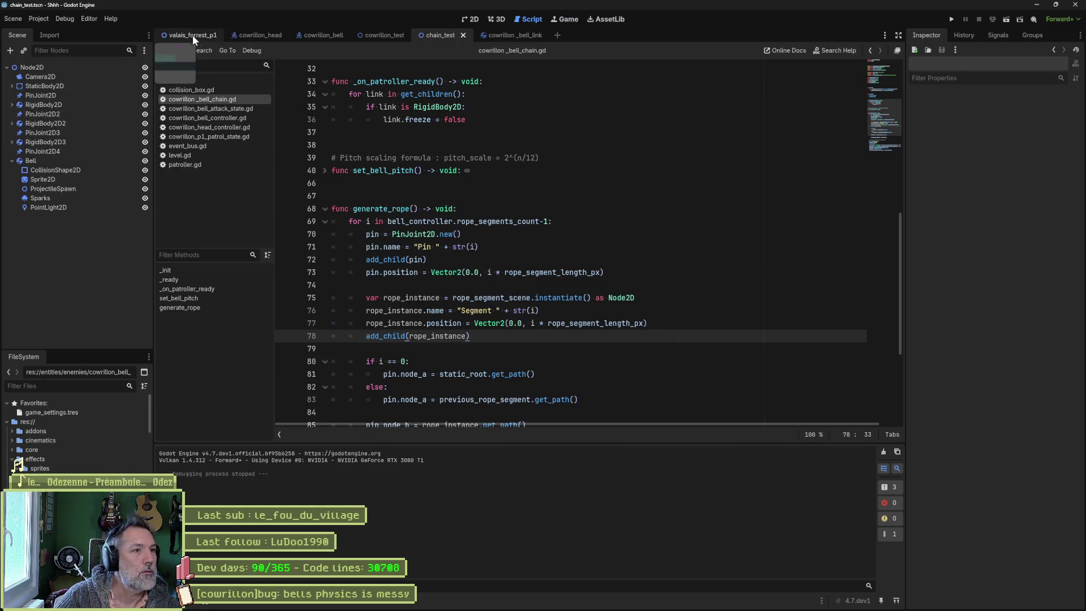
# Step: Run cowrillon_test and expand the Remote tree through CowrillonHead, FlipRoot and Bells to CowrillonBell
pyautogui.click(391, 33)
pyautogui.press('F6')
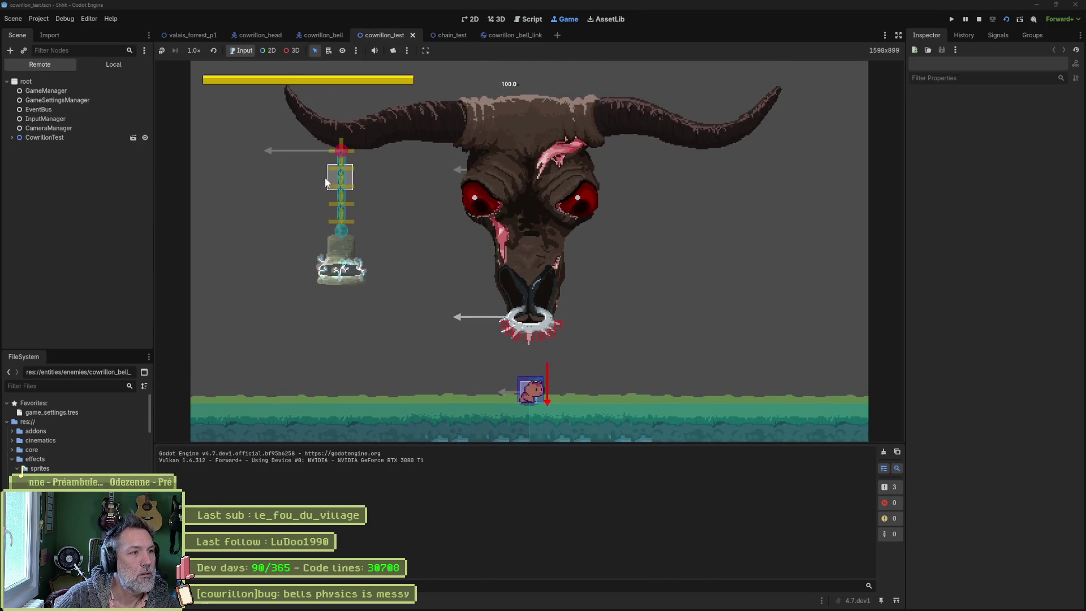
pyautogui.click(34, 137)
pyautogui.click(12, 138)
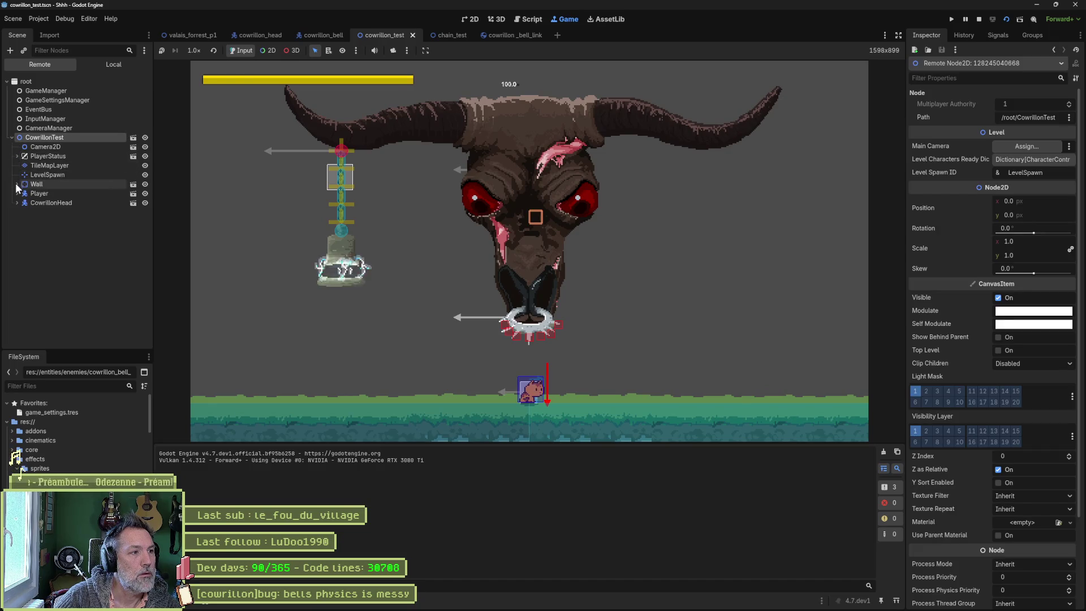
pyautogui.click(17, 202)
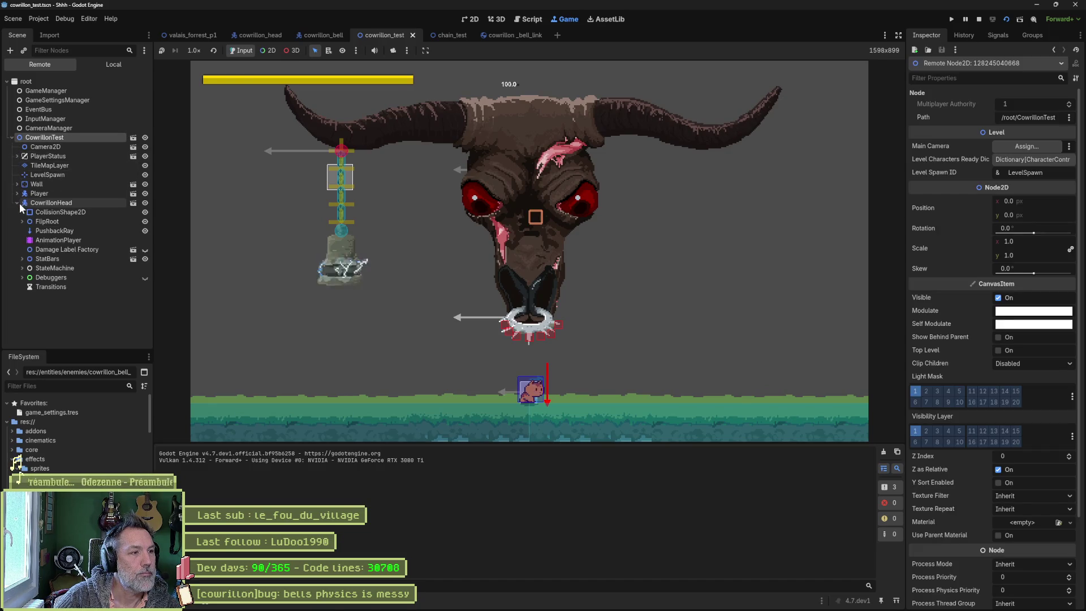
pyautogui.click(34, 221)
pyautogui.click(22, 221)
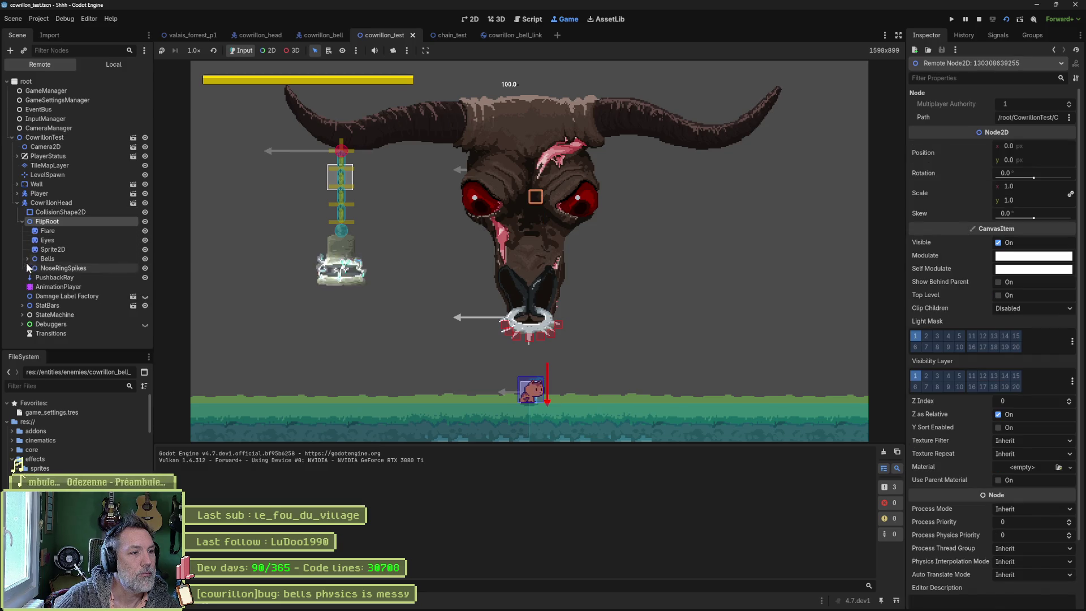
pyautogui.click(27, 258)
pyautogui.click(32, 267)
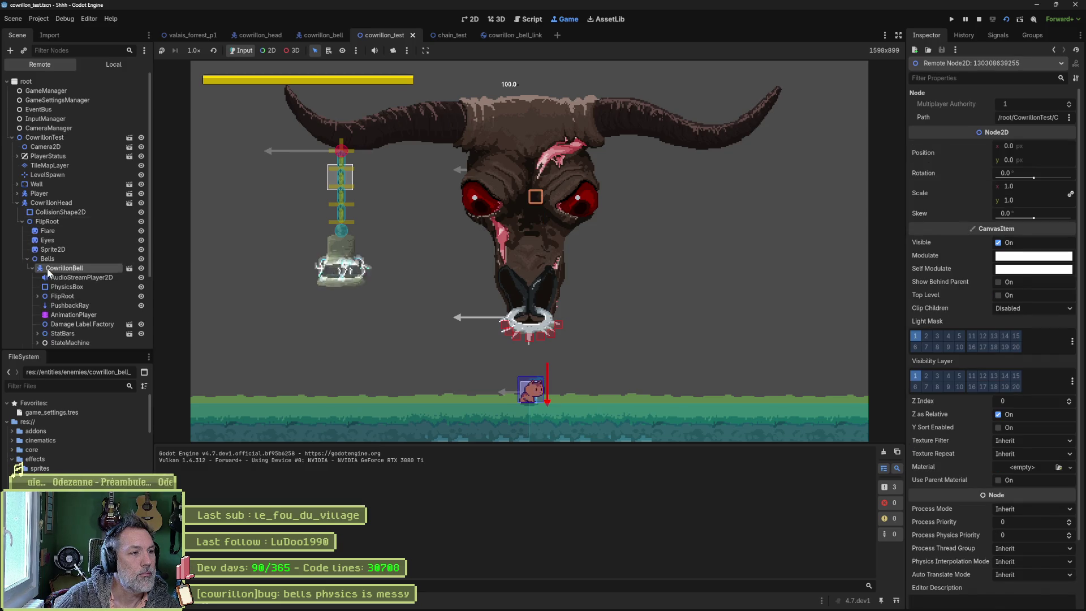
pyautogui.click(57, 268)
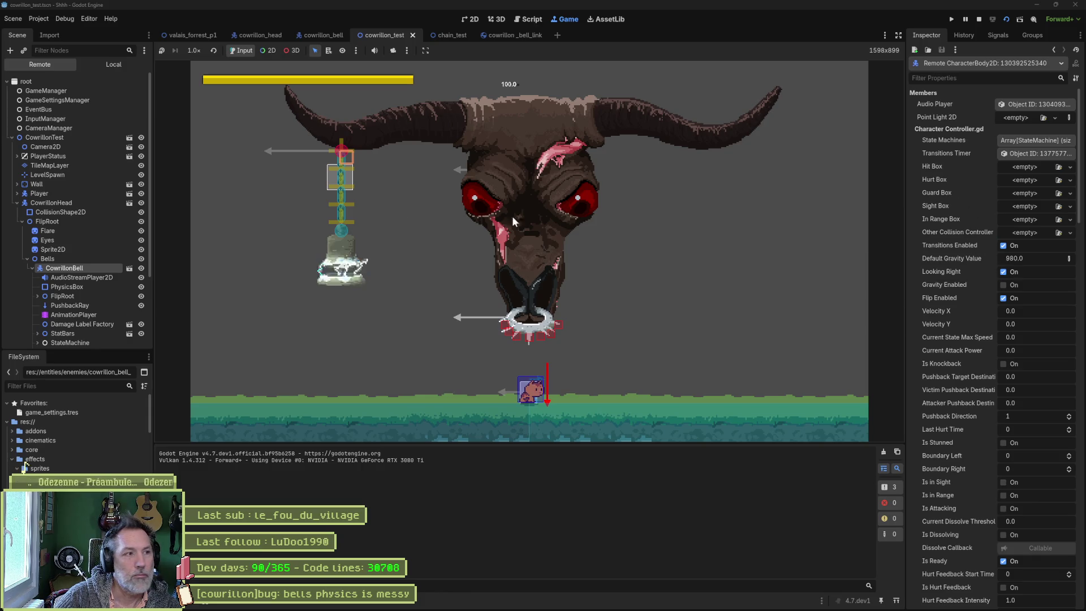
# Step: Expand CowrillonBellChain's pins and segments and unfreeze the chain's Bell rigid body
pyautogui.click(52, 204)
pyautogui.scroll(-10, 961, 237)
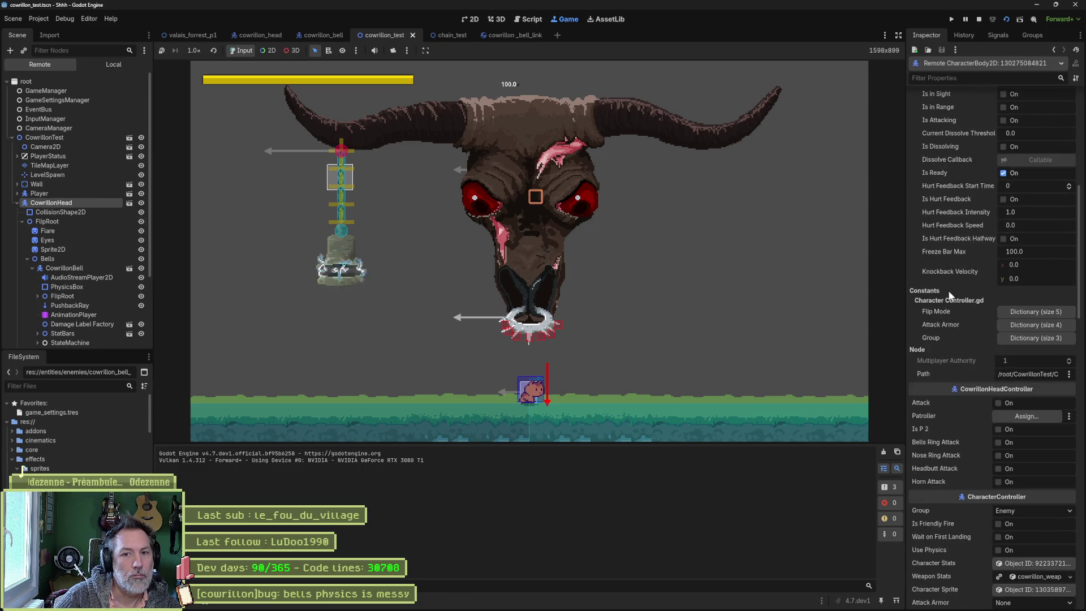
pyautogui.scroll(-10, 956, 287)
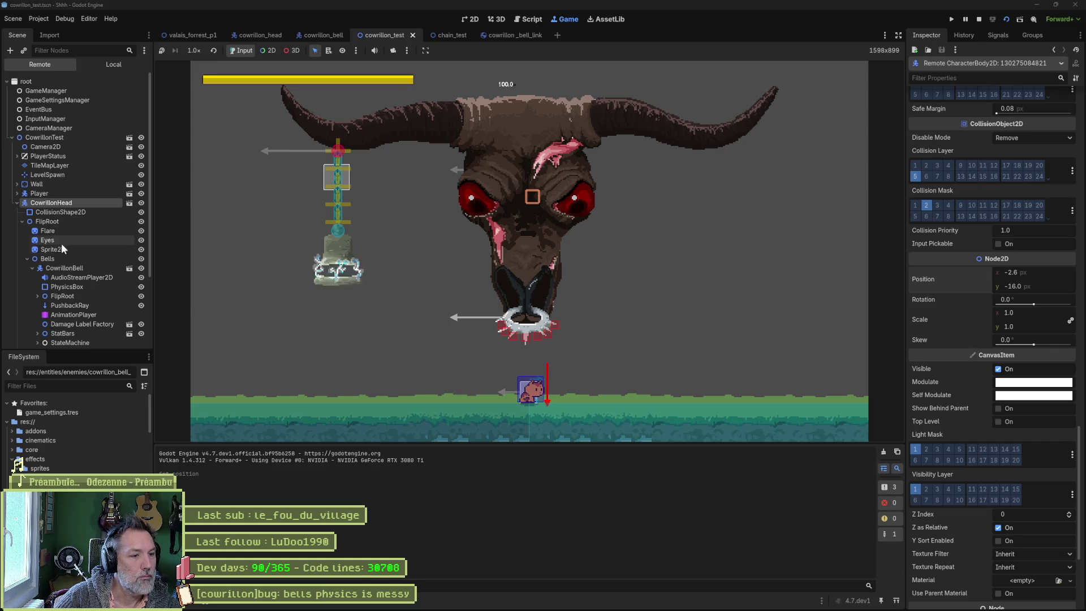
pyautogui.scroll(-3, 57, 277)
pyautogui.click(37, 276)
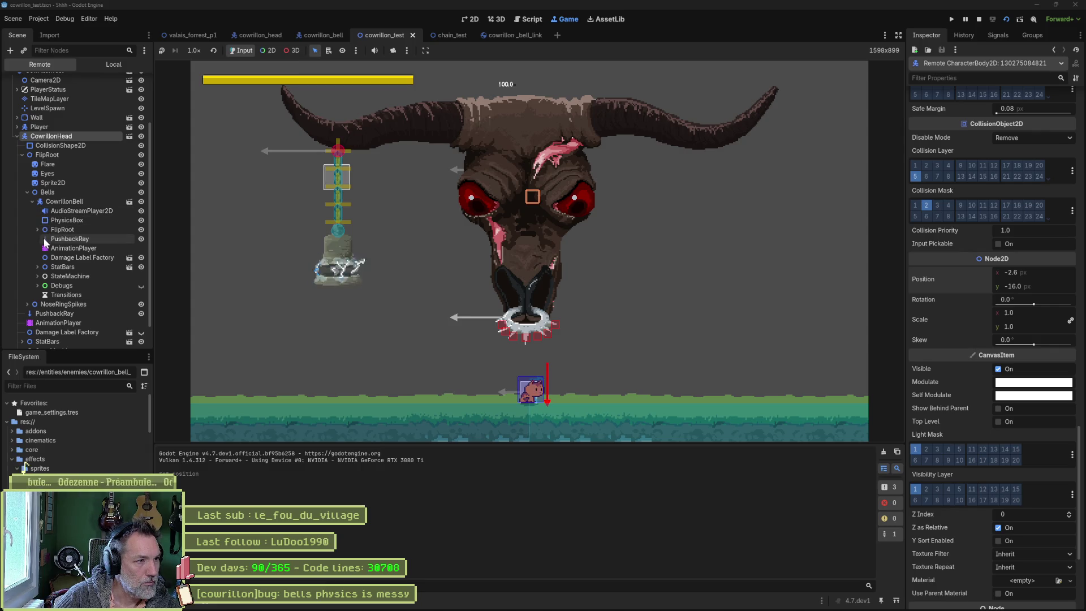
pyautogui.click(36, 229)
pyautogui.click(43, 239)
pyautogui.scroll(-3, 81, 271)
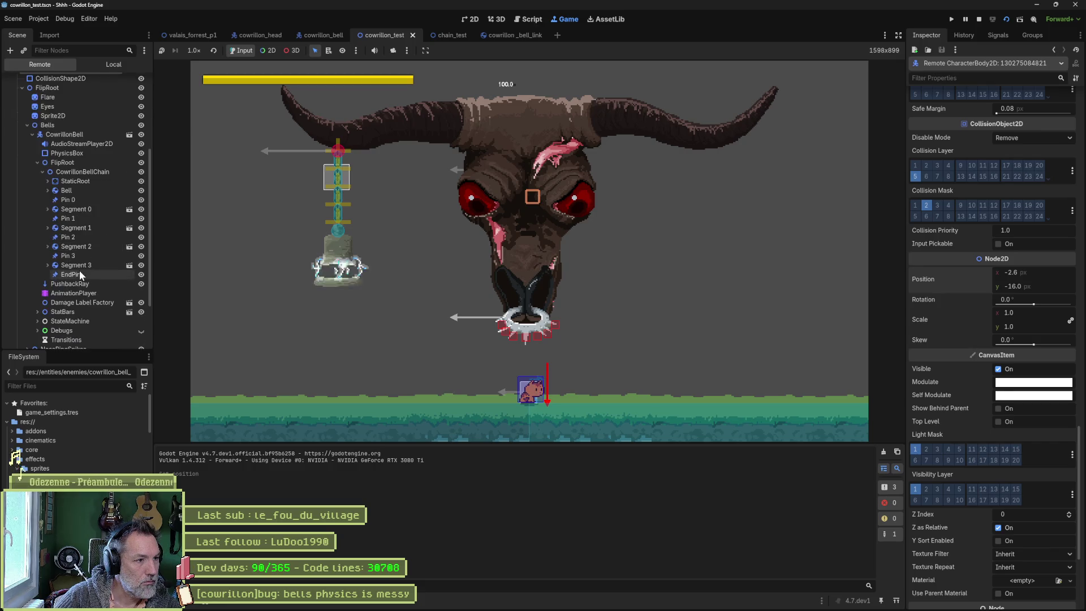
pyautogui.click(70, 192)
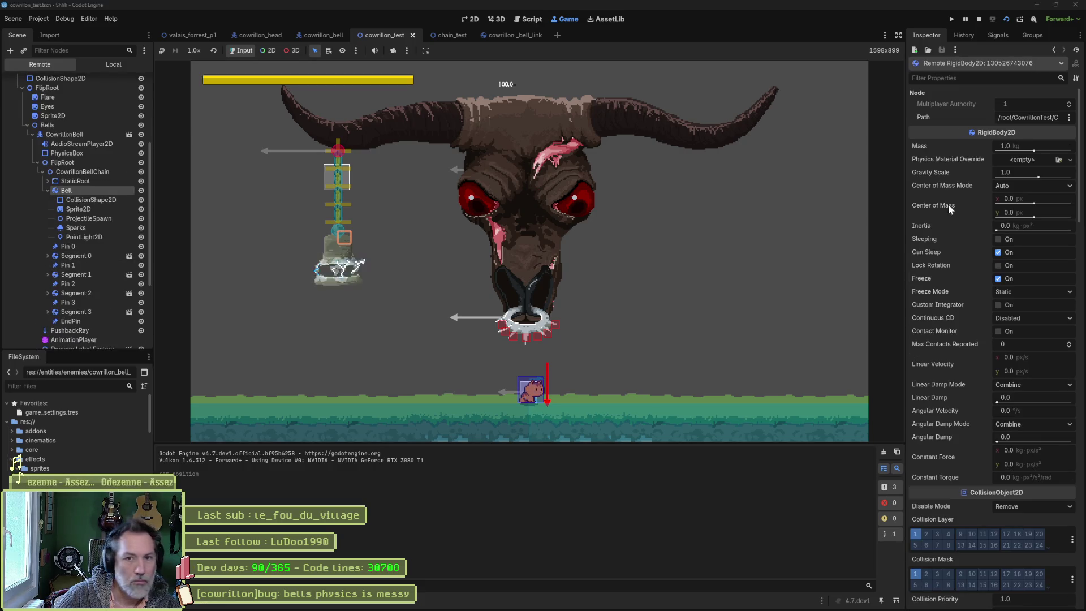
pyautogui.click(999, 278)
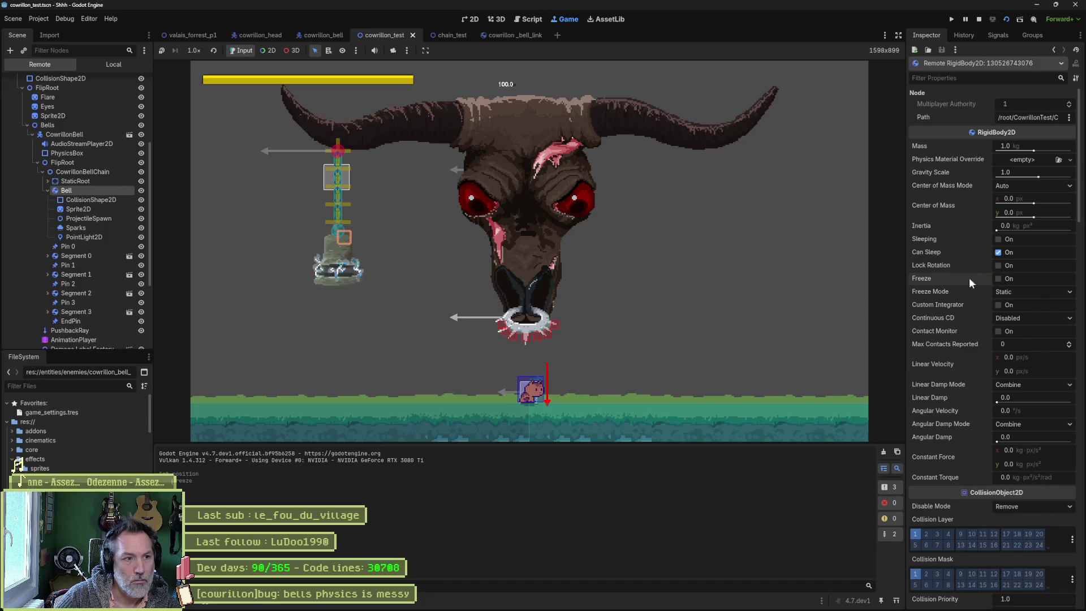
# Step: Shift CowrillonHead's position x to -10.06 to move the boss left
pyautogui.scroll(4, 72, 116)
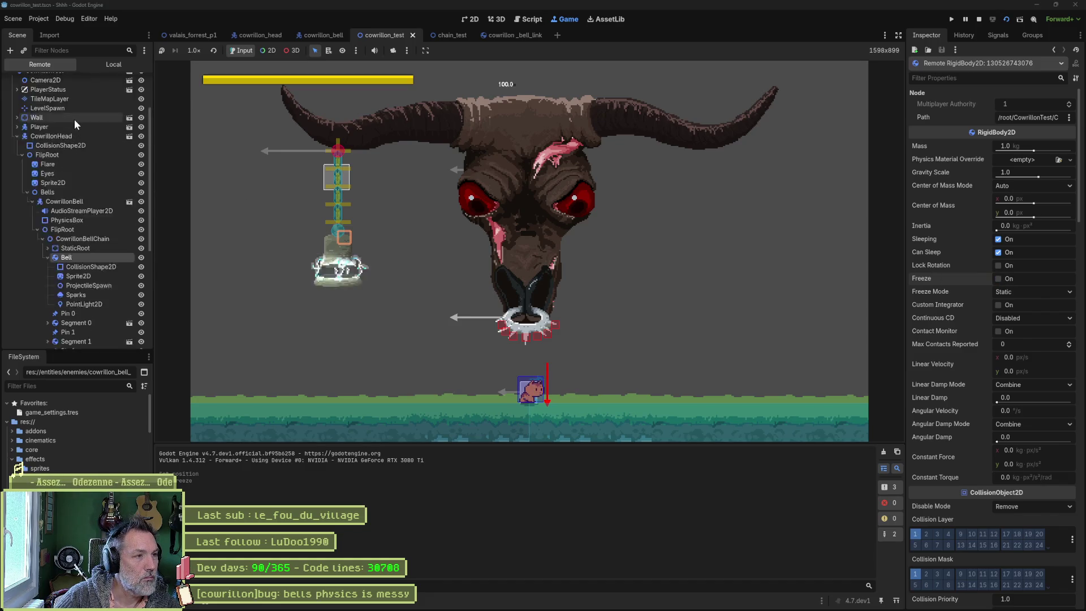
pyautogui.click(51, 169)
pyautogui.scroll(-8, 1012, 144)
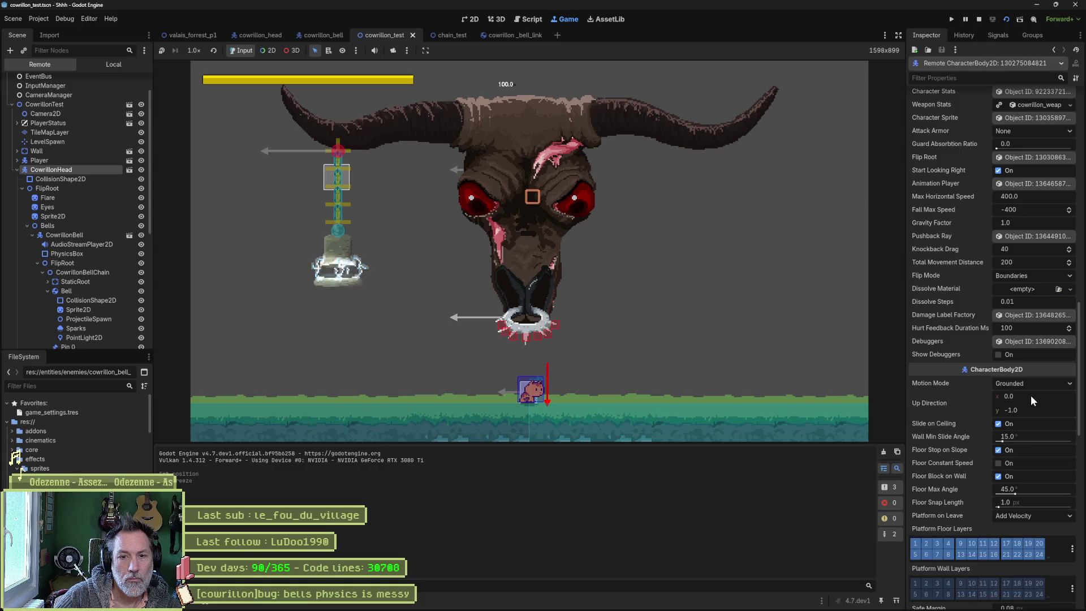
pyautogui.scroll(-6, 1018, 390)
pyautogui.moveTo(1047, 449); pyautogui.dragTo(1024, 448)
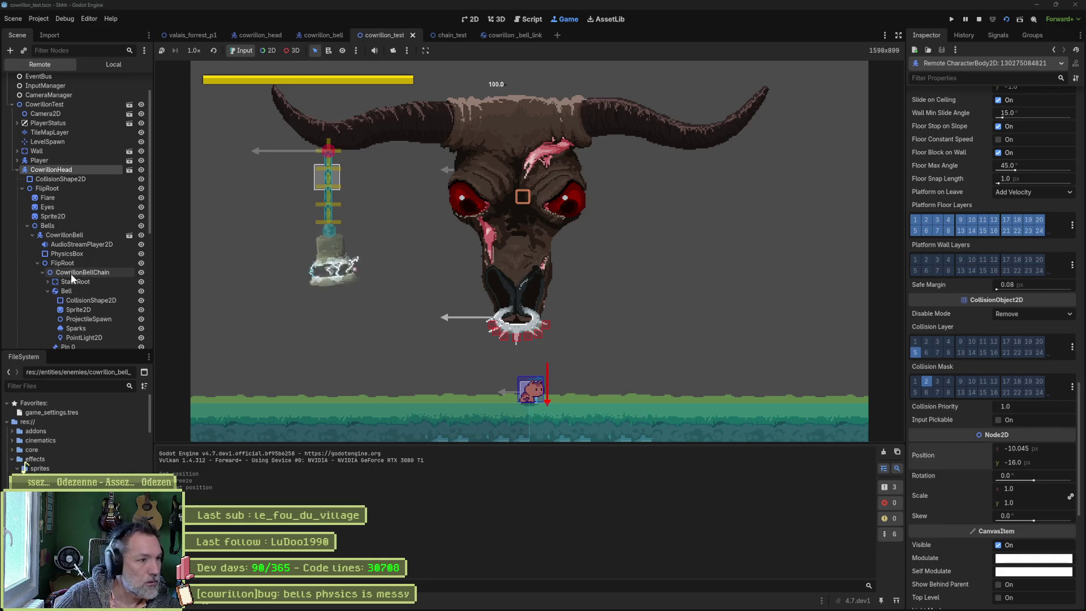
# Step: Refreeze the Bell rigid body and instead unfreeze chain Segments 0–3 together
pyautogui.click(78, 291)
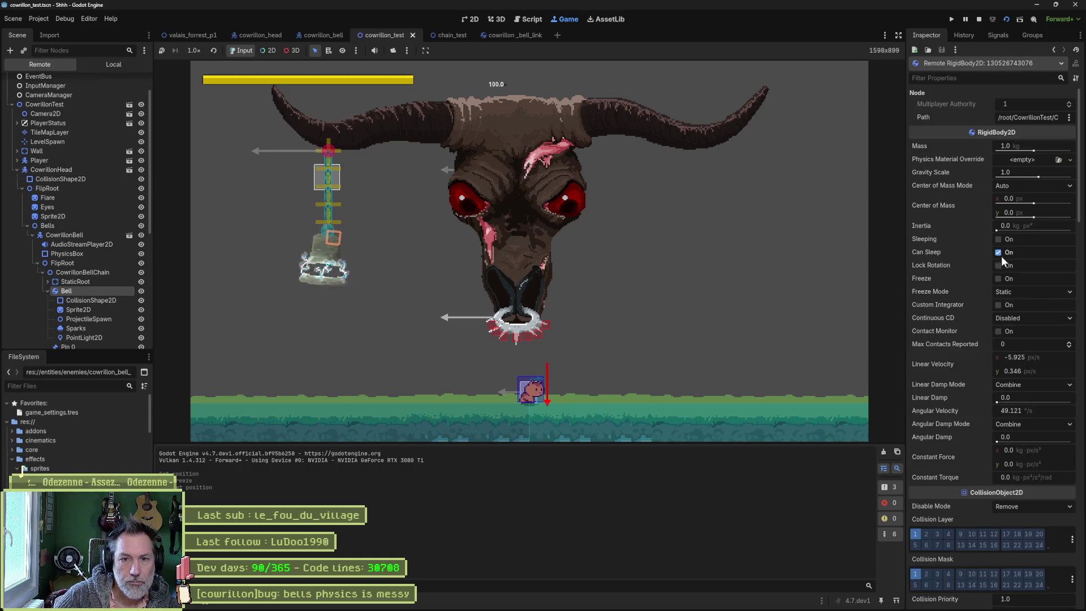
pyautogui.click(1005, 278)
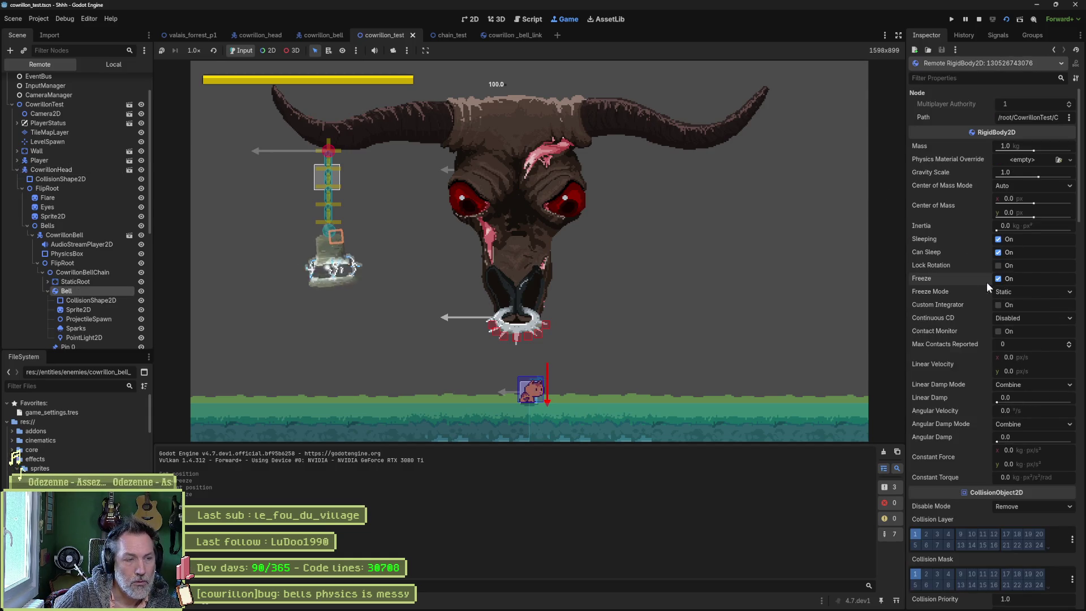
pyautogui.click(48, 291)
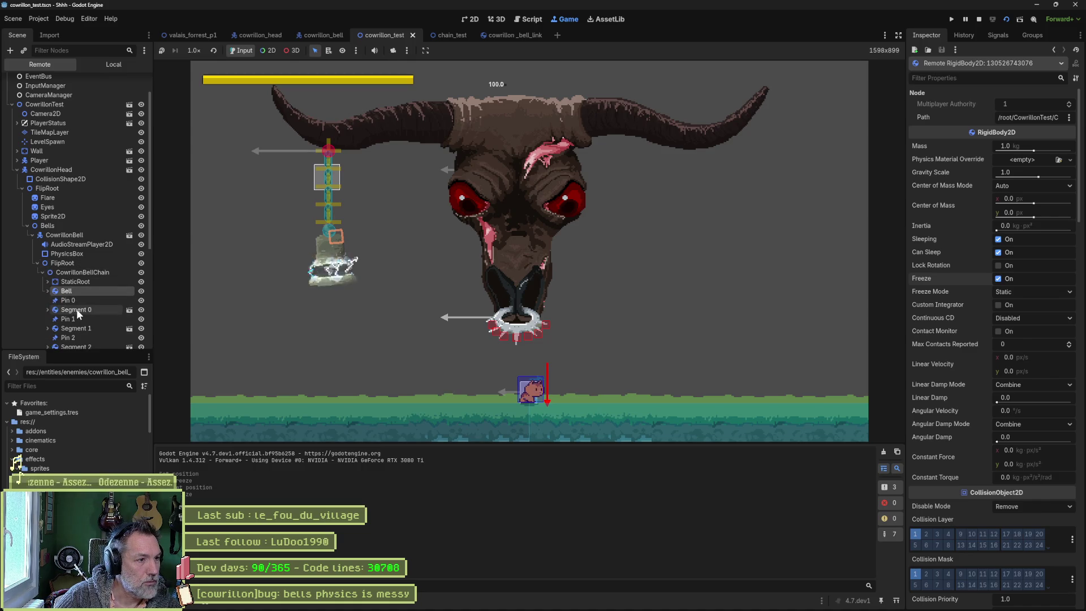
pyautogui.scroll(-3, 76, 309)
pyautogui.click(79, 245)
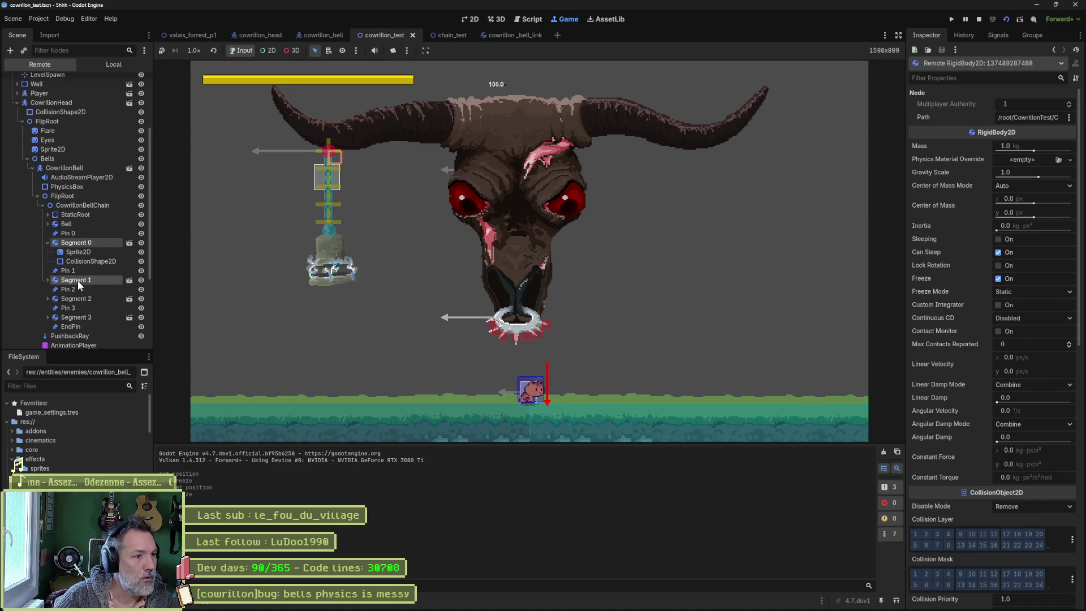
pyautogui.keyDown('ctrl'); pyautogui.click(77, 280); pyautogui.keyUp('ctrl')
pyautogui.keyDown('ctrl'); pyautogui.click(80, 300); pyautogui.keyUp('ctrl')
pyautogui.keyDown('ctrl'); pyautogui.click(76, 318); pyautogui.keyUp('ctrl')
pyautogui.click(1000, 278)
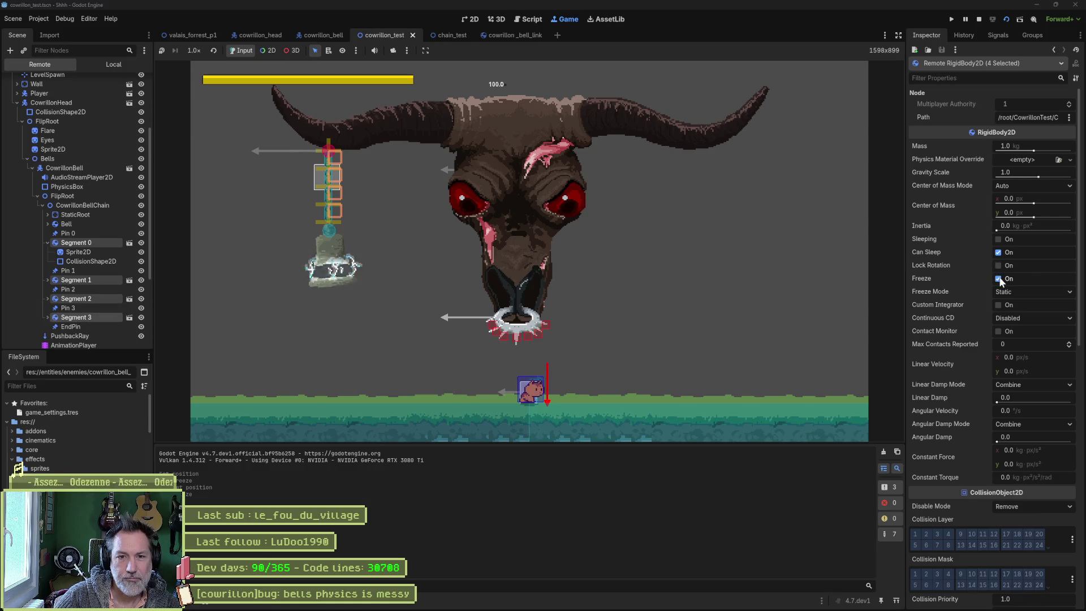
# Step: Inspect CowrillonHead's live properties, then the Bell rigid body's
pyautogui.click(88, 108)
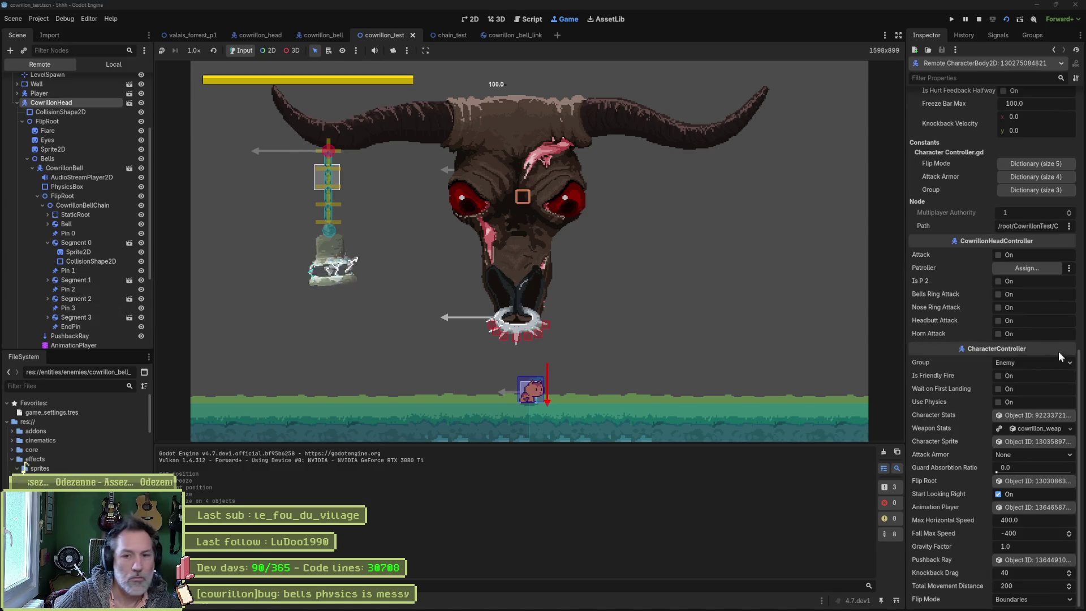
pyautogui.scroll(-10, 972, 368)
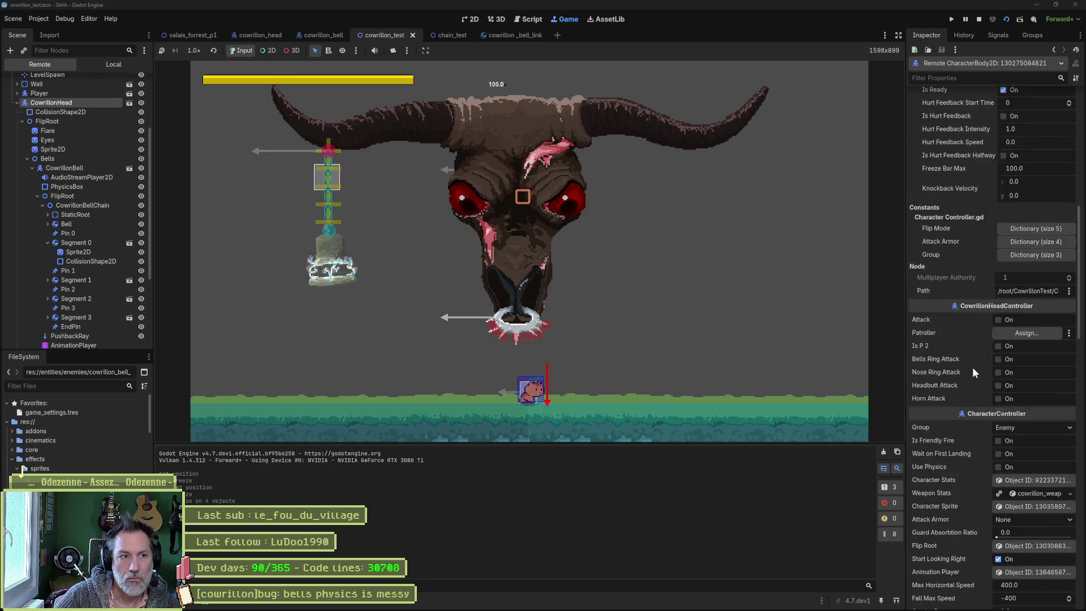
pyautogui.scroll(-3, 972, 365)
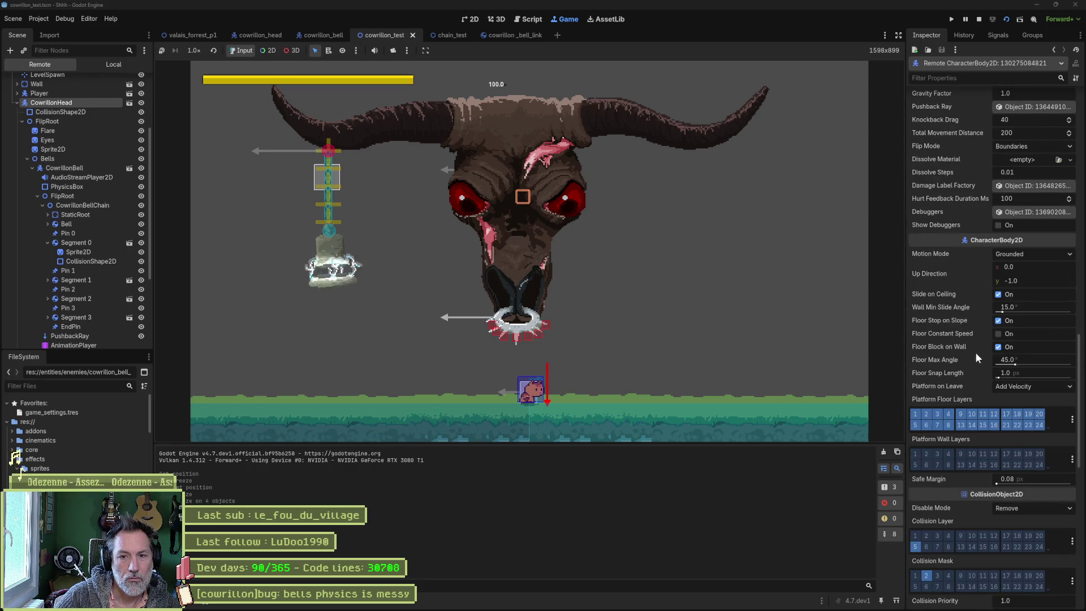
pyautogui.scroll(-12, 965, 280)
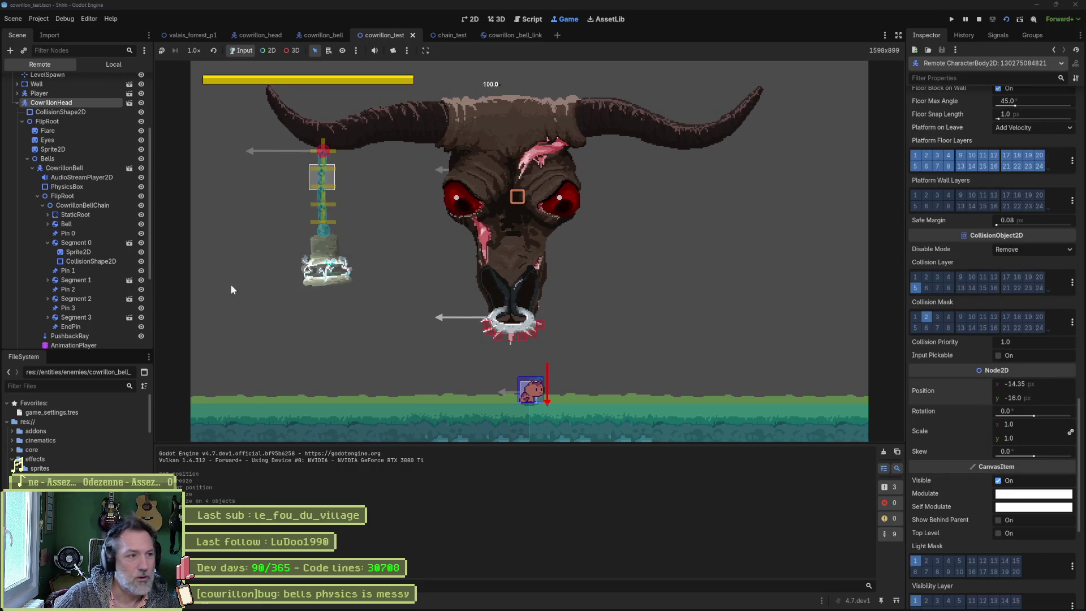
pyautogui.click(79, 225)
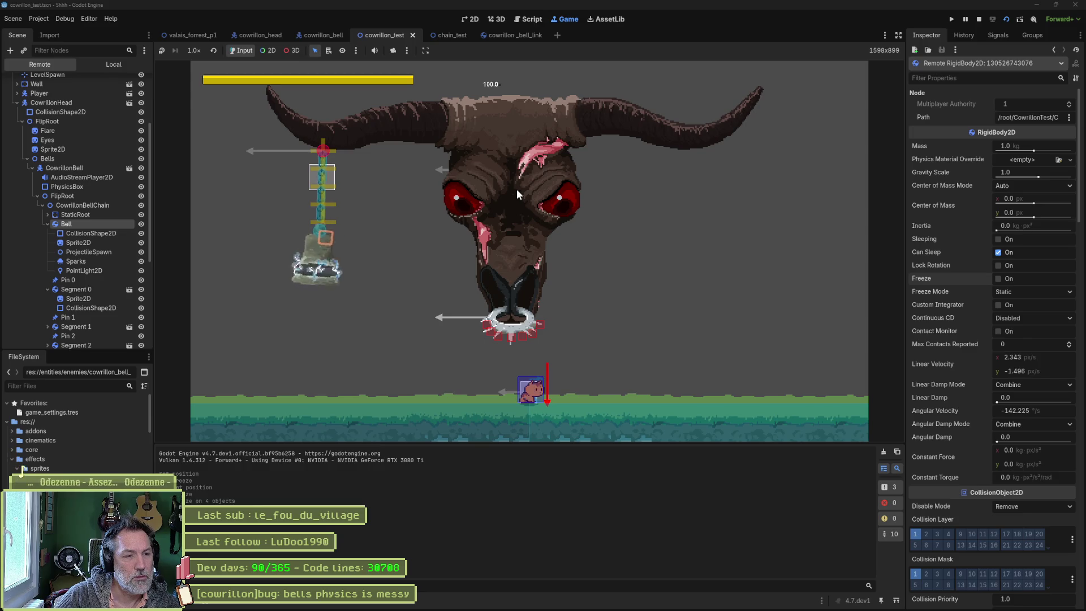
# Step: Freeze and unfreeze the Bell rigid body, then select chain Segments 0 and 1
pyautogui.click(999, 279)
pyautogui.scroll(-3, 67, 247)
pyautogui.scroll(-2, 67, 247)
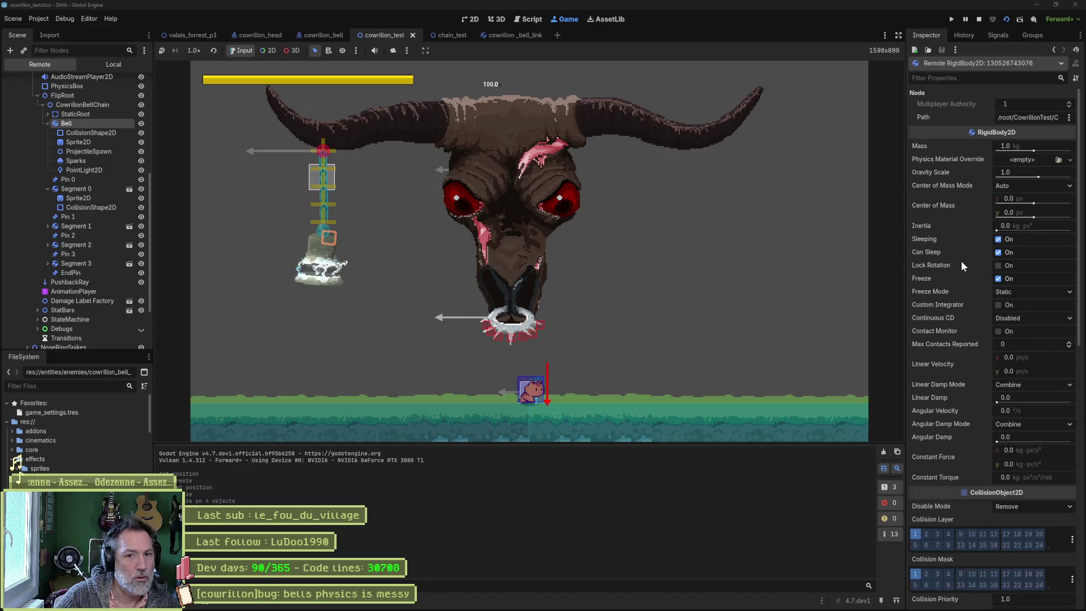
pyautogui.click(1000, 278)
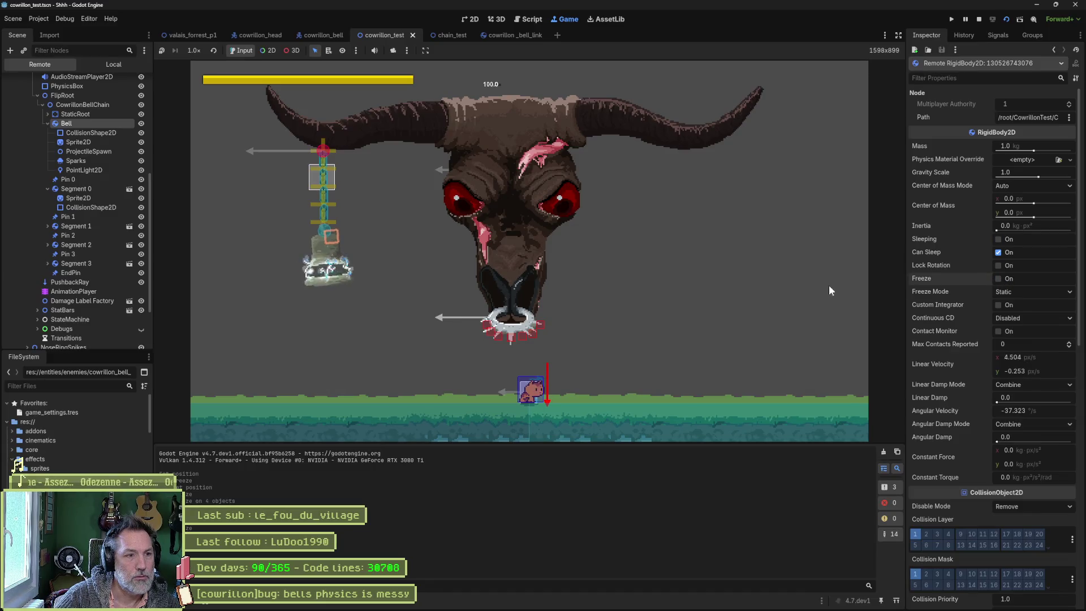
pyautogui.click(75, 188)
pyautogui.keyDown('ctrl'); pyautogui.click(71, 226); pyautogui.keyUp('ctrl')
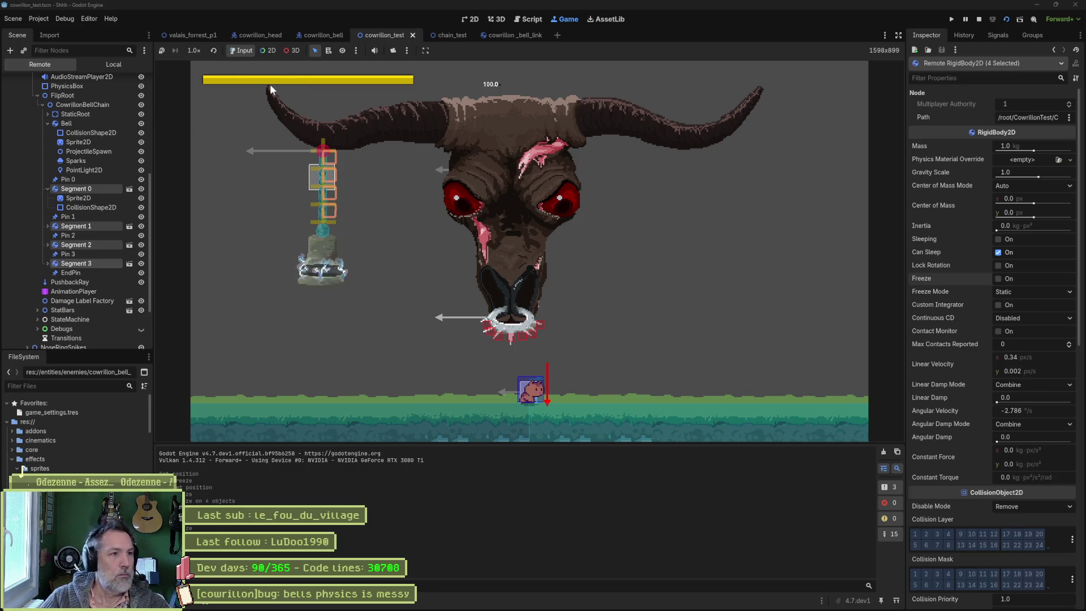
# Step: Stop cowrillon_test and run the game in the valais_forrest_p1 level
pyautogui.press('F8')
pyautogui.click(188, 34)
pyautogui.press('F6')
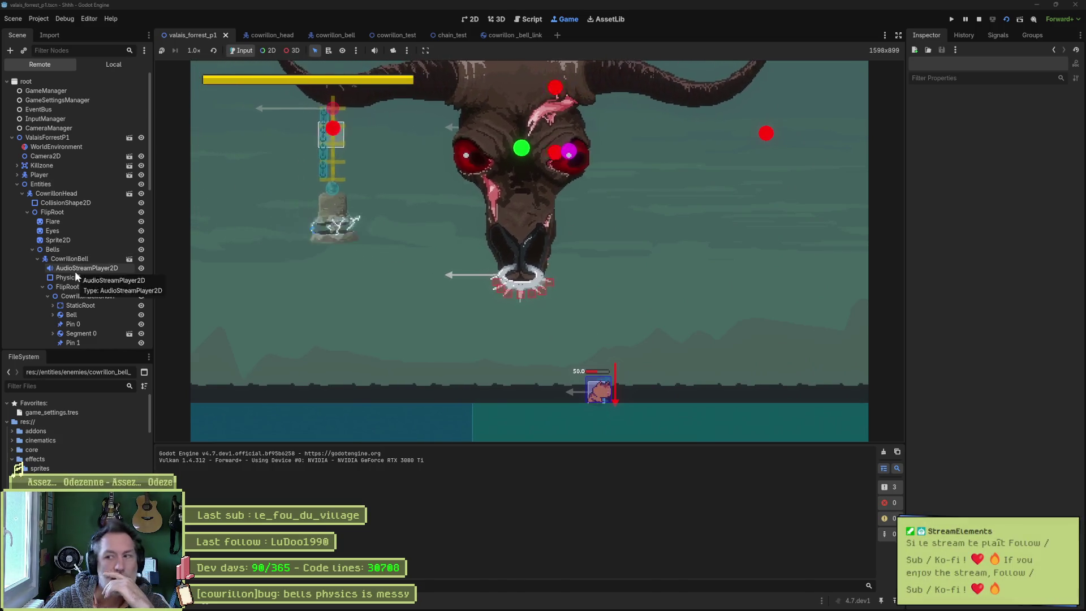
pyautogui.scroll(-3, 74, 271)
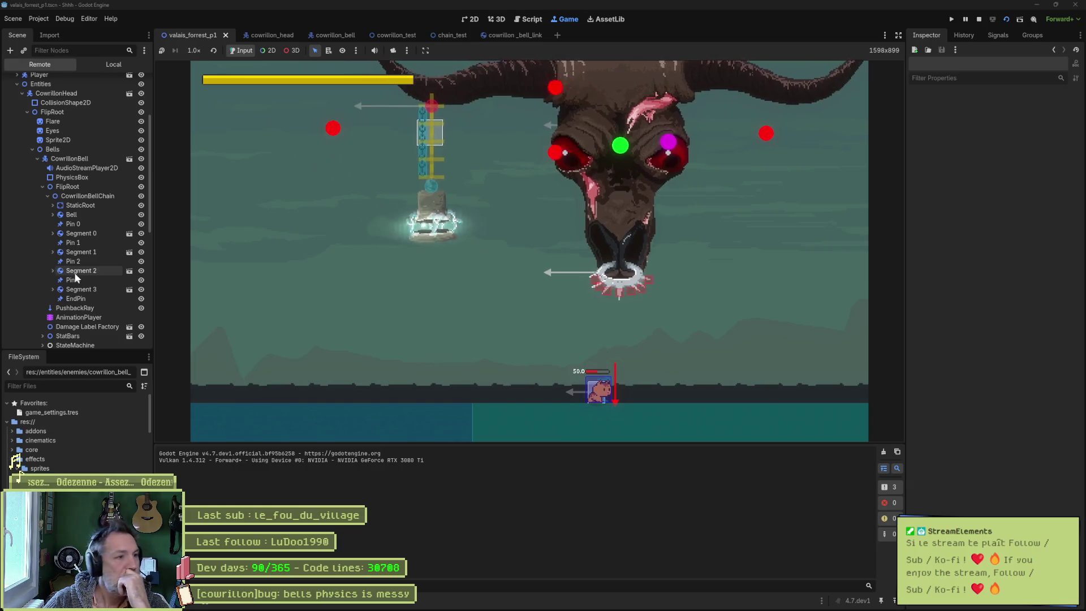
pyautogui.click(71, 215)
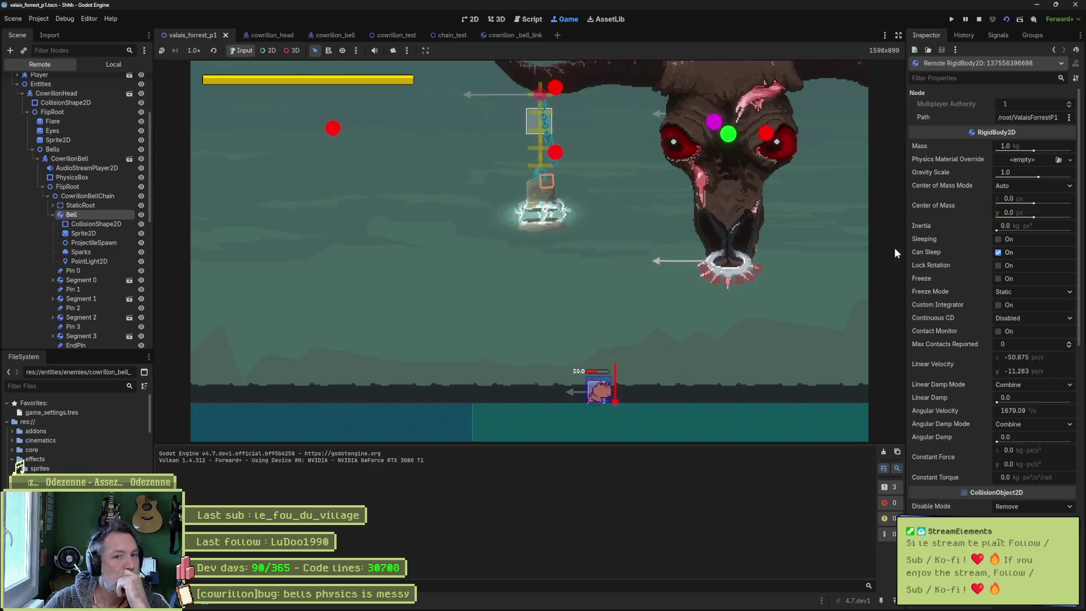
pyautogui.click(1000, 279)
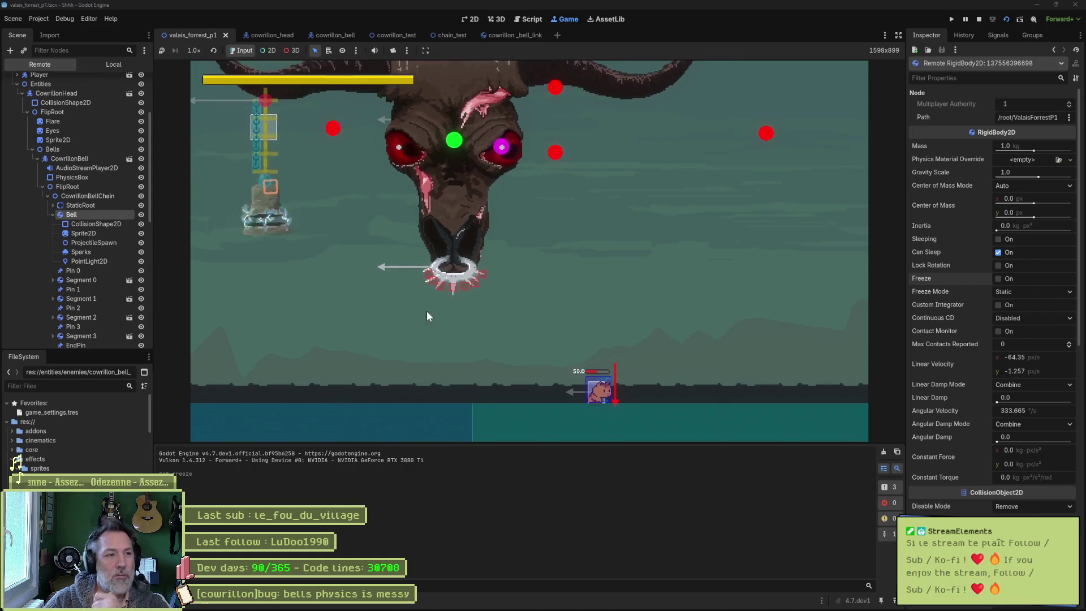
pyautogui.click(82, 278)
pyautogui.keyDown('ctrl'); pyautogui.click(79, 298); pyautogui.keyUp('ctrl')
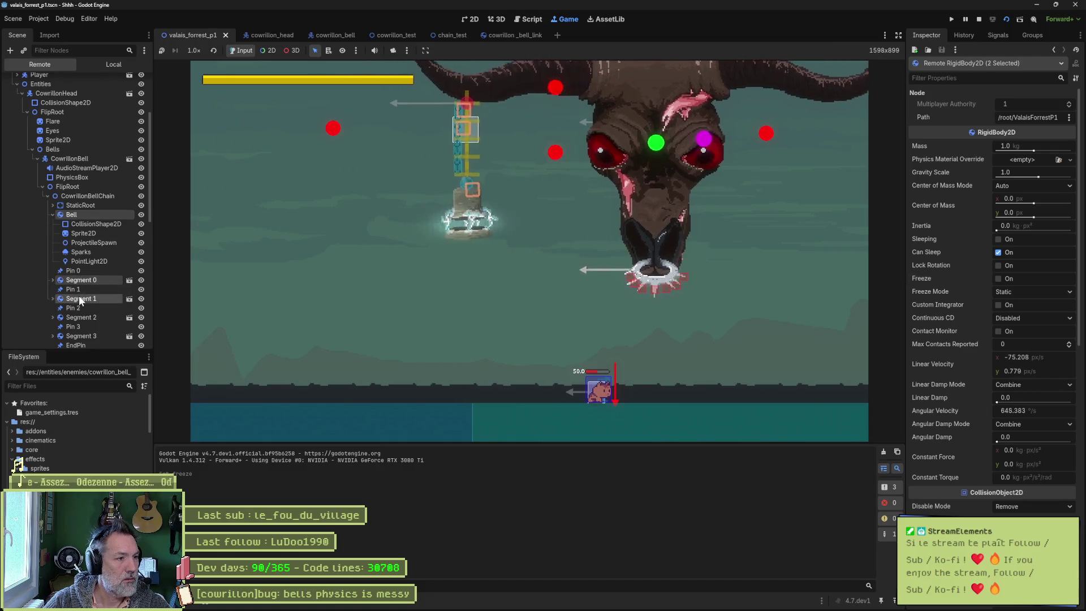
pyautogui.scroll(-3, 75, 291)
pyautogui.keyDown('ctrl'); pyautogui.click(79, 250); pyautogui.keyUp('ctrl')
pyautogui.keyDown('ctrl'); pyautogui.click(79, 268); pyautogui.keyUp('ctrl')
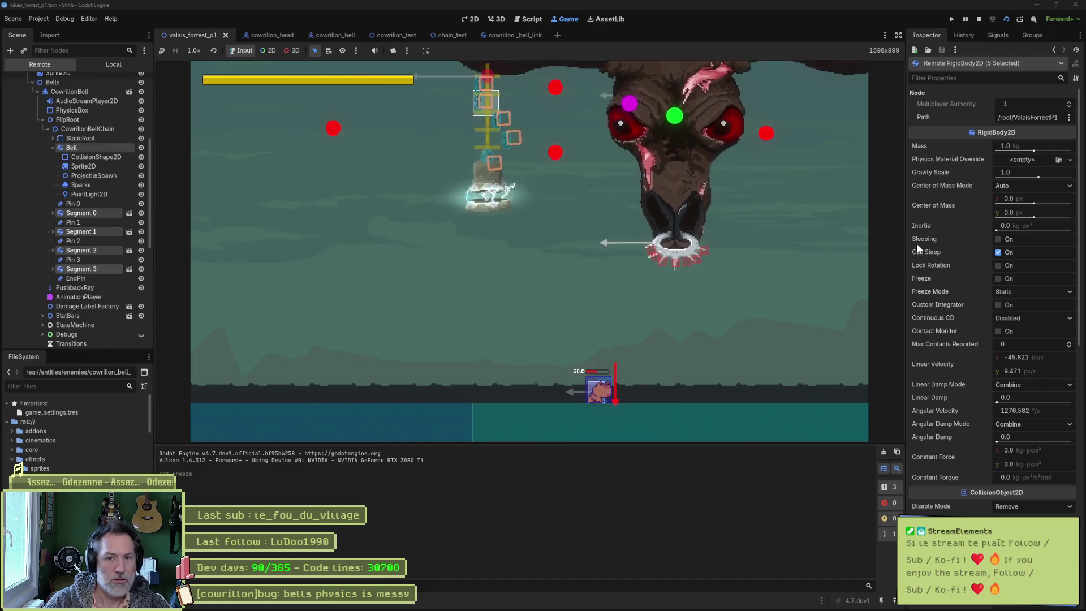
pyautogui.click(999, 278)
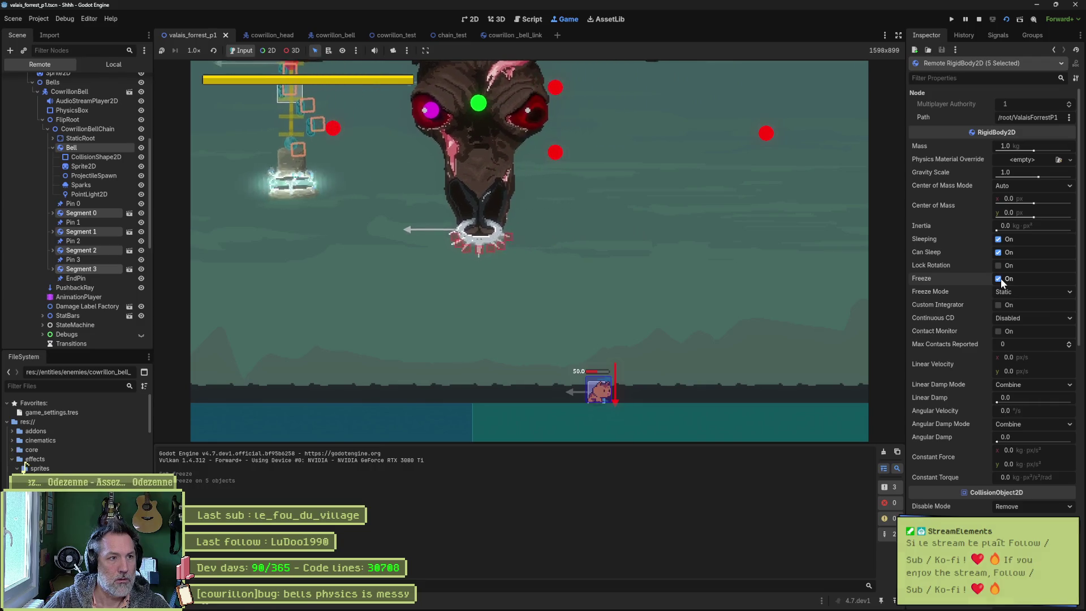
pyautogui.click(998, 278)
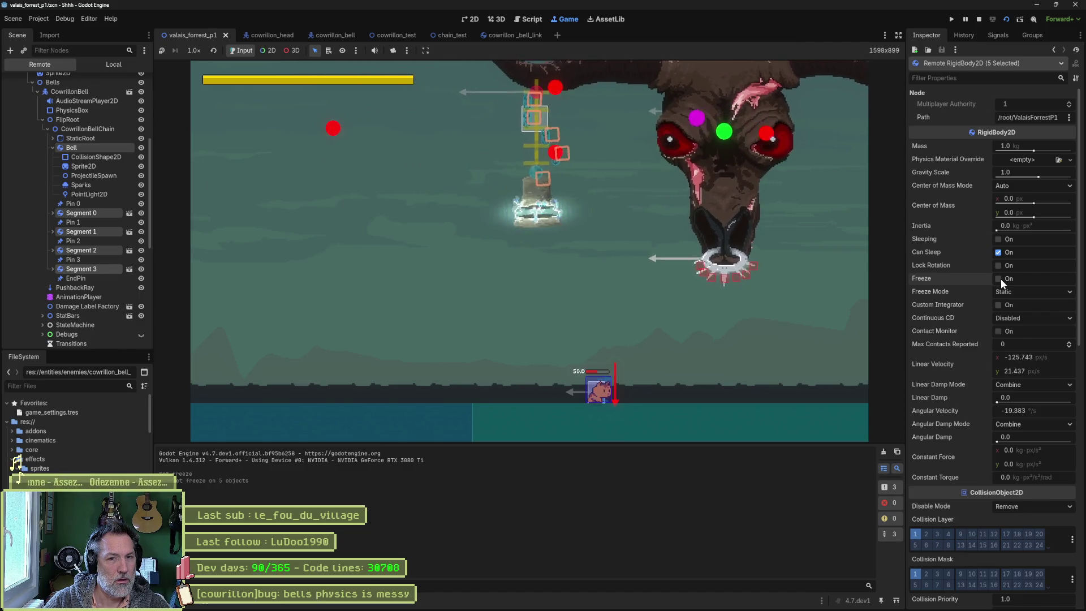
pyautogui.click(998, 278)
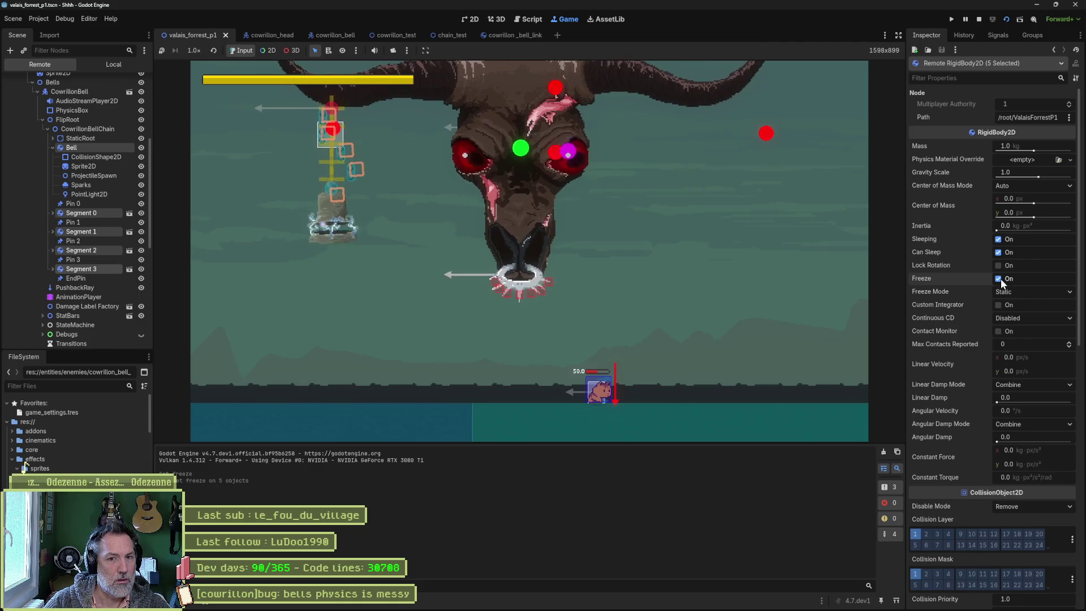
pyautogui.click(999, 279)
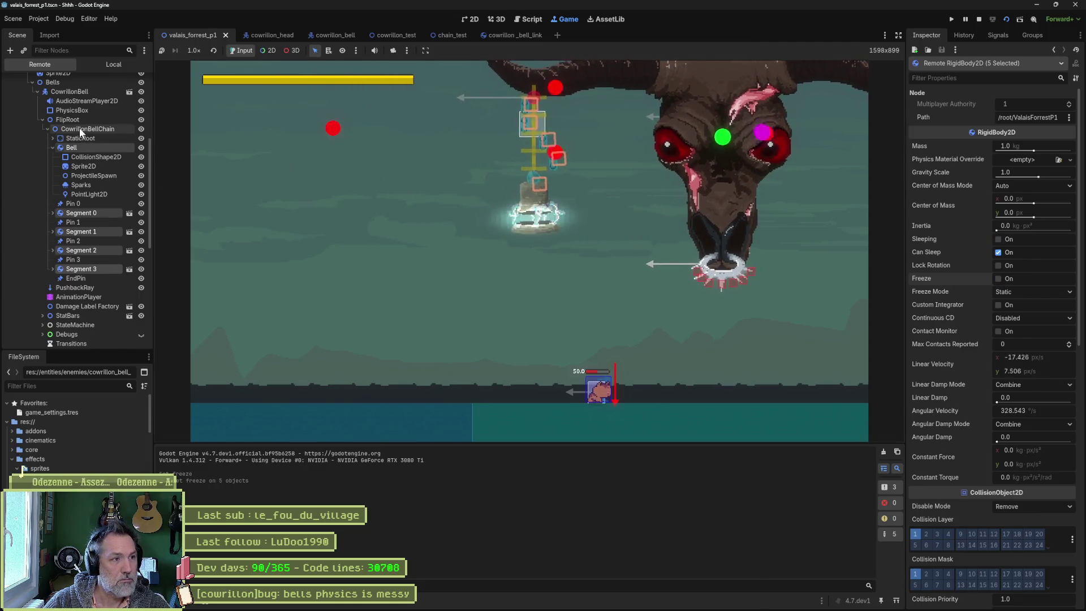
pyautogui.click(81, 133)
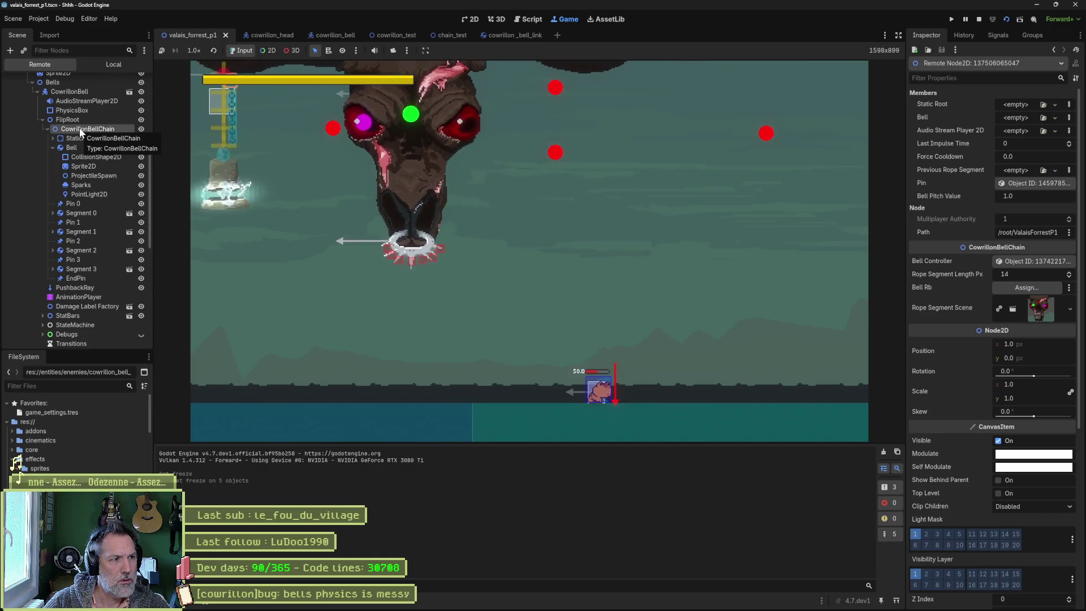
pyautogui.click(82, 91)
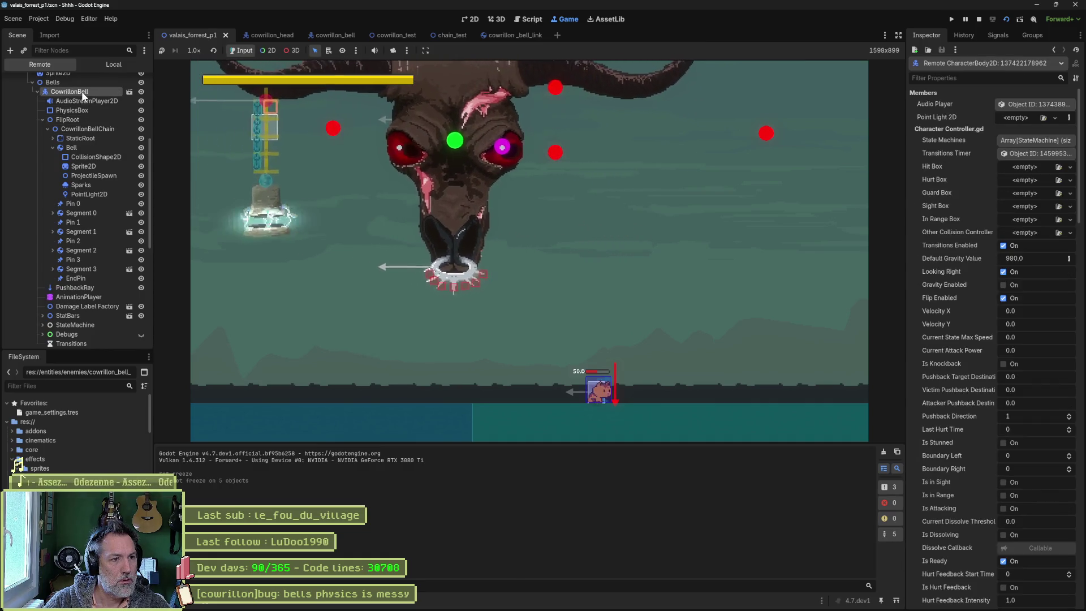
# Step: Select Bell's child nodes through PointLight2D in the Remote tree, then stop the game
pyautogui.scroll(-10, 959, 293)
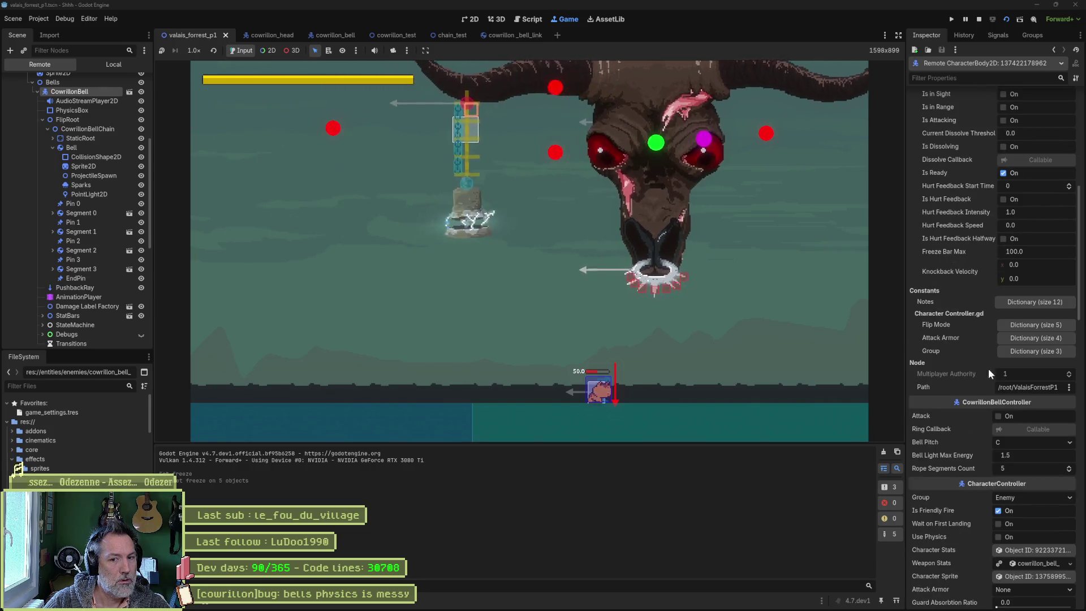
pyautogui.scroll(-5, 972, 431)
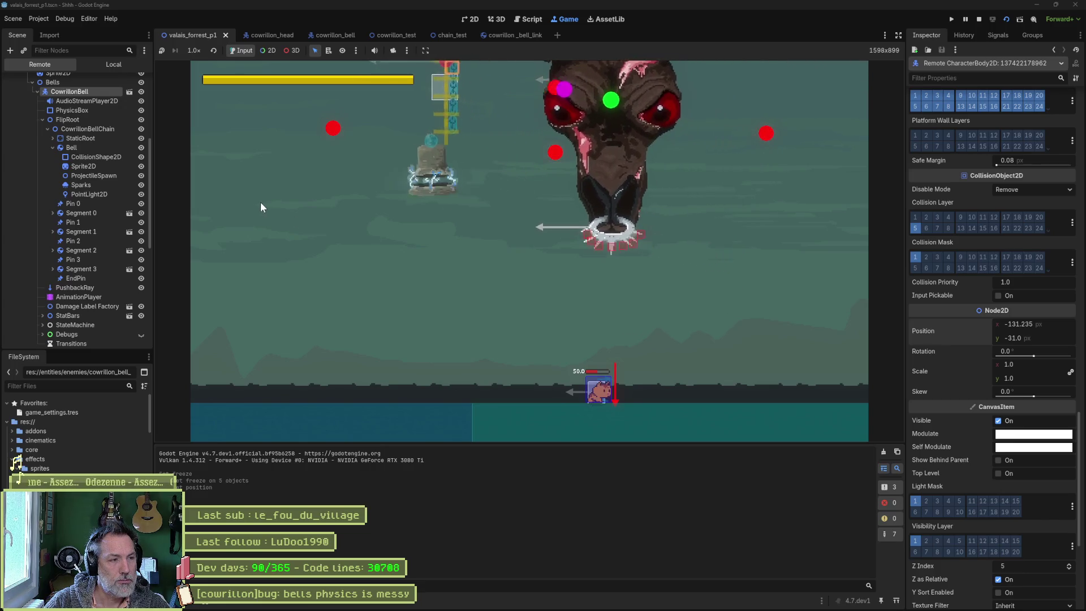
pyautogui.click(93, 196)
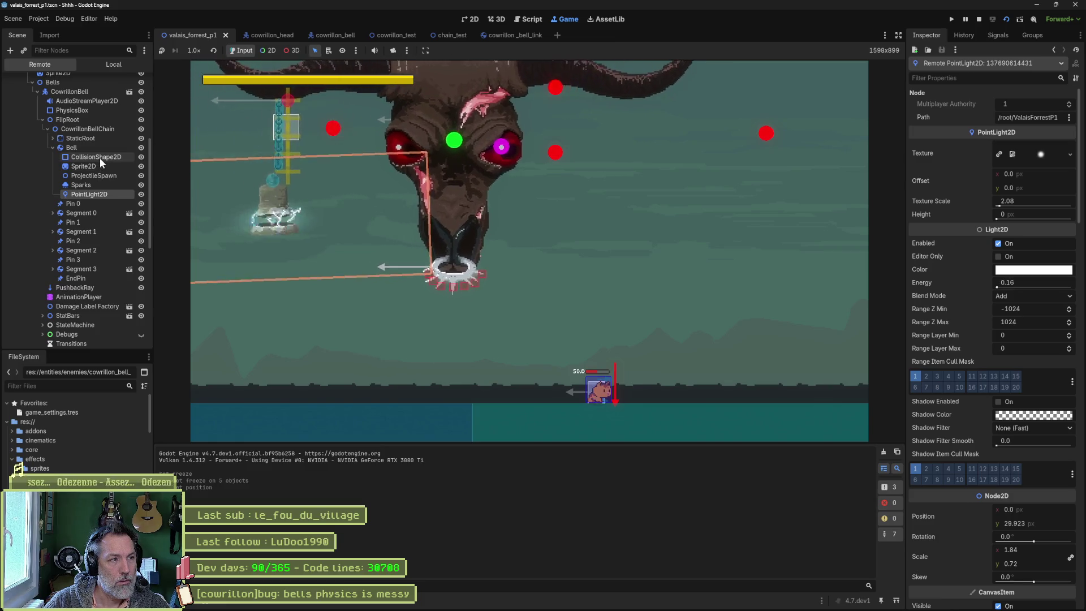
pyautogui.keyDown('shift'); pyautogui.click(102, 158); pyautogui.keyUp('shift')
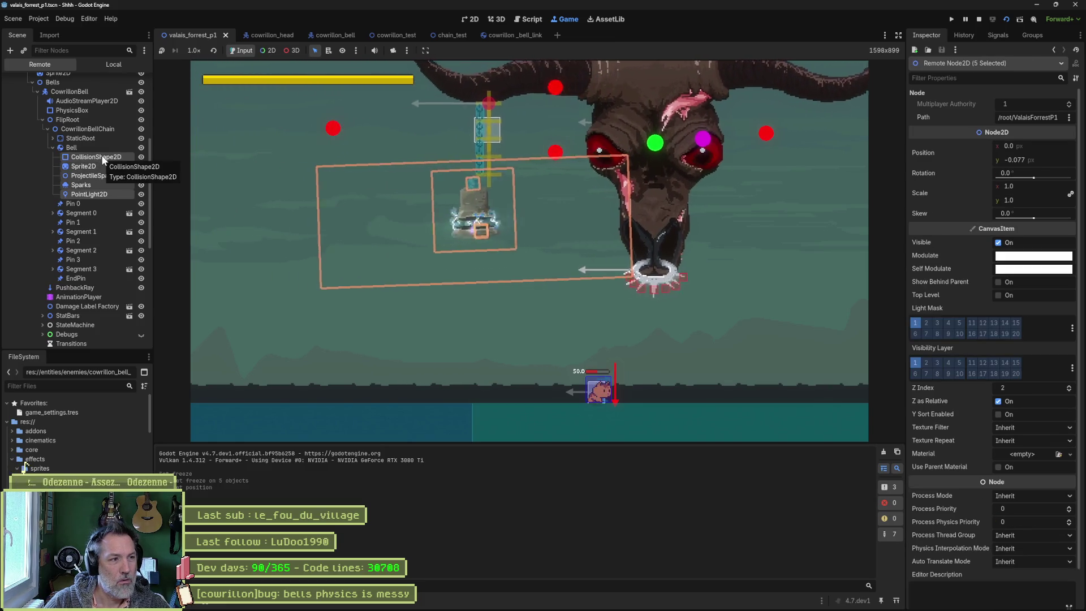
pyautogui.press('F8')
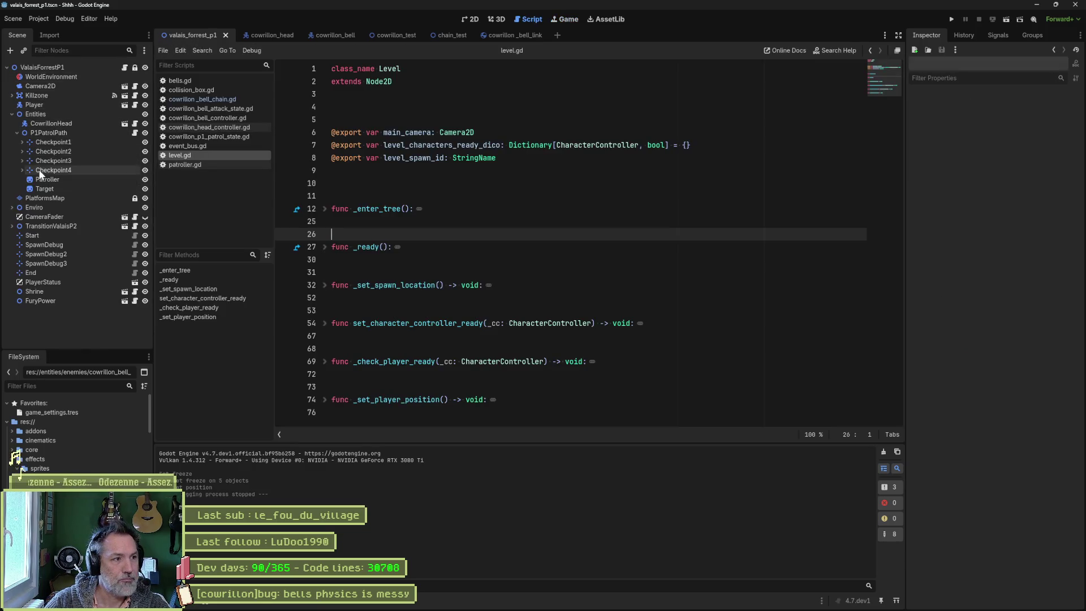
# Step: Delete the Bell's five children except Sprite2D in cowrillon_bell and run the valais_forrest_p1 level
pyautogui.click(272, 32)
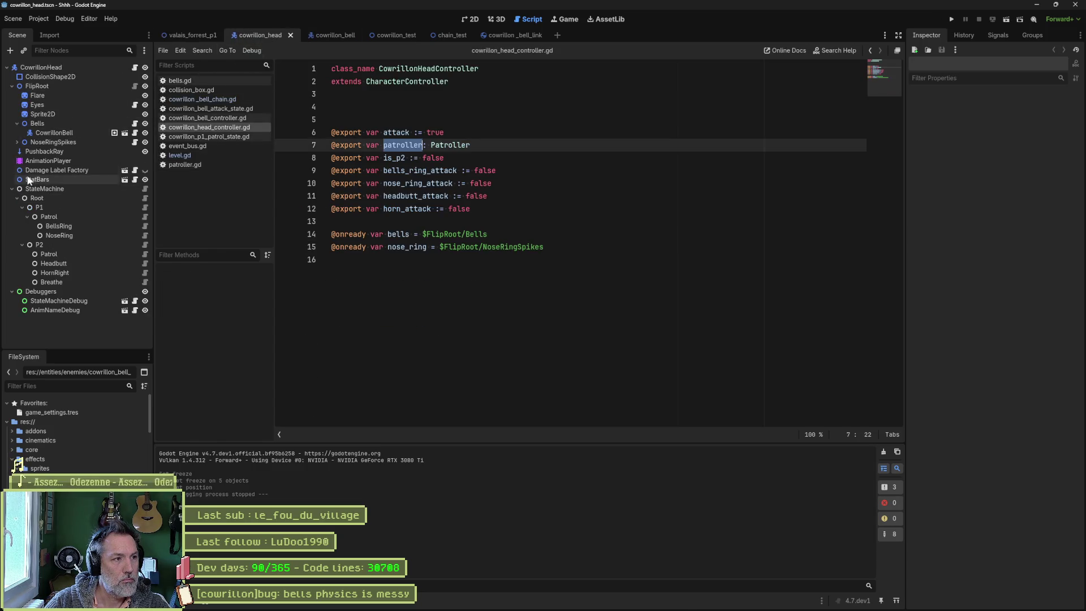
pyautogui.click(114, 132)
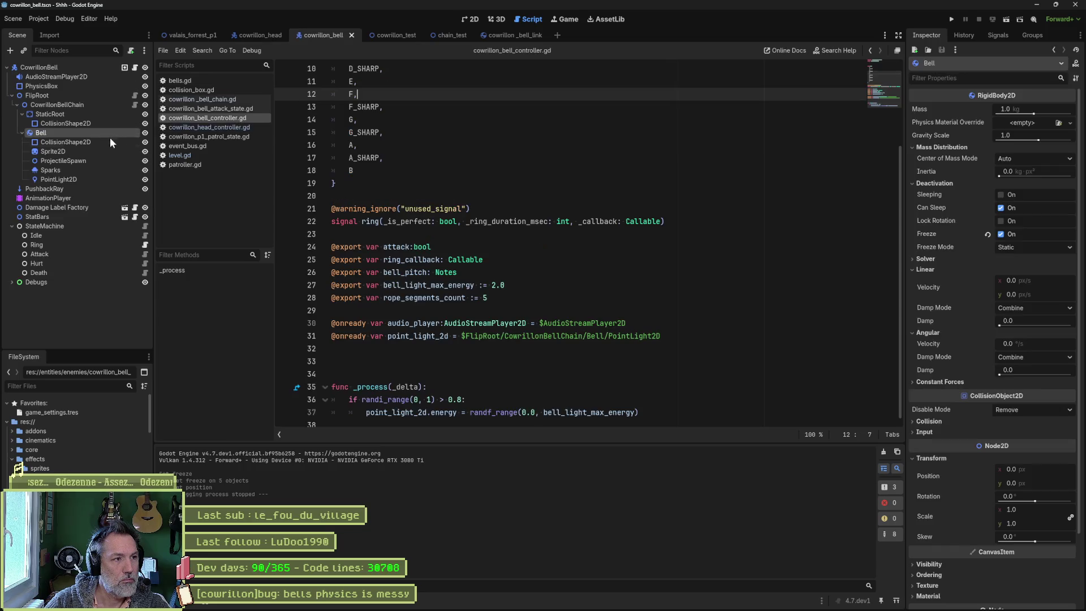
pyautogui.click(82, 142)
pyautogui.hotkey('shift', 'Down')
pyautogui.hotkey('shift', 'Down')
pyautogui.hotkey('shift', 'Down')
pyautogui.press('Delete')
pyautogui.press('Return')
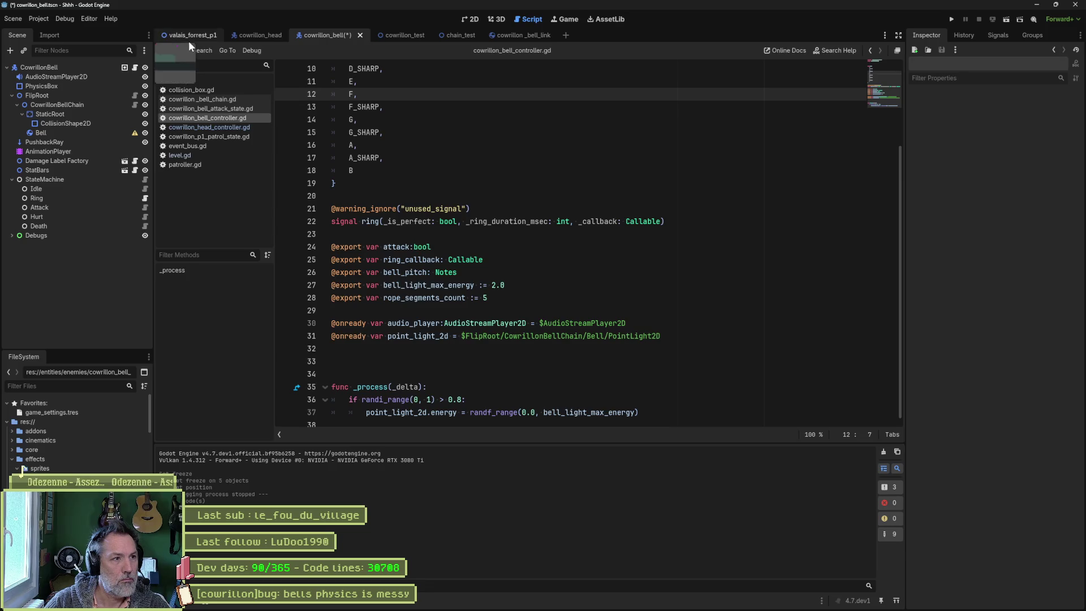
pyautogui.click(188, 40)
pyautogui.press('F6')
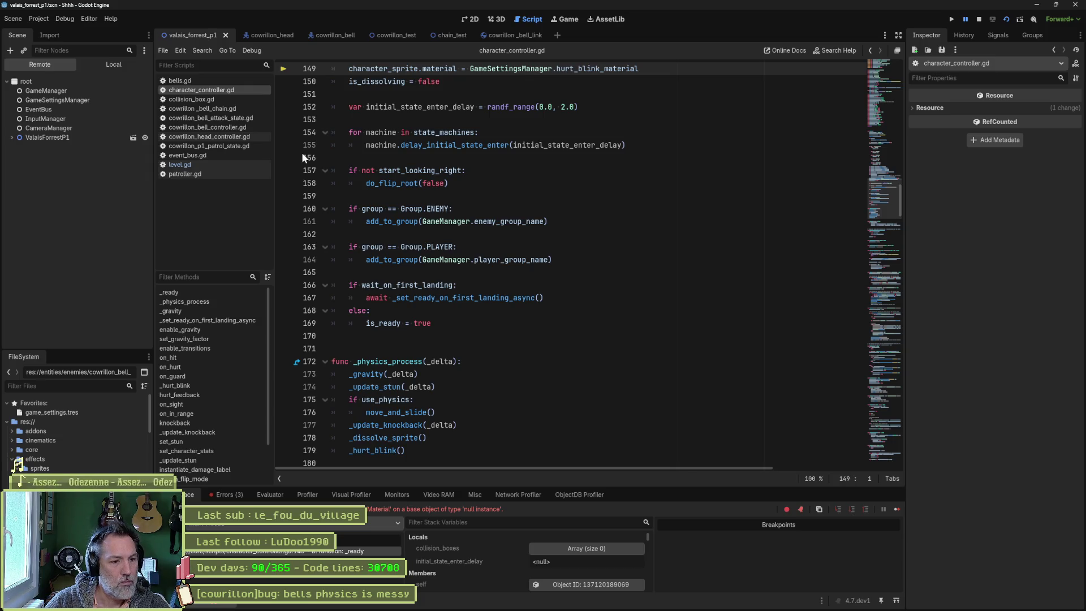
# Step: Delete only the Bell's CollisionShape2D, ProjectileSpawn, Sparks and PointLight2D in the CowrillonBell scene
pyautogui.press('F8')
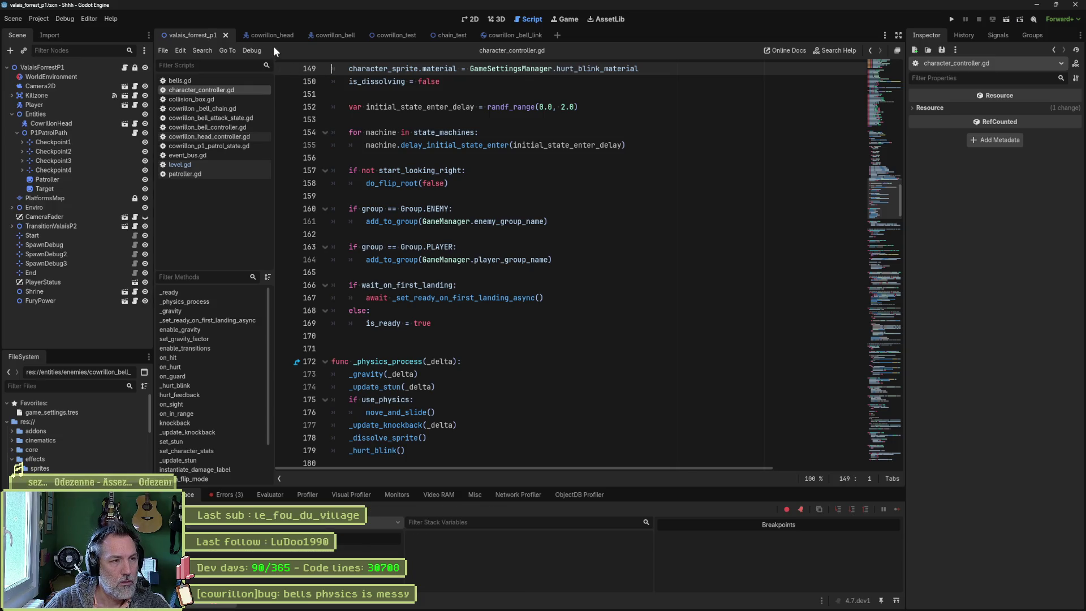
pyautogui.click(277, 36)
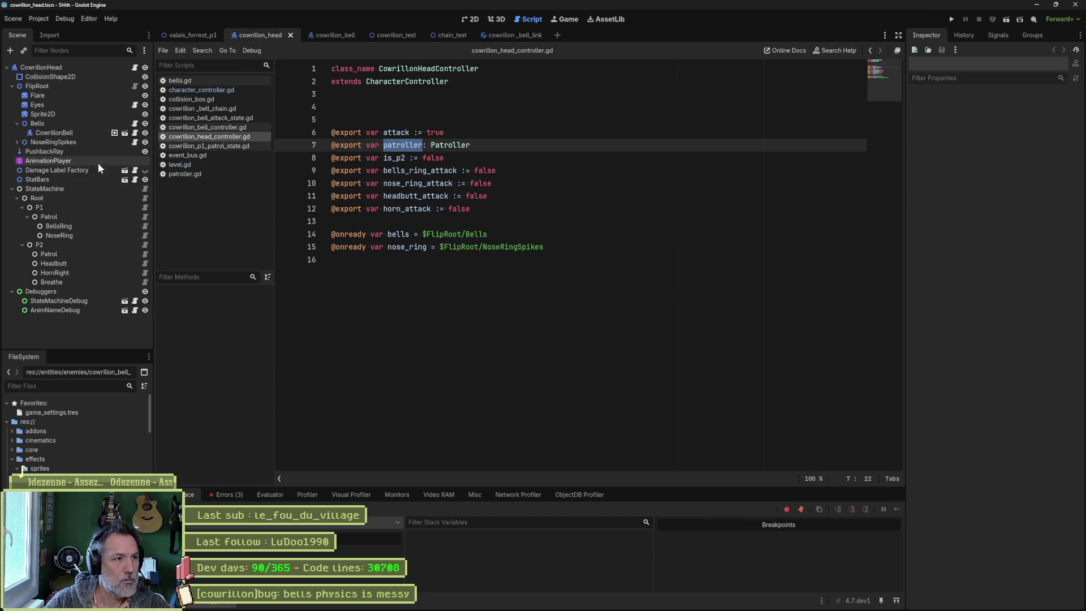
pyautogui.click(79, 124)
pyautogui.click(125, 133)
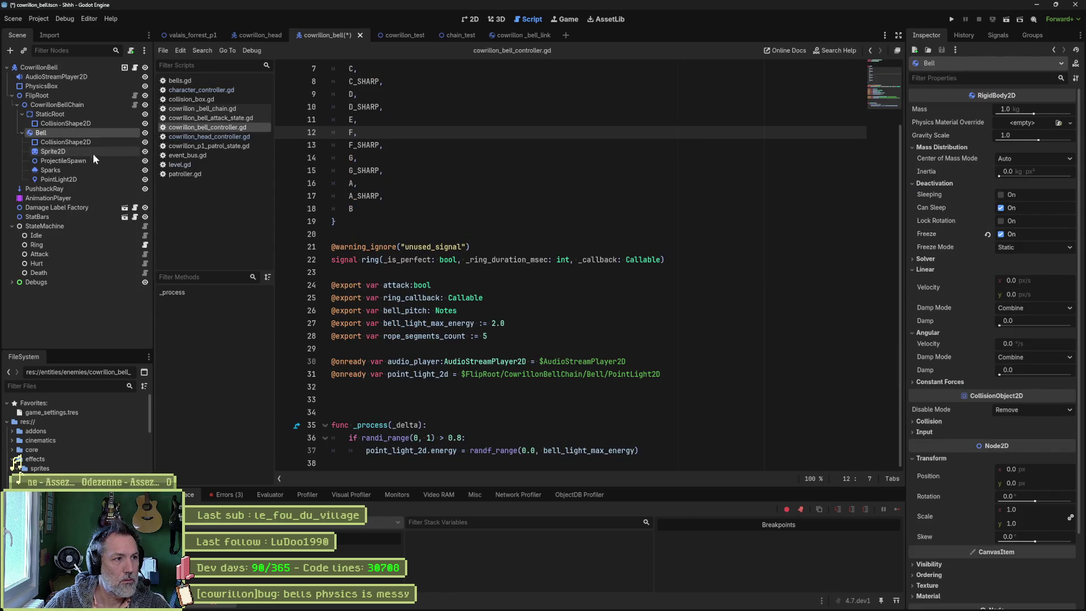
pyautogui.click(89, 158)
pyautogui.keyDown('shift'); pyautogui.click(73, 179); pyautogui.keyUp('shift')
pyautogui.keyDown('ctrl'); pyautogui.click(111, 142); pyautogui.keyUp('ctrl')
pyautogui.press('Delete')
pyautogui.press('Return')
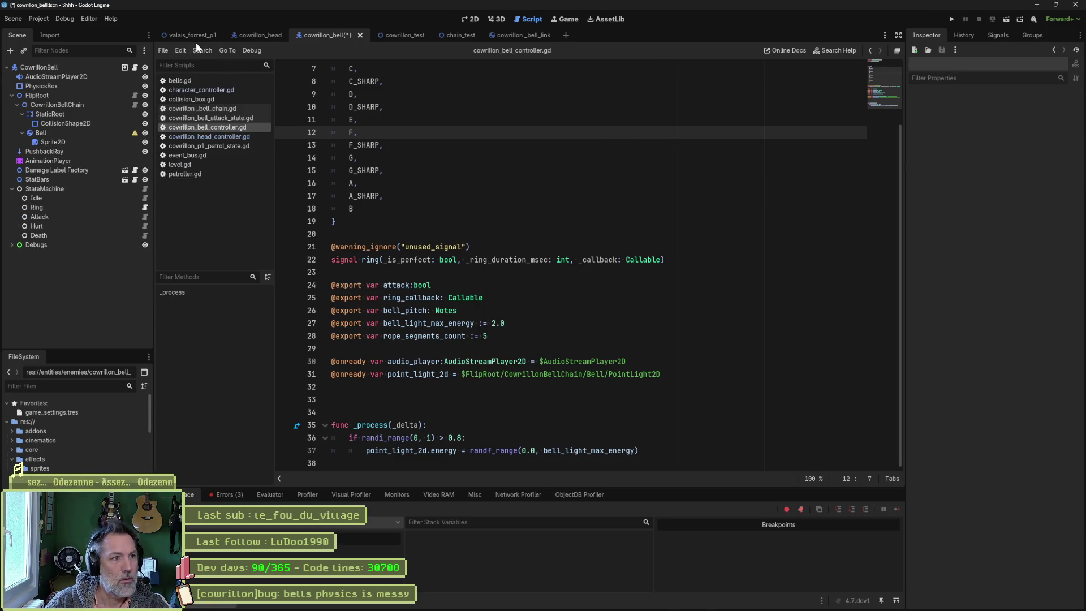
# Step: Stop the game halted on an error, select _process lines 35–37, and rerun the level
pyautogui.click(194, 37)
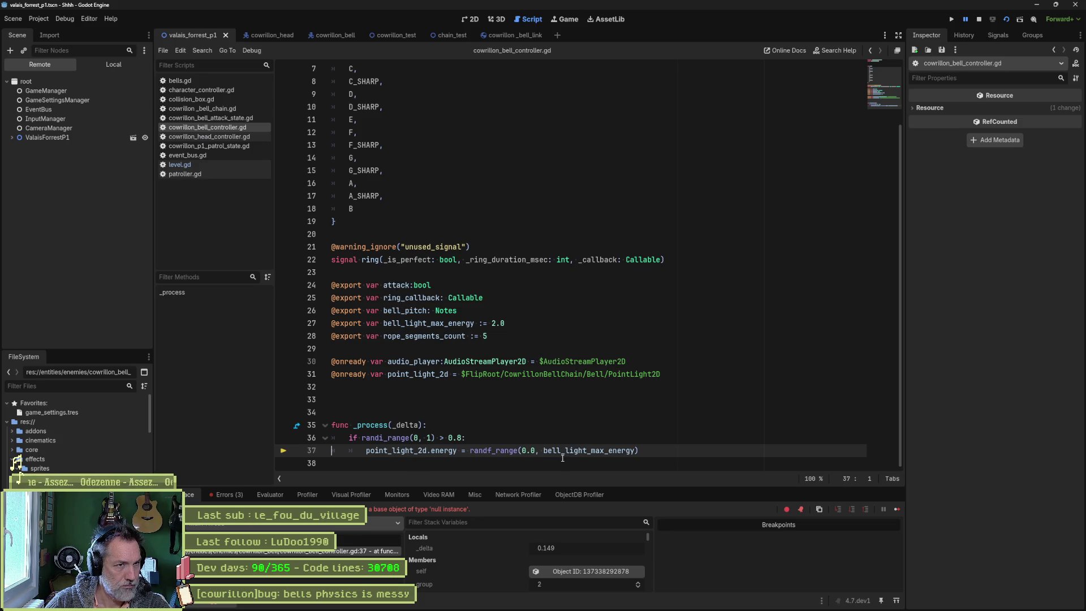
pyautogui.press('F8')
pyautogui.moveTo(392, 446); pyautogui.dragTo(383, 425)
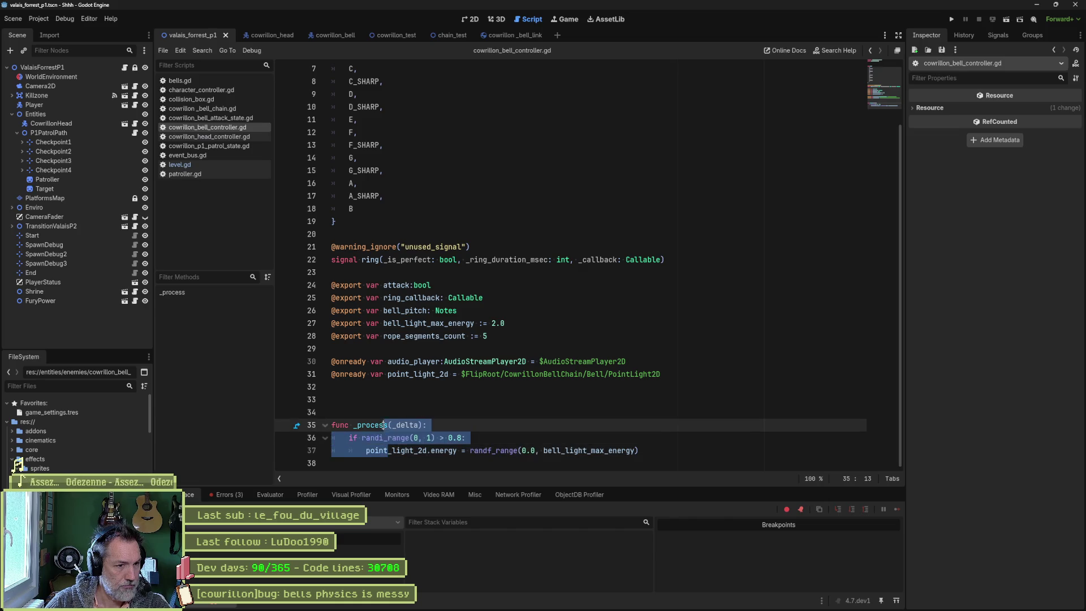
pyautogui.press('F6')
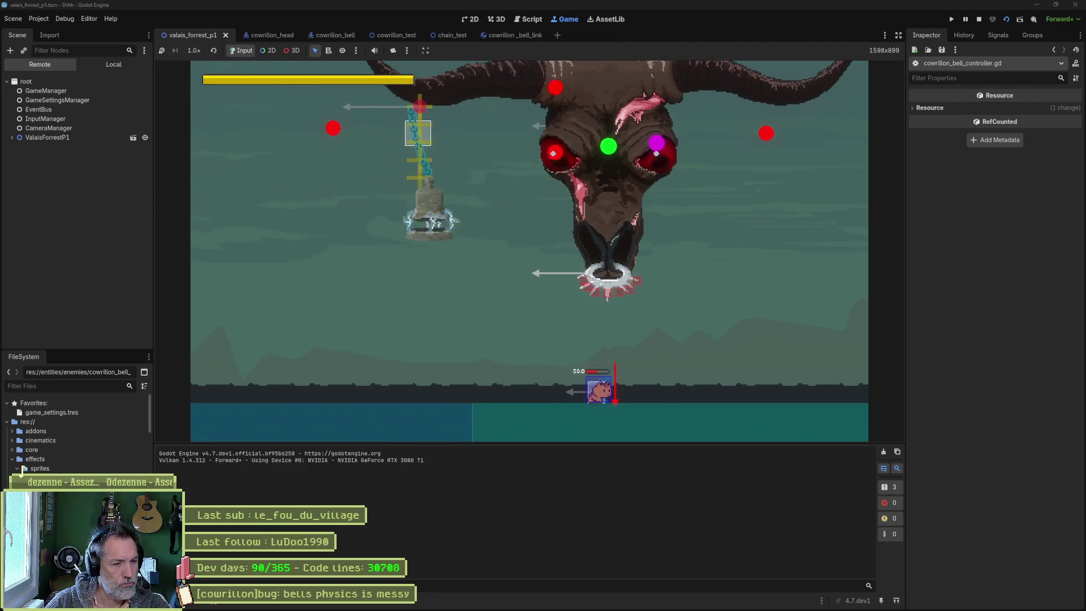
# Step: Check the runtime errors, stop the game, and undo the removal of the Bell's children
pyautogui.click(233, 500)
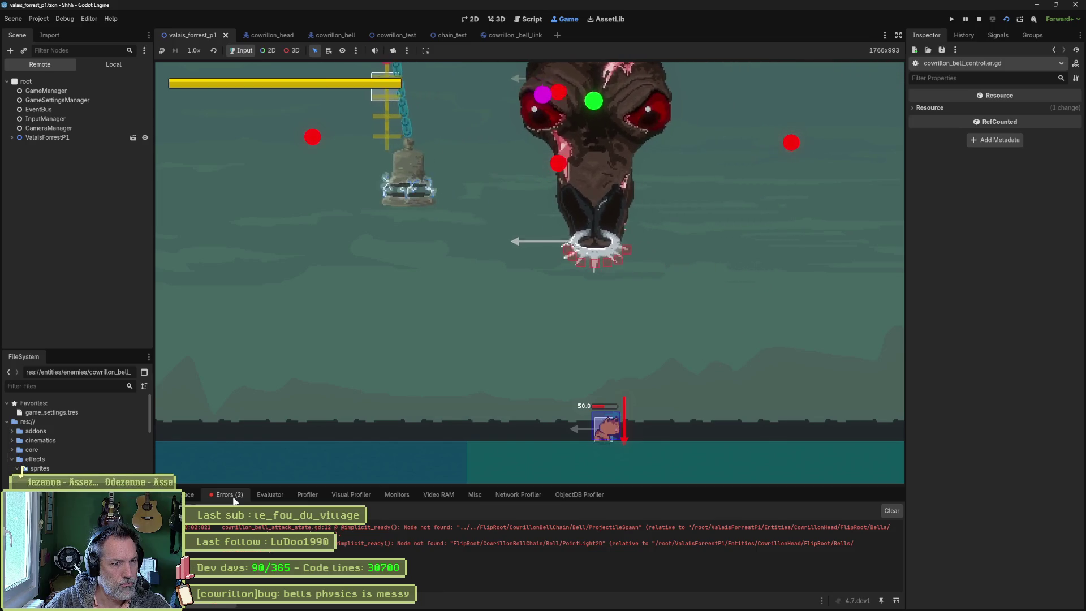
pyautogui.press('F8')
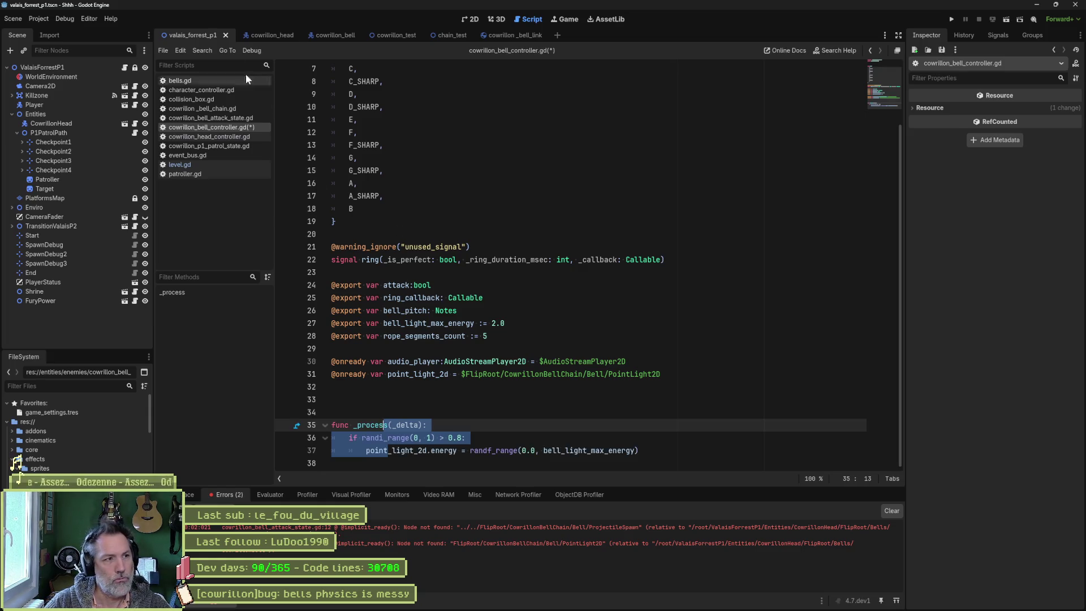
pyautogui.click(279, 35)
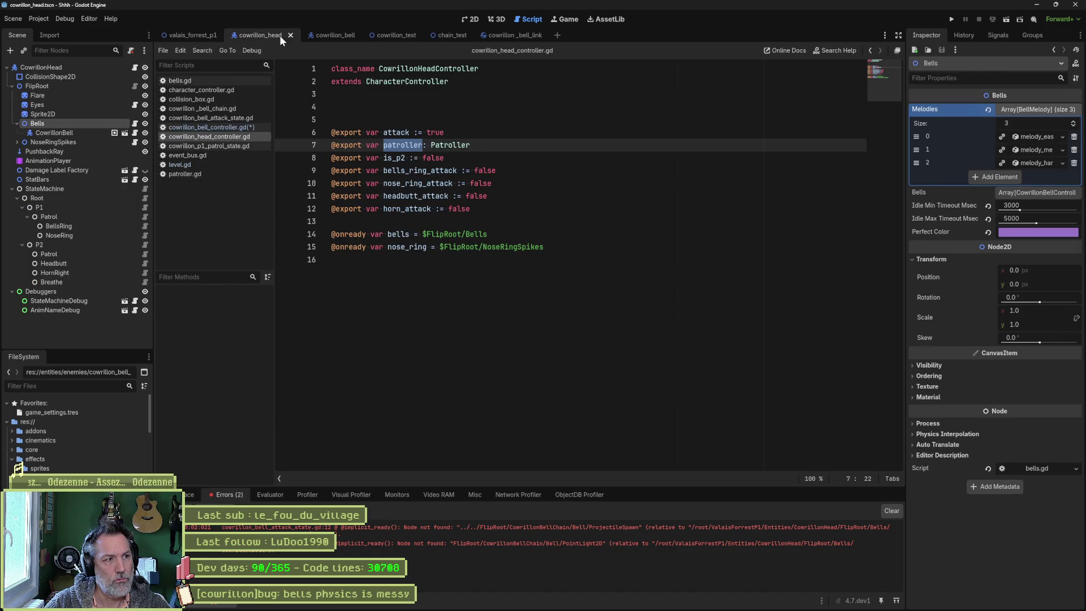
pyautogui.click(125, 133)
pyautogui.hotkey('ctrl', 'z')
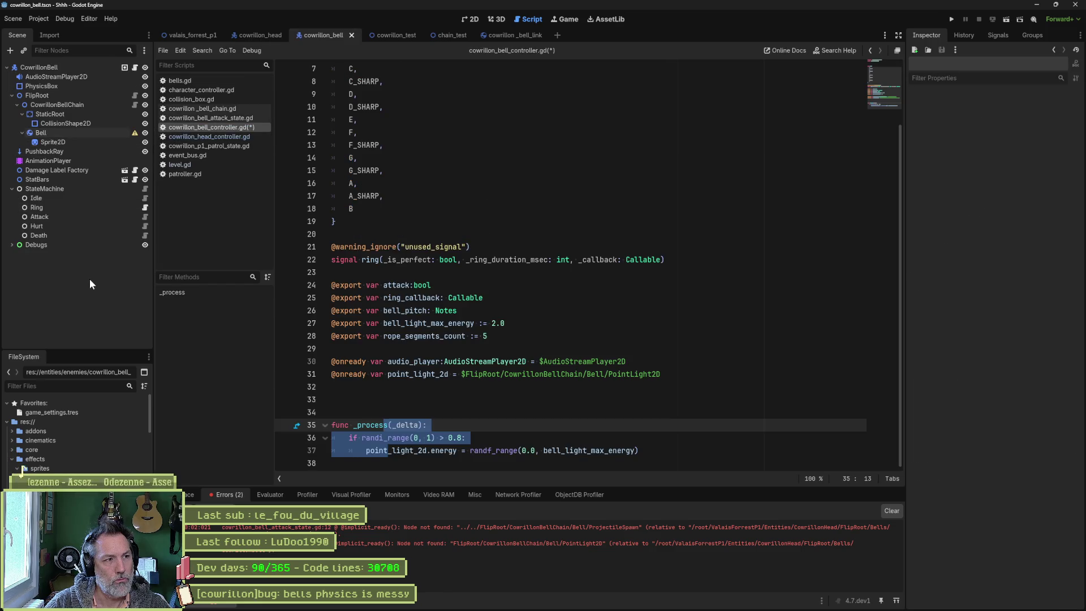
# Step: Compare StaticRoot's and the Bell's CollisionShape2D, then save the bell scene
pyautogui.click(94, 125)
pyautogui.click(93, 142)
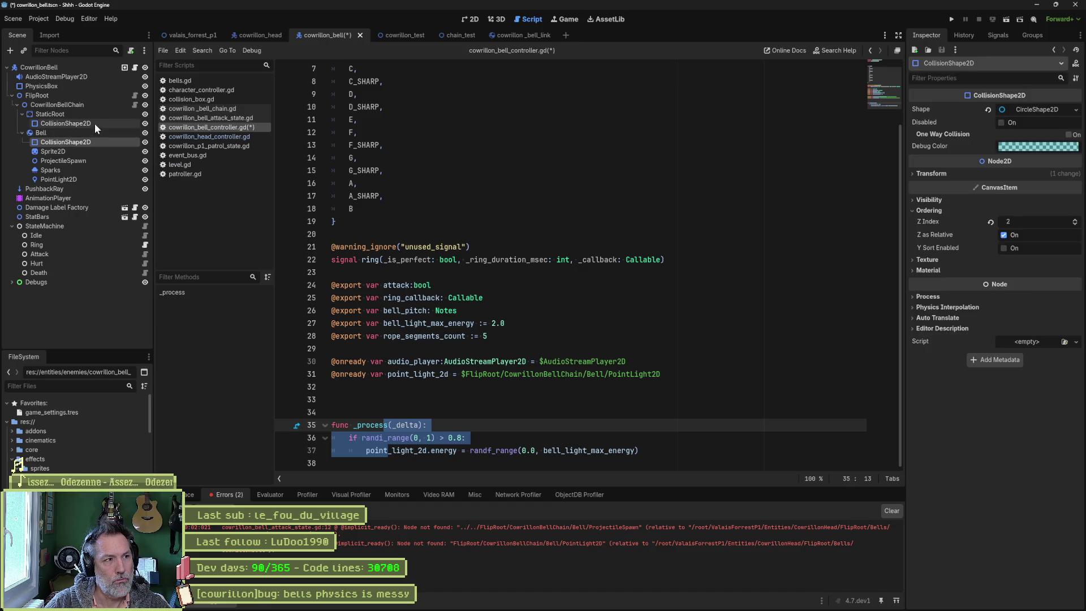
pyautogui.click(95, 123)
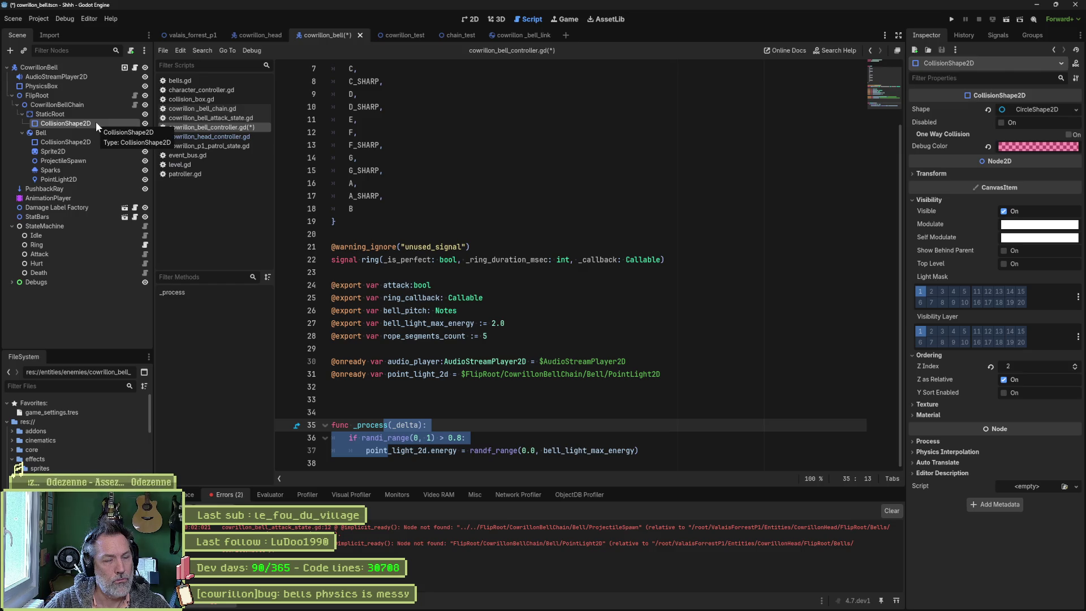
pyautogui.click(93, 142)
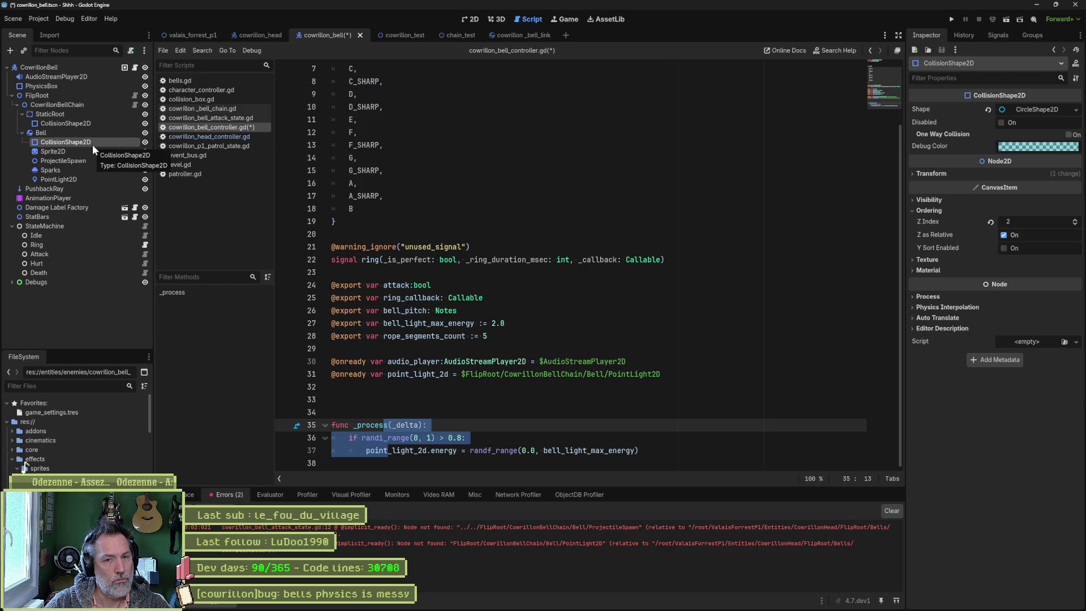
pyautogui.hotkey('ctrl', 's')
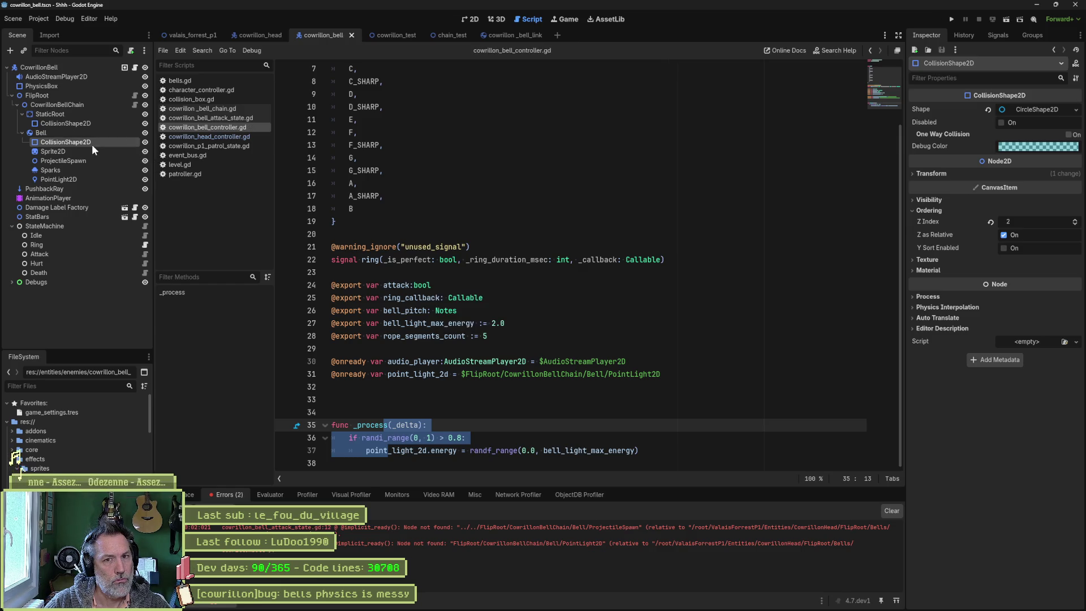
# Step: Delete the Bell's CollisionShape2D after toggling its visibility in 2D, and run valais_forrest_p1
pyautogui.click(473, 19)
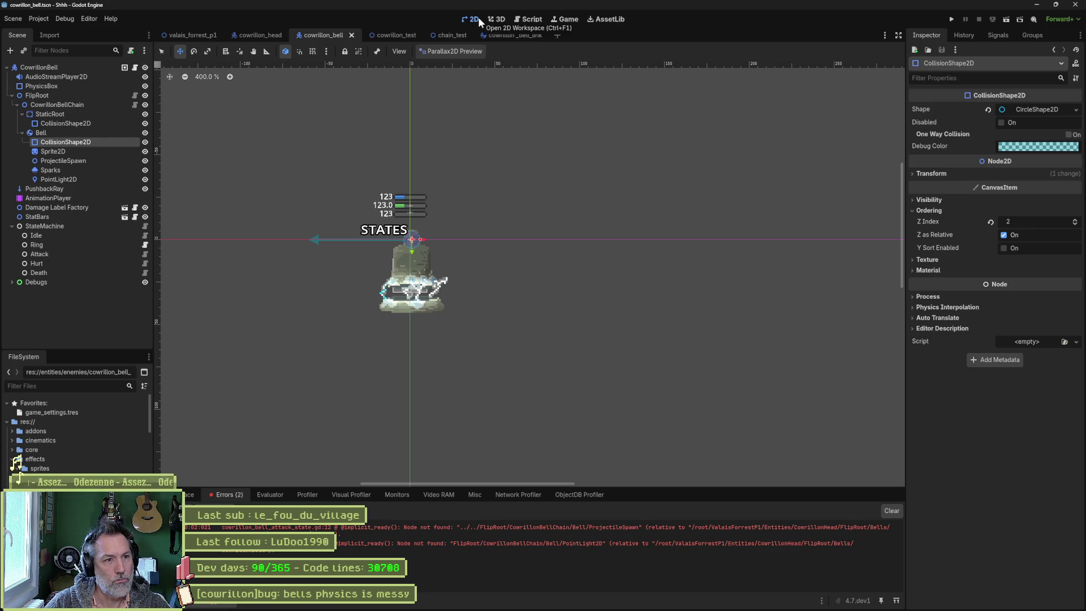
pyautogui.click(146, 142)
pyautogui.click(145, 142)
pyautogui.click(108, 161)
pyautogui.click(113, 145)
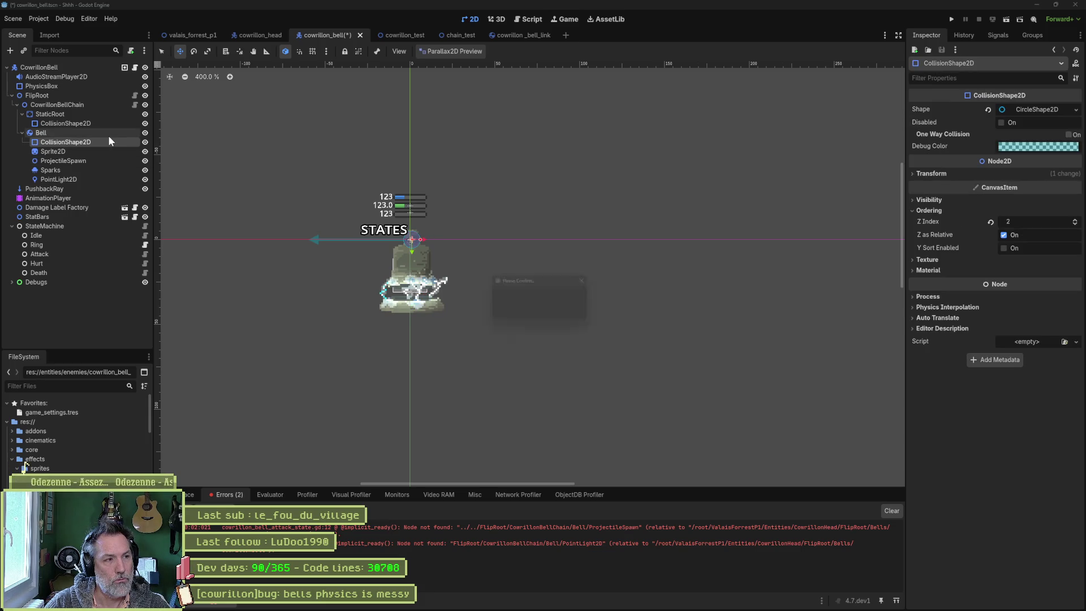
pyautogui.press('Delete')
pyautogui.press('Return')
pyautogui.click(187, 38)
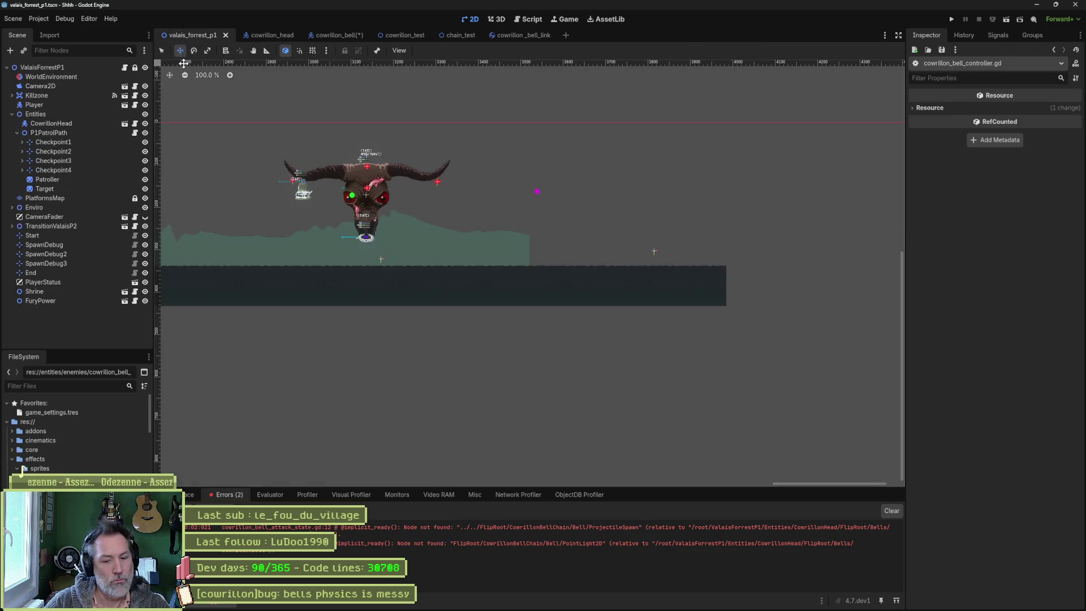
pyautogui.press('F6')
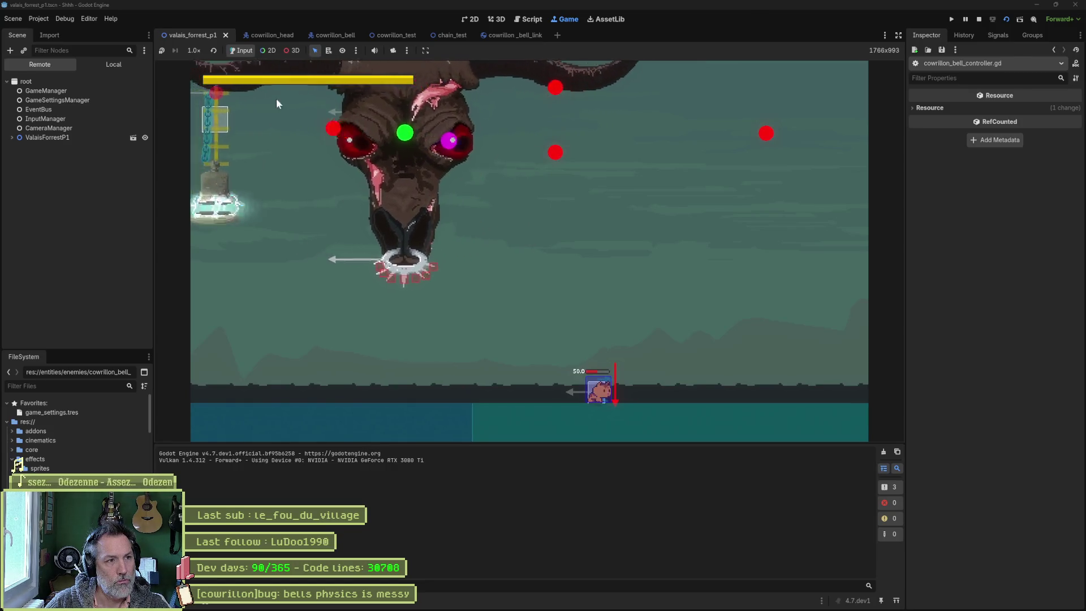
# Step: Stop the game and restore the Bell's deleted CollisionShape2D in cowrillon_bell
pyautogui.press('F8')
pyautogui.click(333, 37)
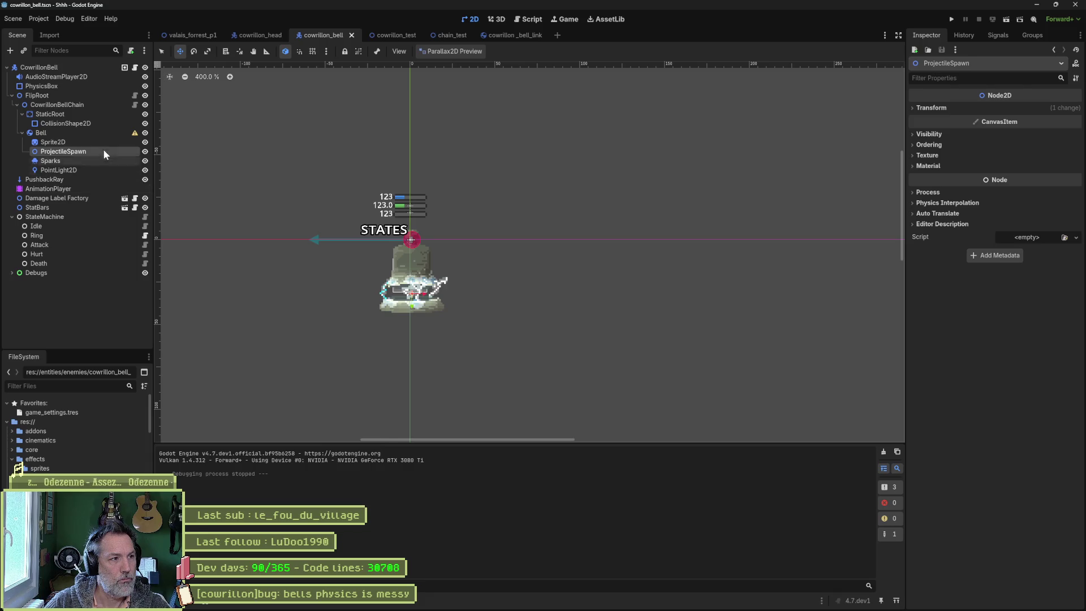
pyautogui.click(111, 134)
pyautogui.hotkey('ctrl', 'a')
pyautogui.press('Escape')
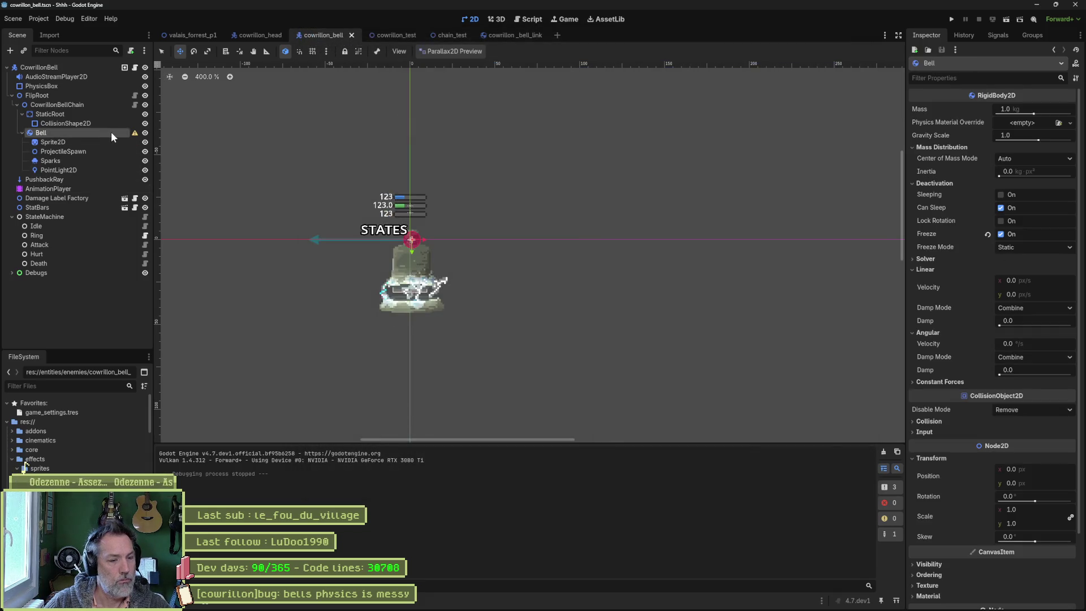
pyautogui.hotkey('ctrl', 'z')
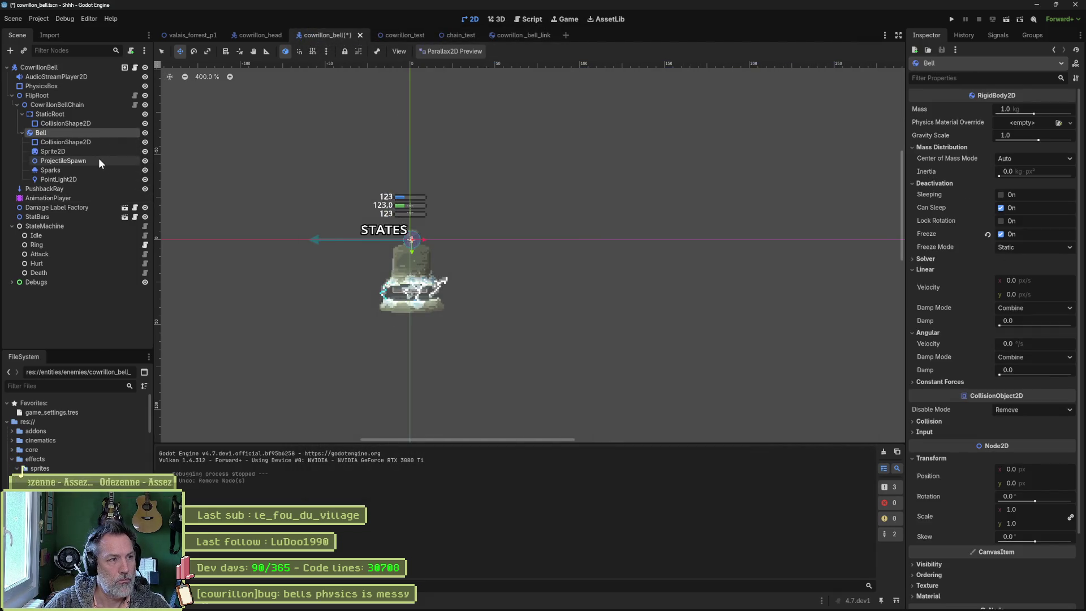
# Step: Delete the Bell's ProjectileSpawn, Sparks and PointLight2D, then run valais_forrest_p1
pyautogui.click(97, 161)
pyautogui.keyDown('shift'); pyautogui.click(97, 180); pyautogui.keyUp('shift')
pyautogui.press('Delete')
pyautogui.press('Return')
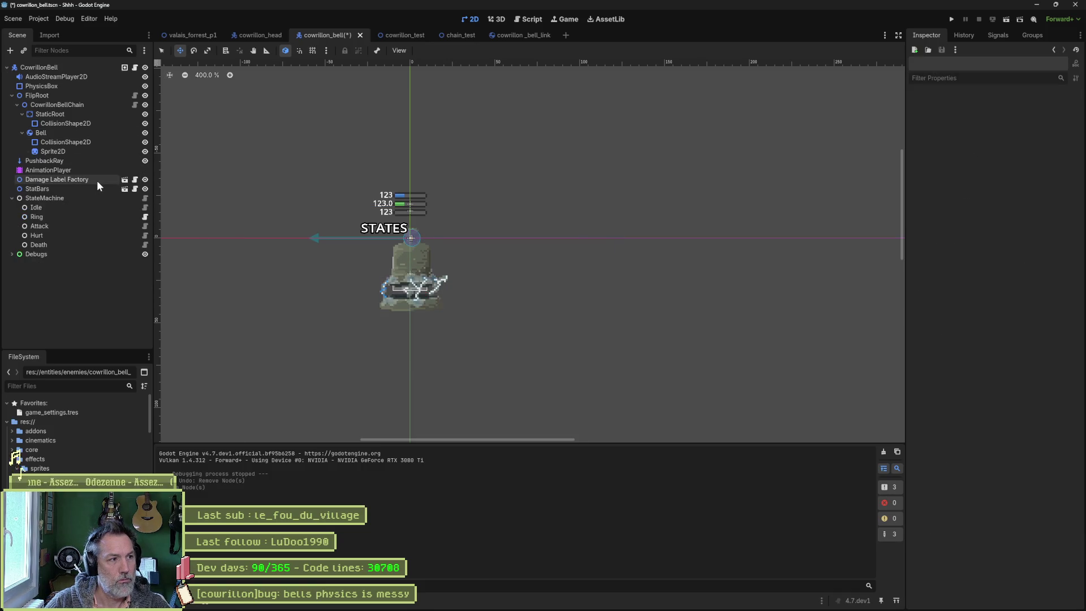
pyautogui.click(186, 40)
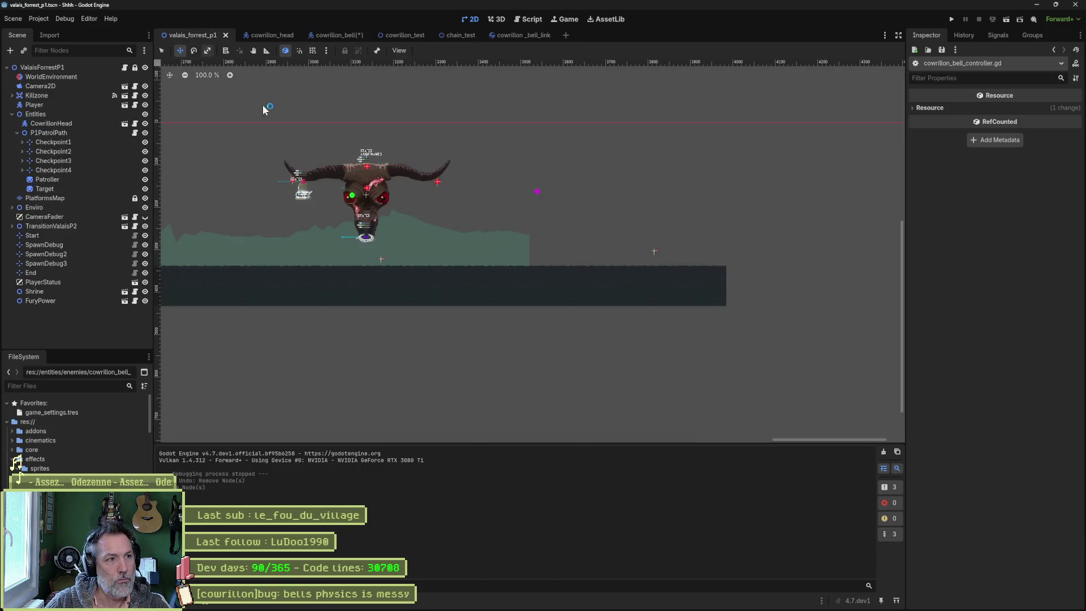
pyautogui.press('F6')
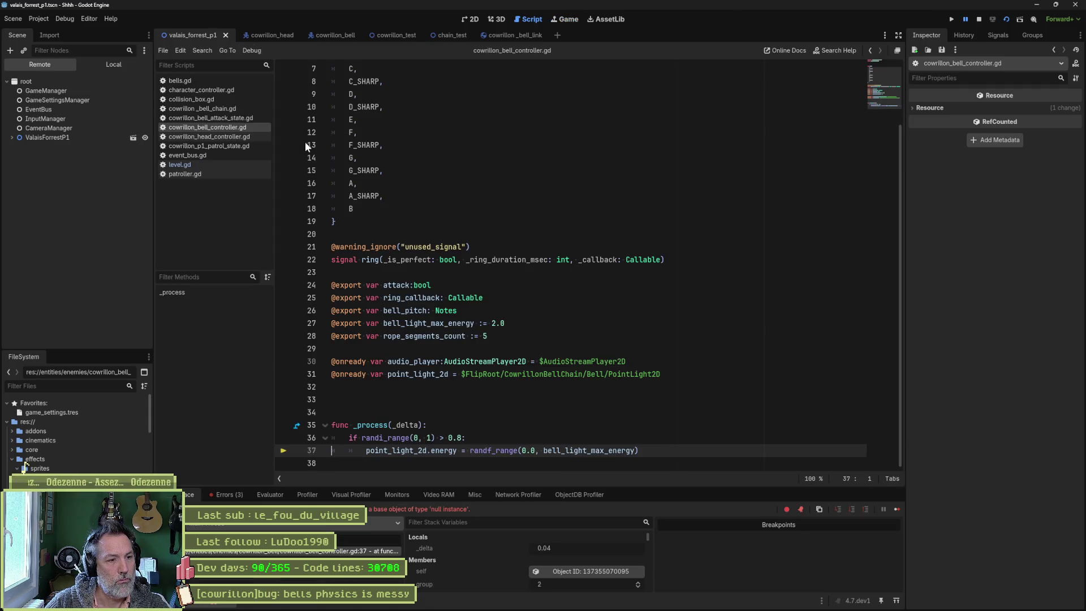
# Step: Comment out the _process function on lines 35–37 and rerun the game
pyautogui.press('F8')
pyautogui.moveTo(418, 425); pyautogui.dragTo(410, 450)
pyautogui.hotkey('ctrl', 'k')
pyautogui.press('F5')
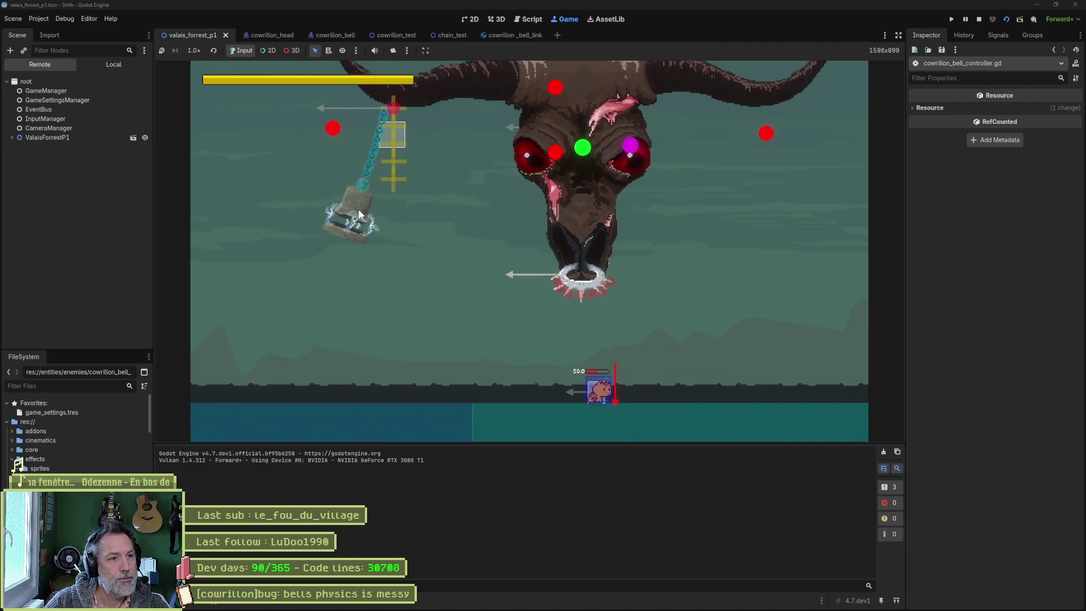
pyautogui.press('F8')
pyautogui.click(333, 32)
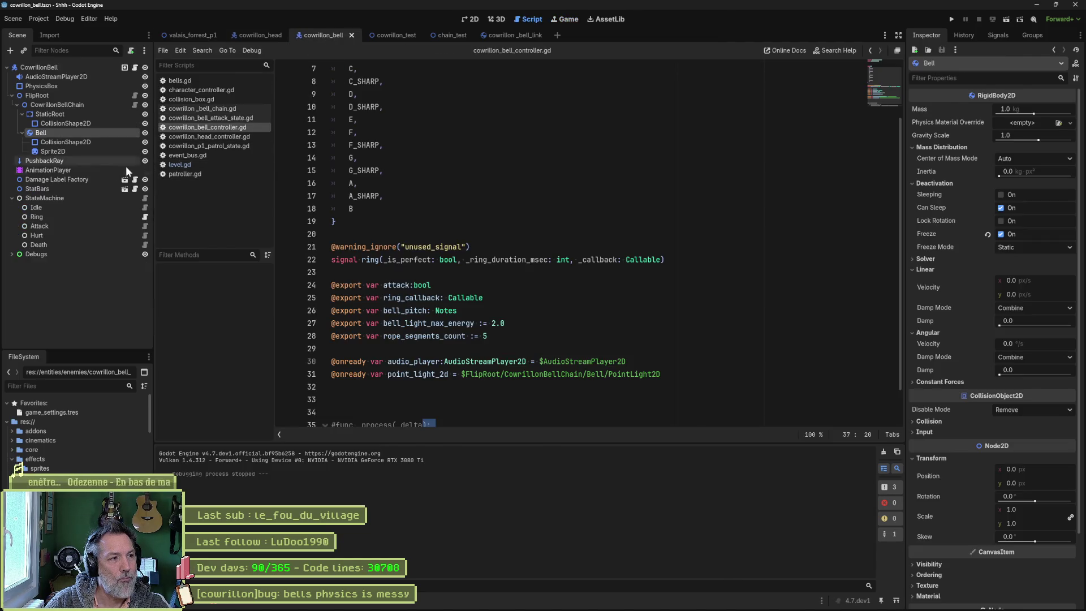
# Step: Restore the three Bell children, delete only Sparks, and run valais_forrest_p1
pyautogui.hotkey('ctrl', 'z')
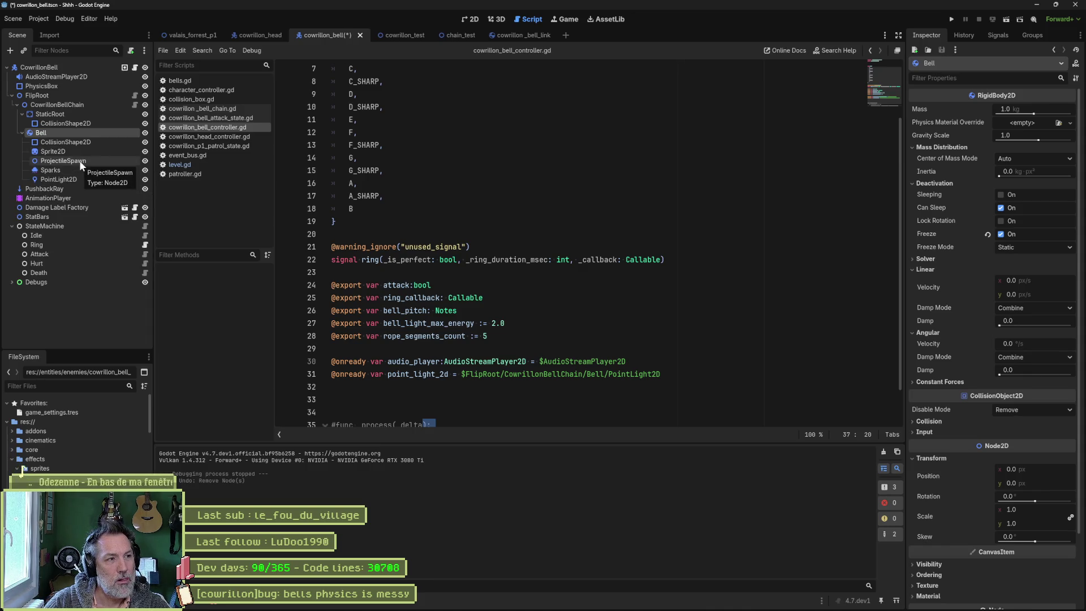
pyautogui.click(80, 161)
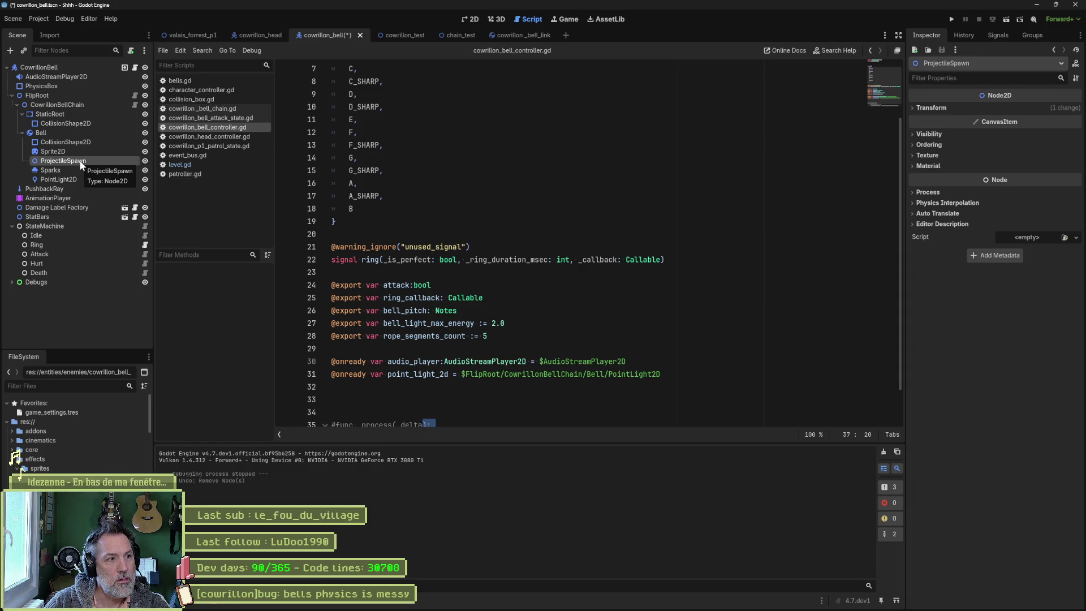
pyautogui.click(77, 170)
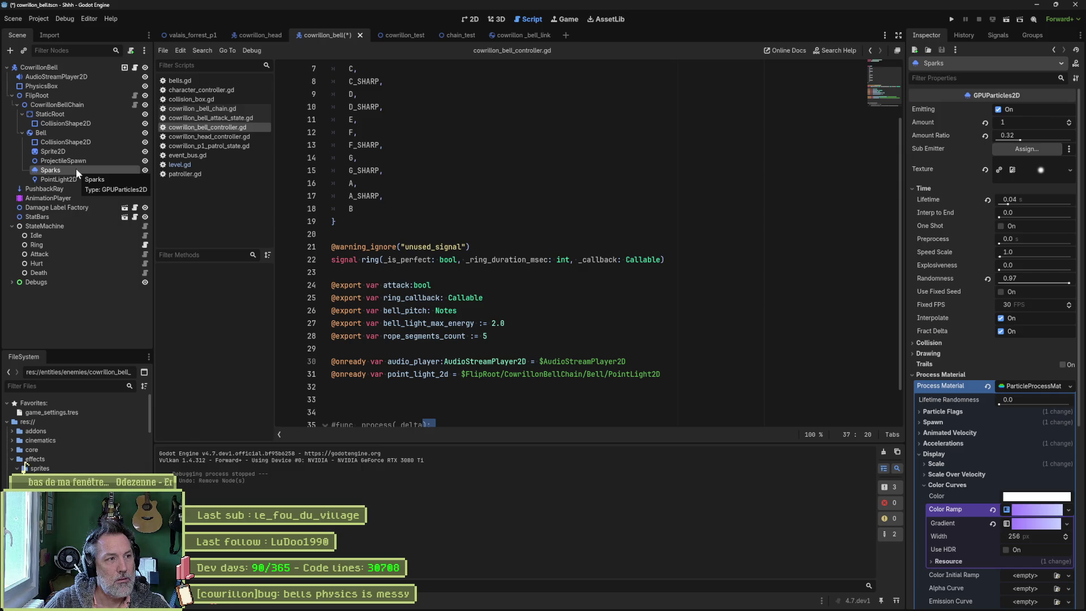
pyautogui.press('Delete')
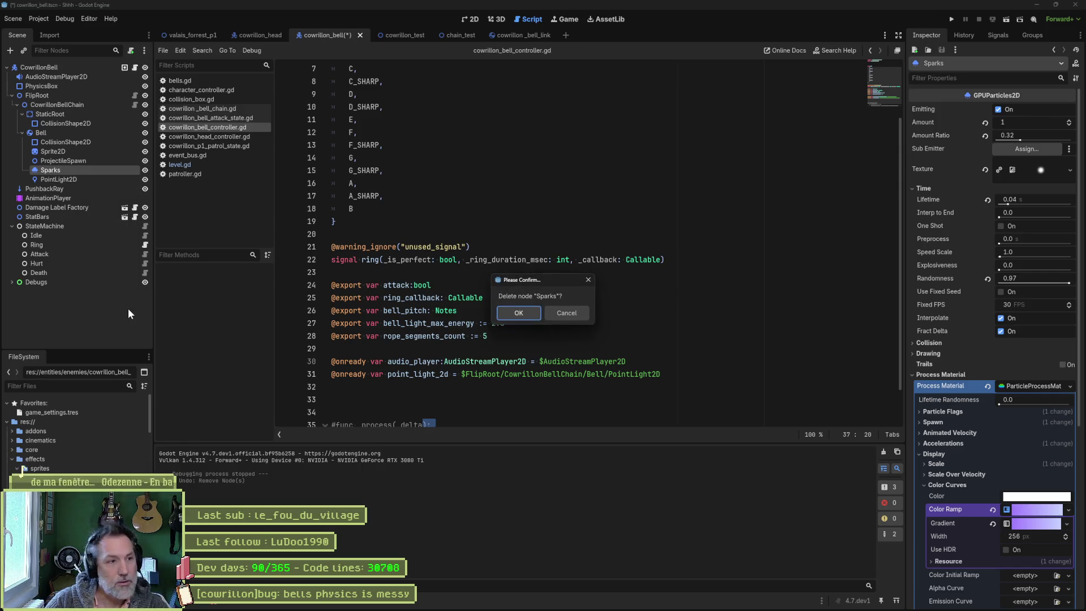
pyautogui.click(516, 314)
pyautogui.click(192, 35)
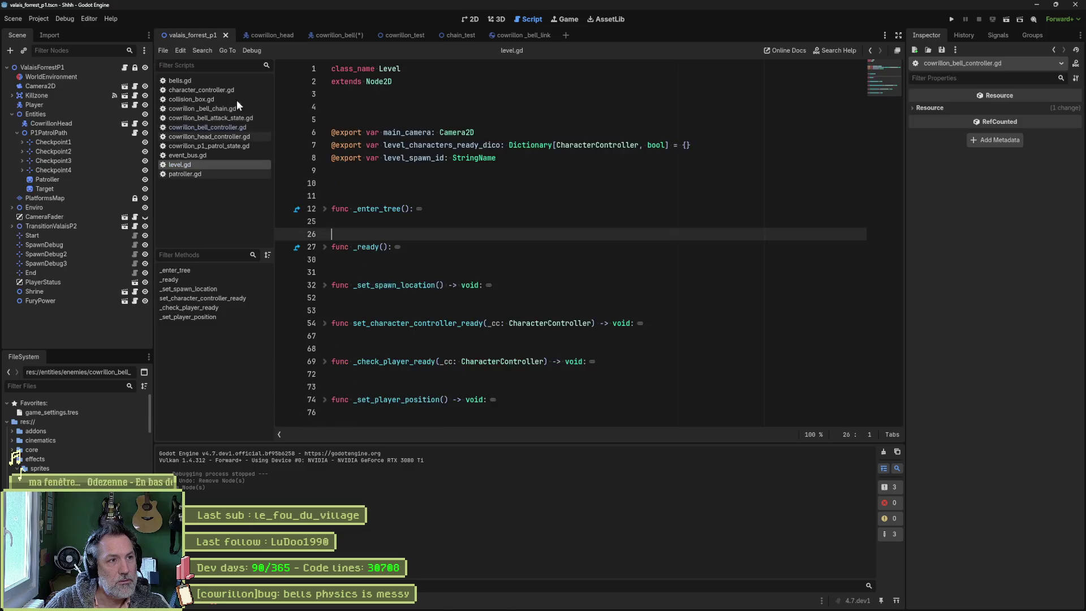
pyautogui.press('F6')
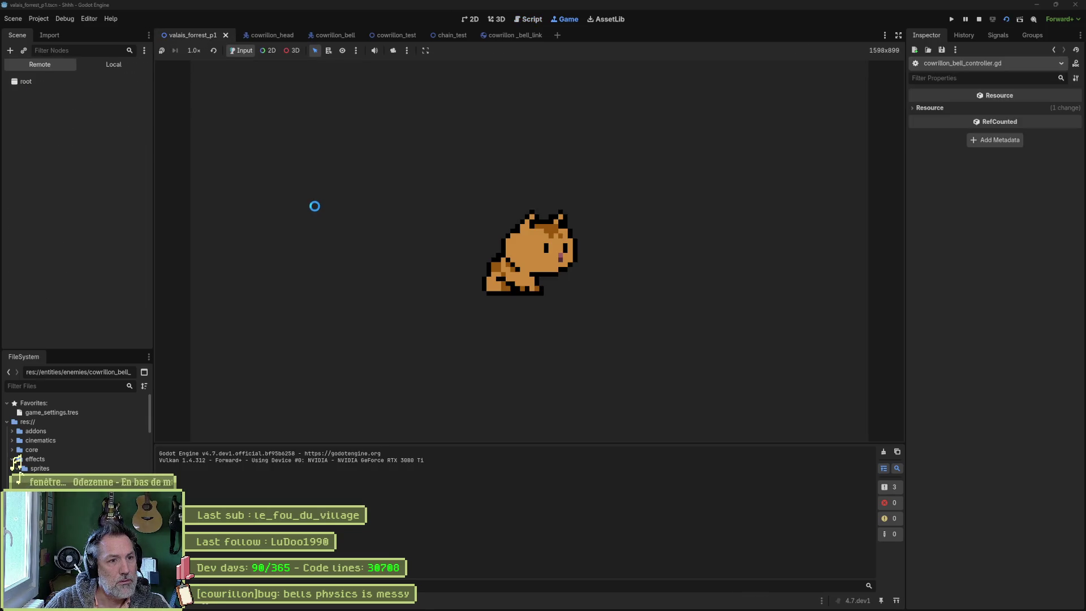
# Step: Bring Sparks back, comment out _process lines 35–37, and save the bell controller script
pyautogui.press('F8')
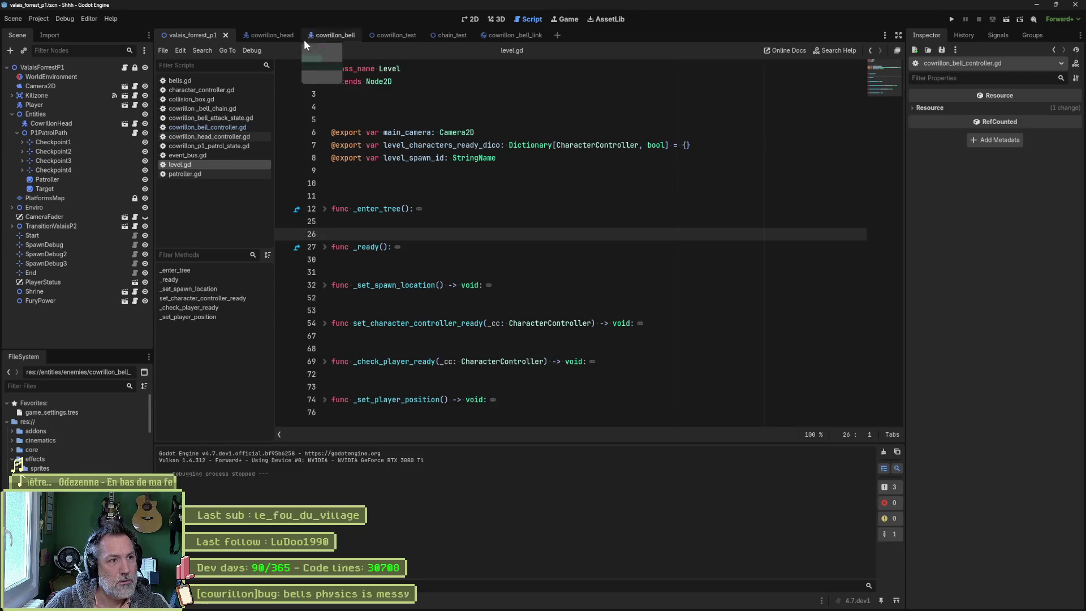
pyautogui.click(335, 35)
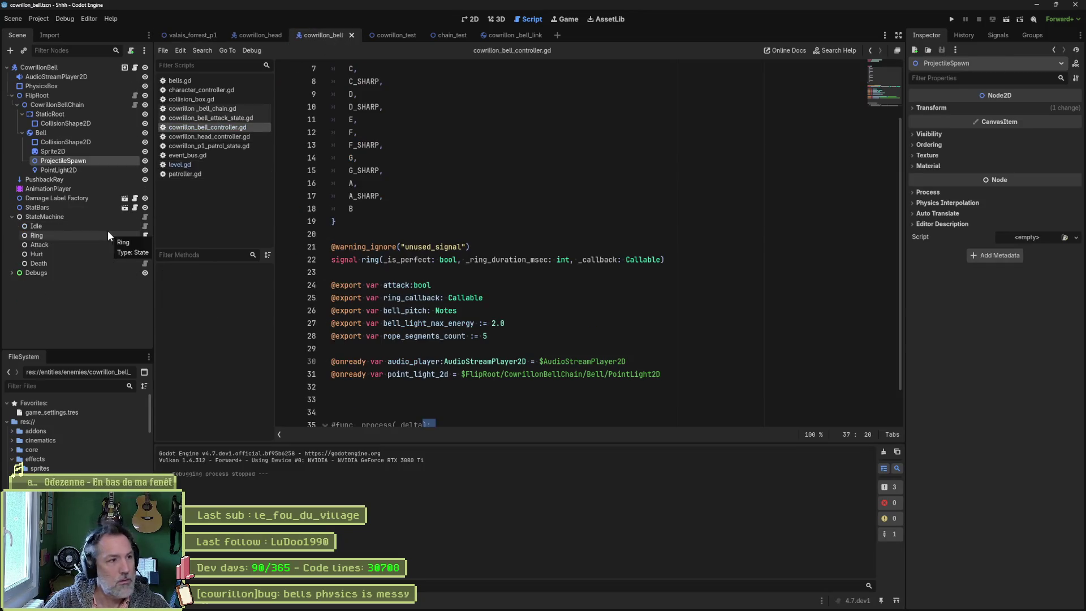
pyautogui.hotkey('ctrl', 'z')
pyautogui.hotkey('ctrl', 'z')
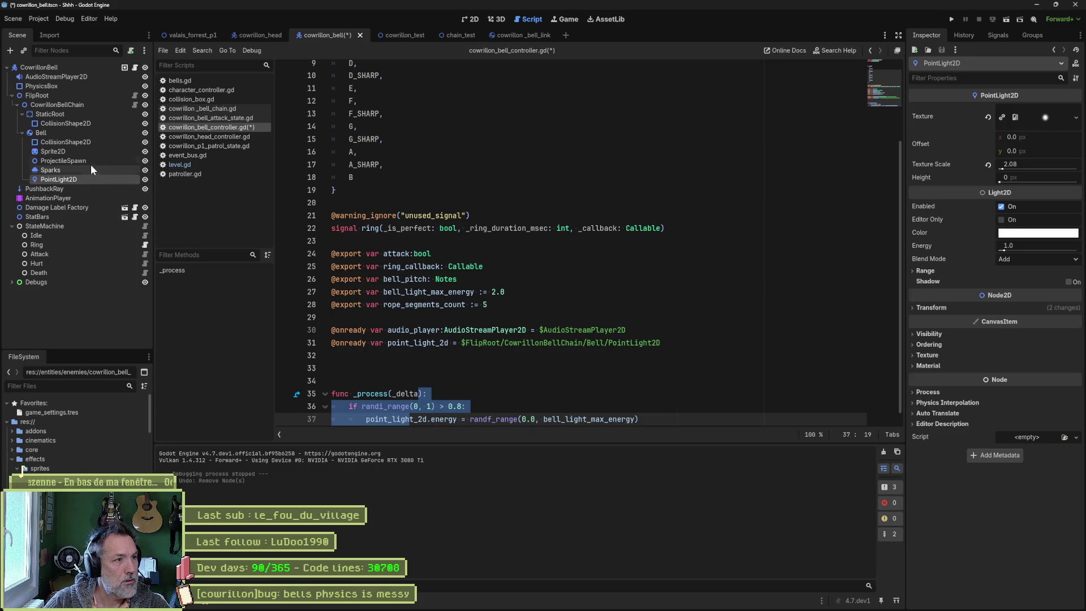
pyautogui.click(91, 161)
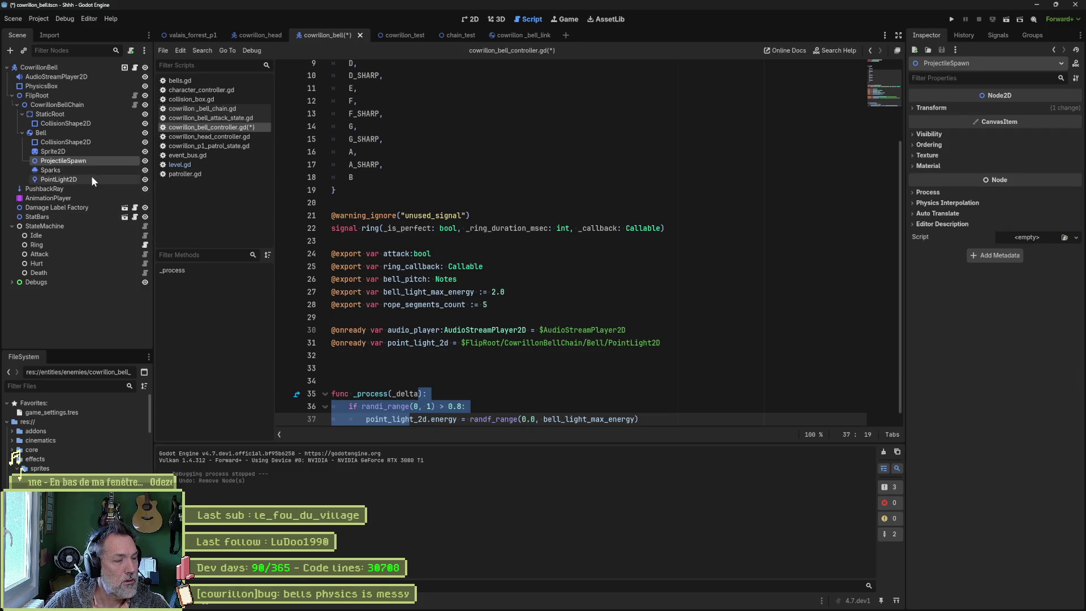
pyautogui.moveTo(415, 394); pyautogui.dragTo(417, 419)
pyautogui.hotkey('ctrl', 'k')
pyautogui.hotkey('ctrl', 's')
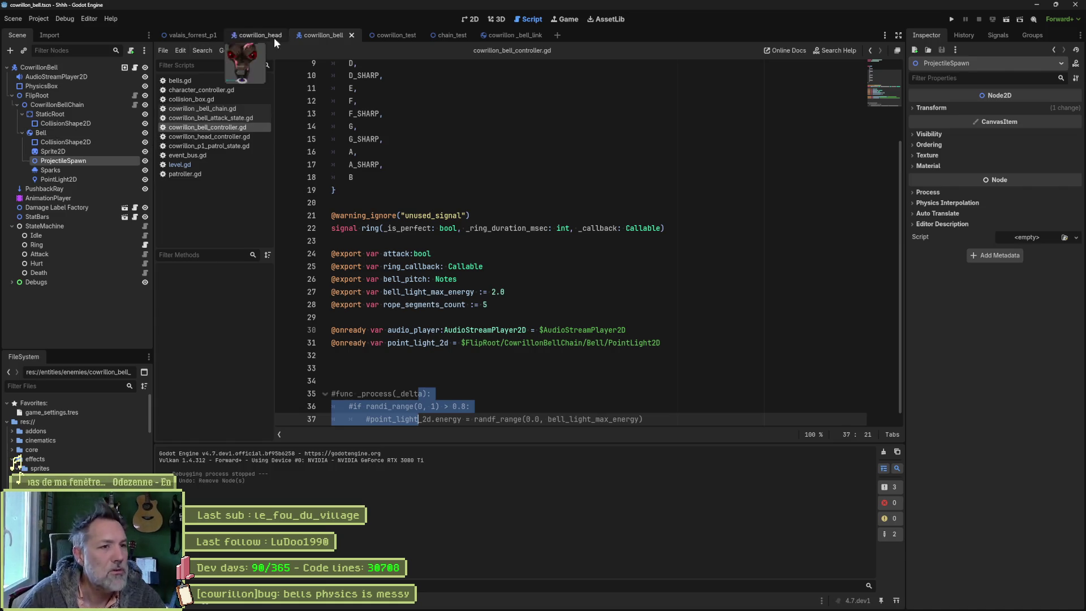
# Step: Run the chain_test scene and nudge the live Node2D sideways to swing the chain
pyautogui.click(447, 35)
pyautogui.press('F6')
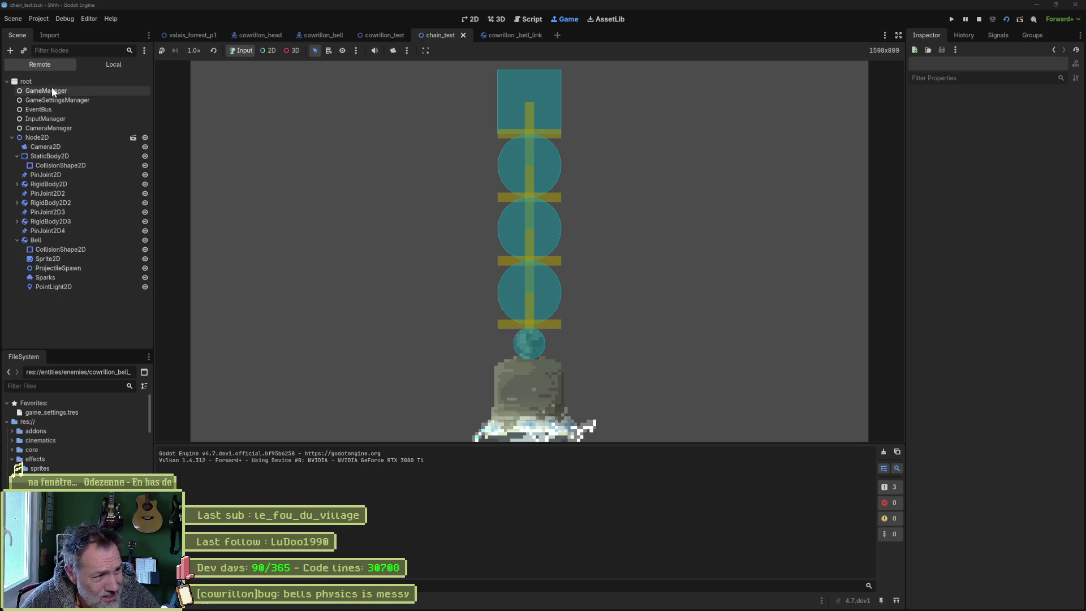
pyautogui.click(52, 91)
pyautogui.click(38, 137)
pyautogui.moveTo(1013, 146); pyautogui.dragTo(1026, 146)
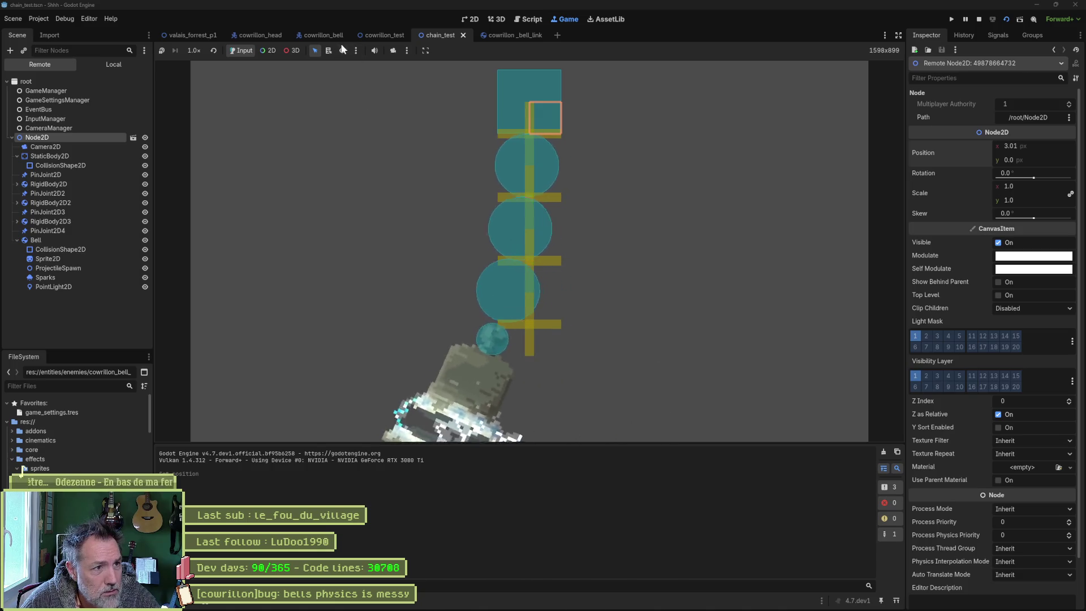
# Step: Run and stop the valais_forrest_p1 level, then select the Bell's ProjectileSpawn, Sparks and PointLight2D
pyautogui.click(324, 35)
pyautogui.click(171, 38)
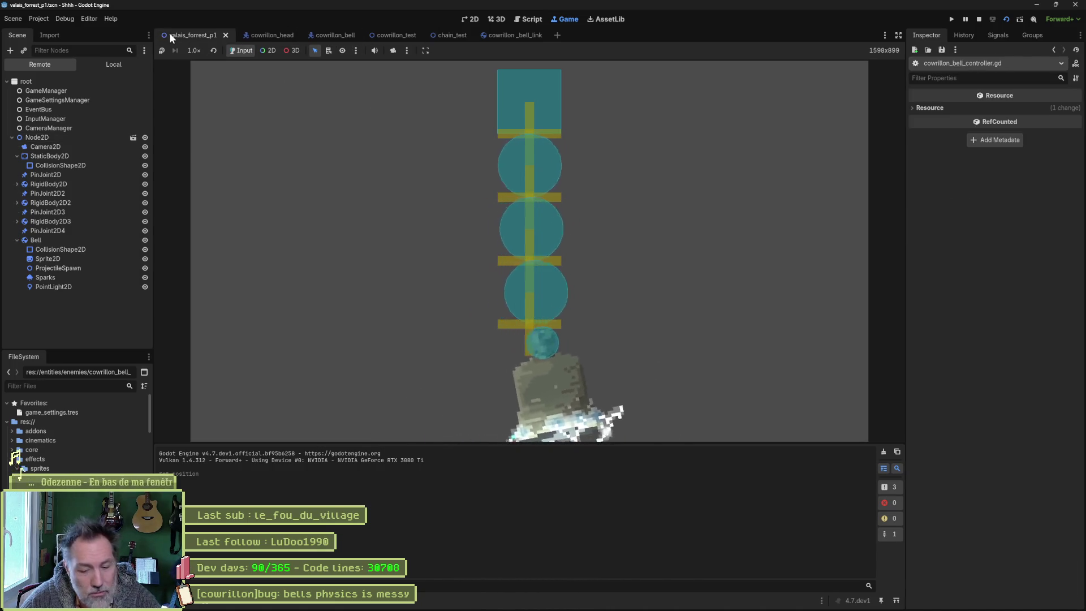
pyautogui.press('F8')
pyautogui.click(467, 20)
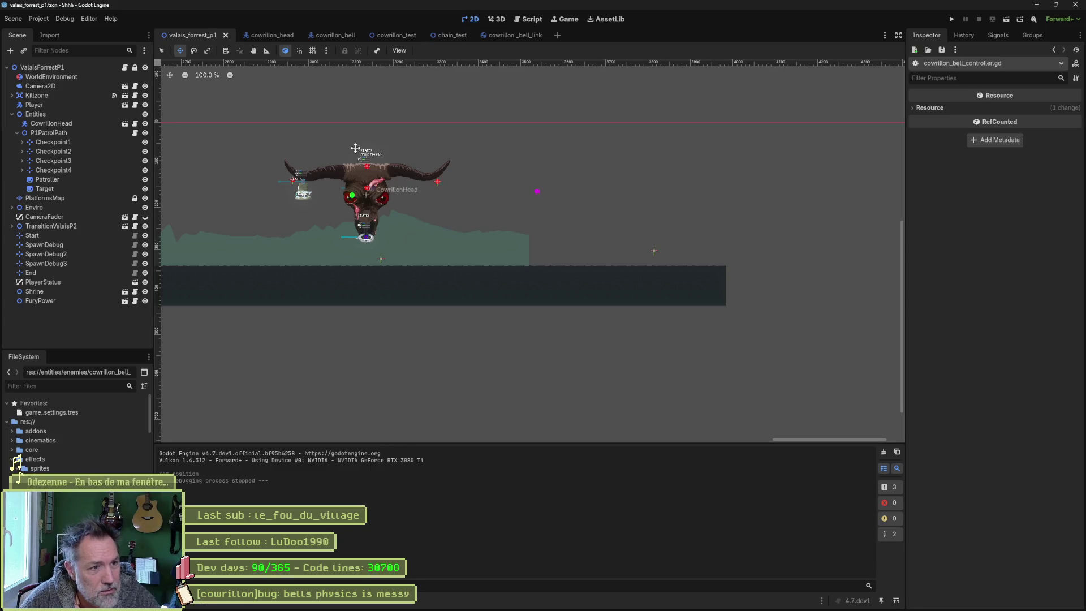
pyautogui.press('F6')
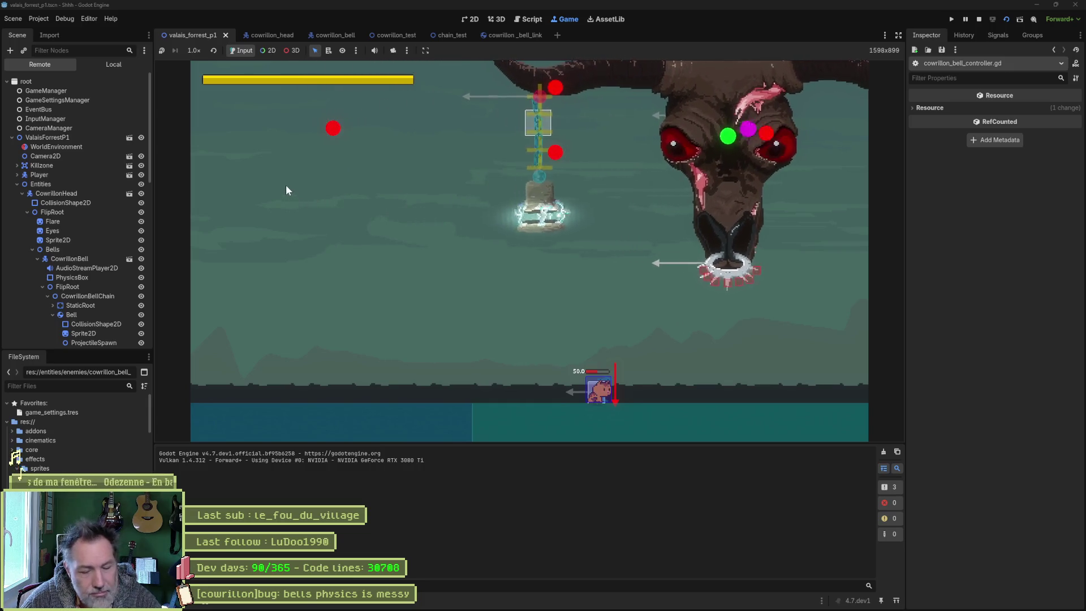
pyautogui.press('F8')
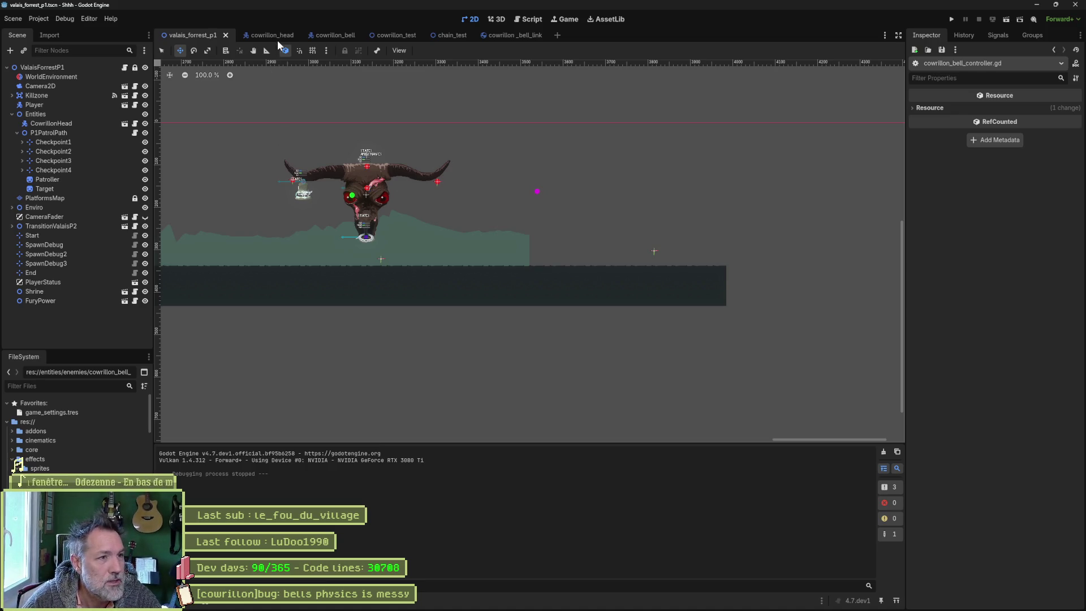
pyautogui.click(330, 35)
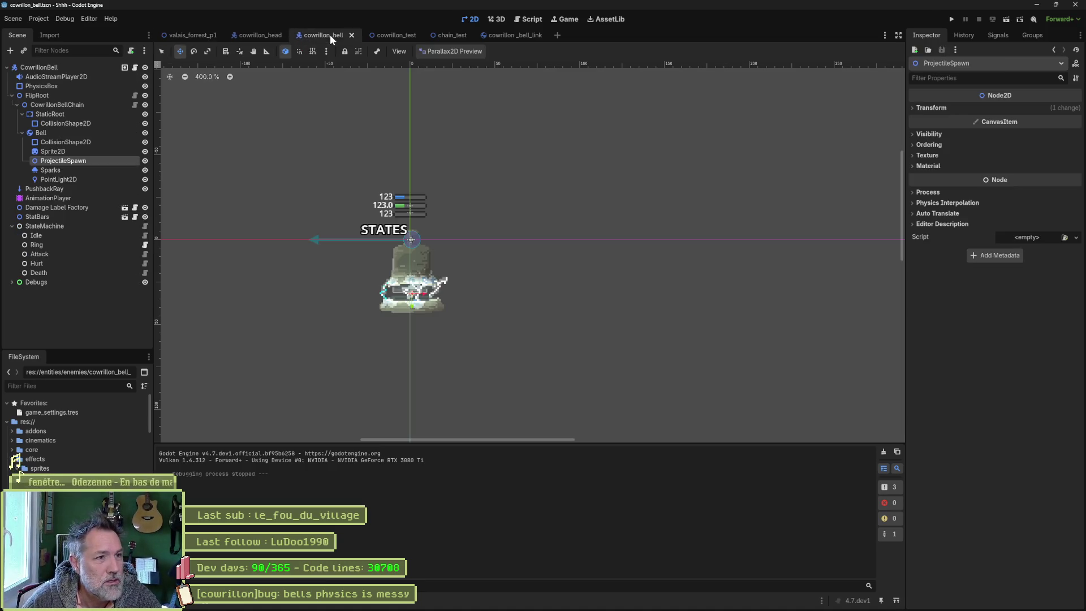
pyautogui.keyDown('shift'); pyautogui.click(77, 177); pyautogui.keyUp('shift')
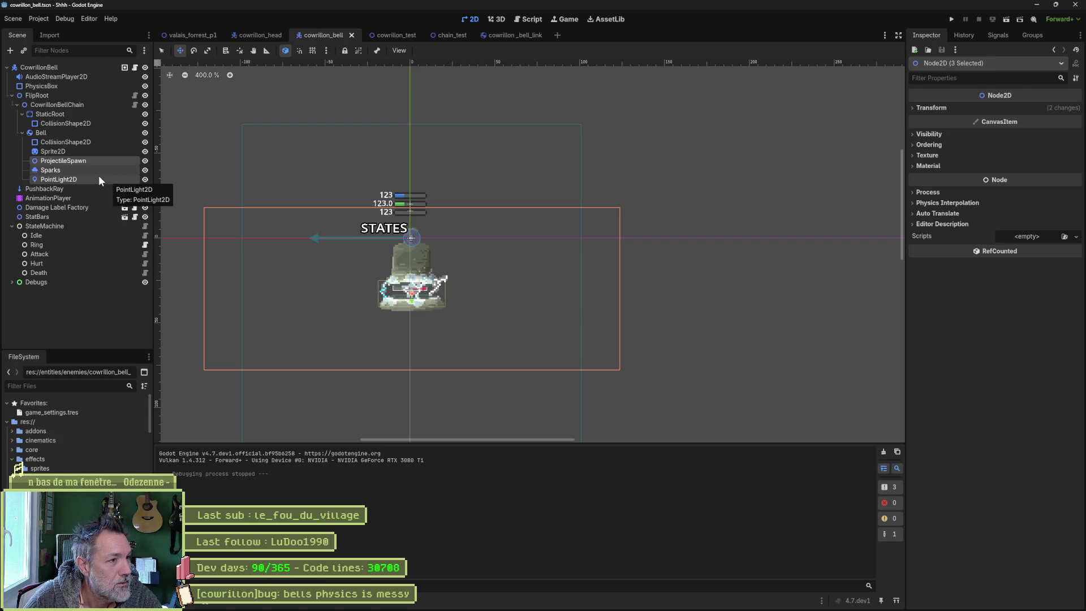
# Step: Delete PointLight2D alone and test-run the valais_forrest_p1 level
pyautogui.click(99, 176)
pyautogui.press('Delete')
pyautogui.press('Return')
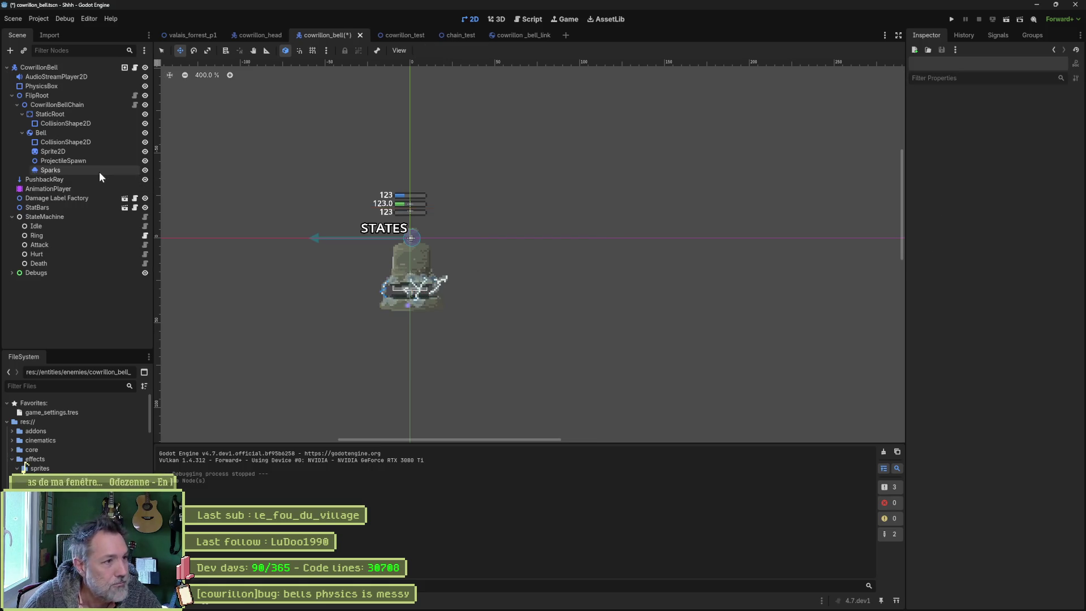
pyautogui.click(192, 35)
pyautogui.press('F6')
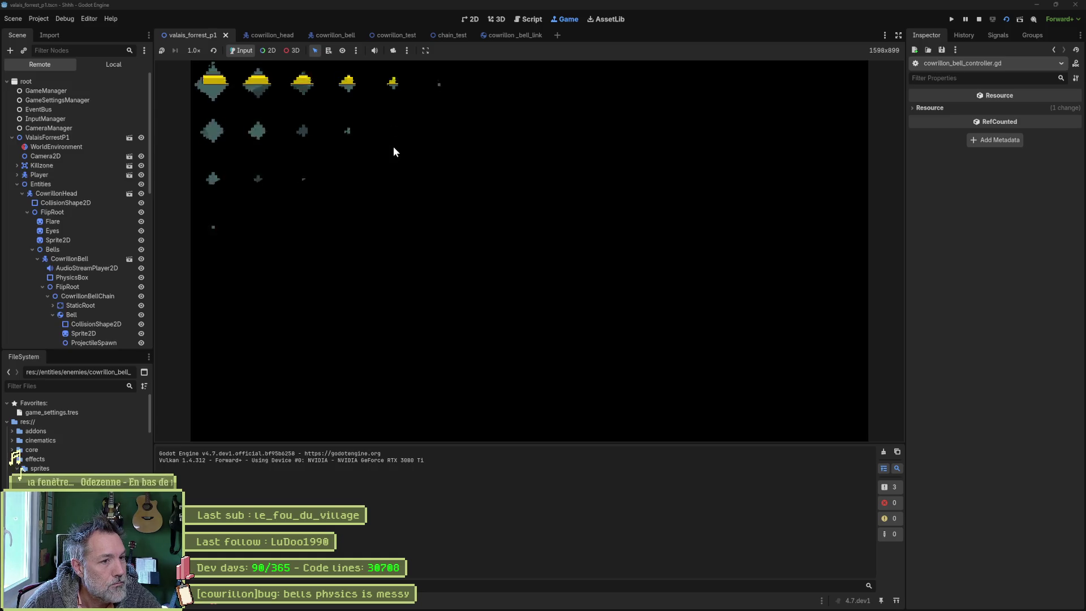
pyautogui.press('F8')
pyautogui.click(333, 35)
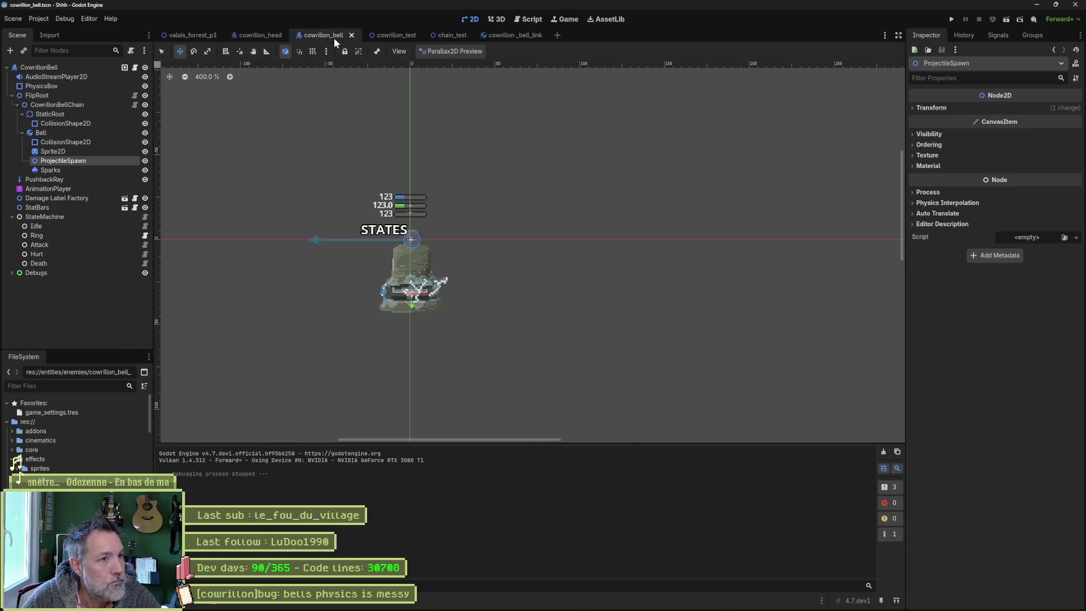
# Step: Restore PointLight2D, delete Sparks instead, and test-run the forest level
pyautogui.click(96, 151)
pyautogui.hotkey('ctrl', 'z')
pyautogui.click(80, 169)
pyautogui.press('Delete')
pyautogui.press('Return')
pyautogui.click(199, 36)
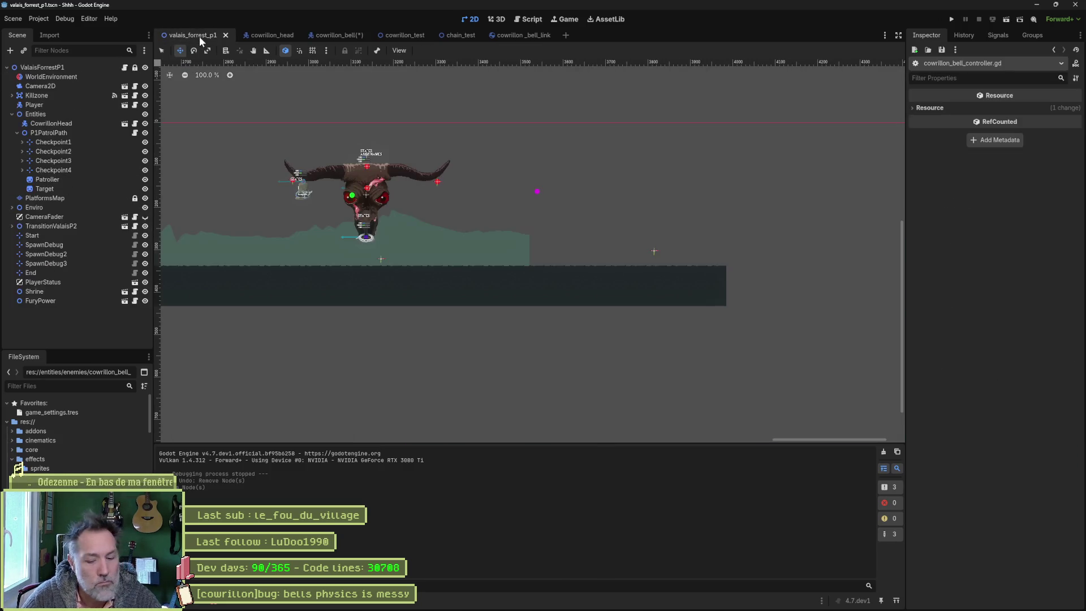
pyautogui.press('F6')
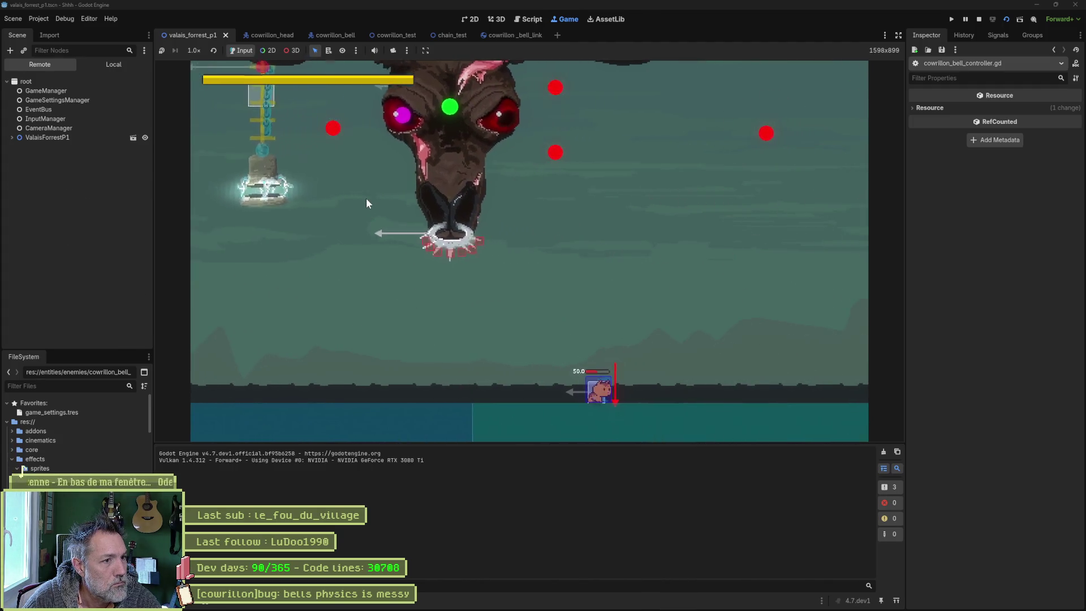
pyautogui.press('F8')
pyautogui.click(326, 35)
# Step: Restore Sparks, delete ProjectileSpawn instead, and save and run the game
pyautogui.hotkey('ctrl', 'z')
pyautogui.click(85, 162)
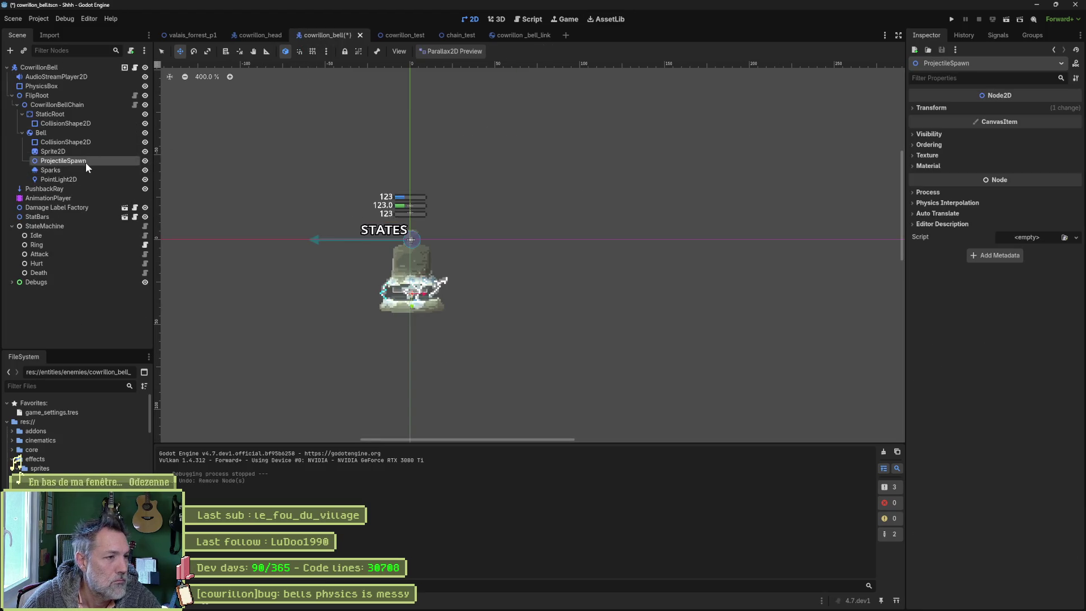
pyautogui.press('Delete')
pyautogui.click(518, 312)
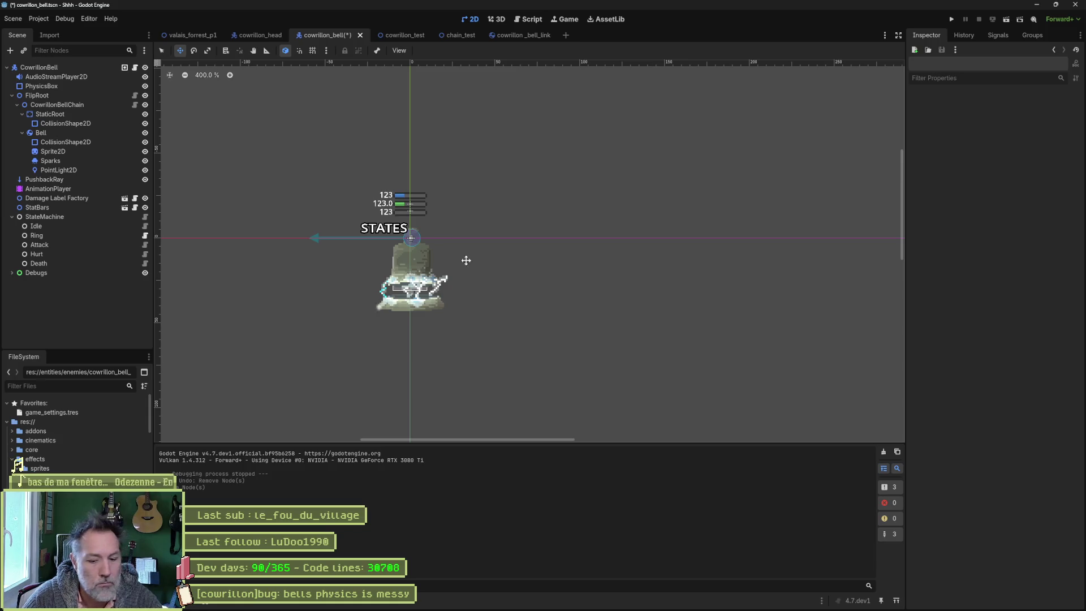
pyautogui.press('F5')
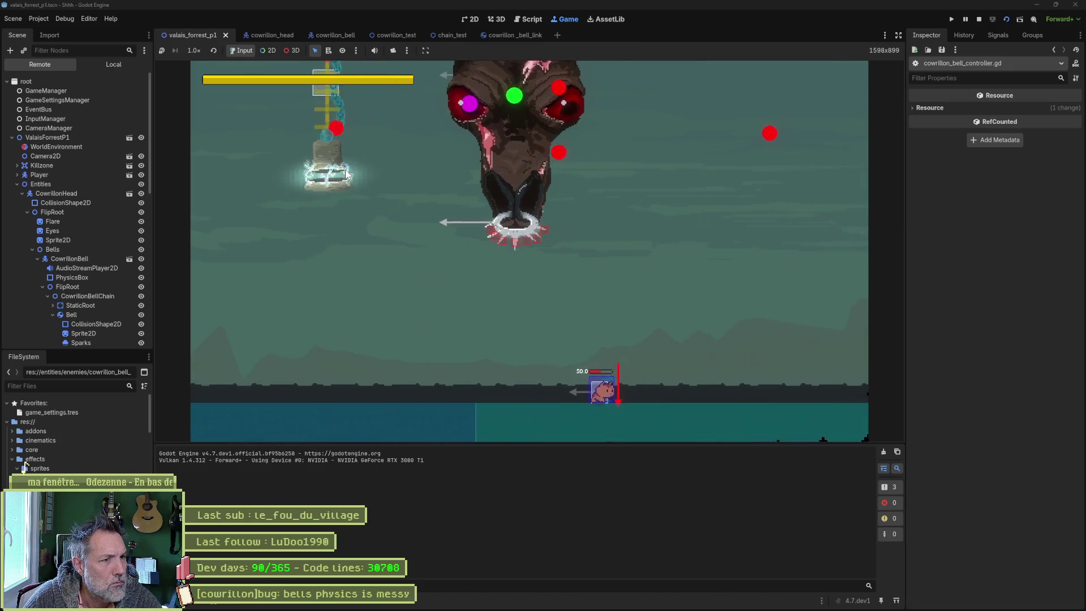
pyautogui.press('F8')
pyautogui.click(310, 36)
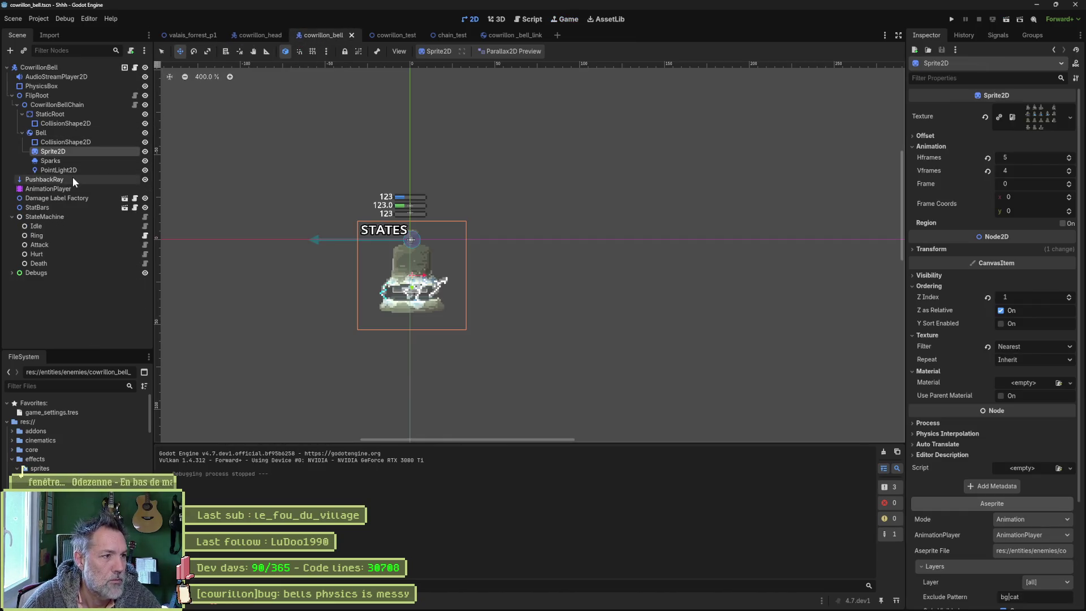
# Step: Restore ProjectileSpawn, then delete all three Bell children and test-run valais_forrest_p1
pyautogui.hotkey('ctrl', 'z')
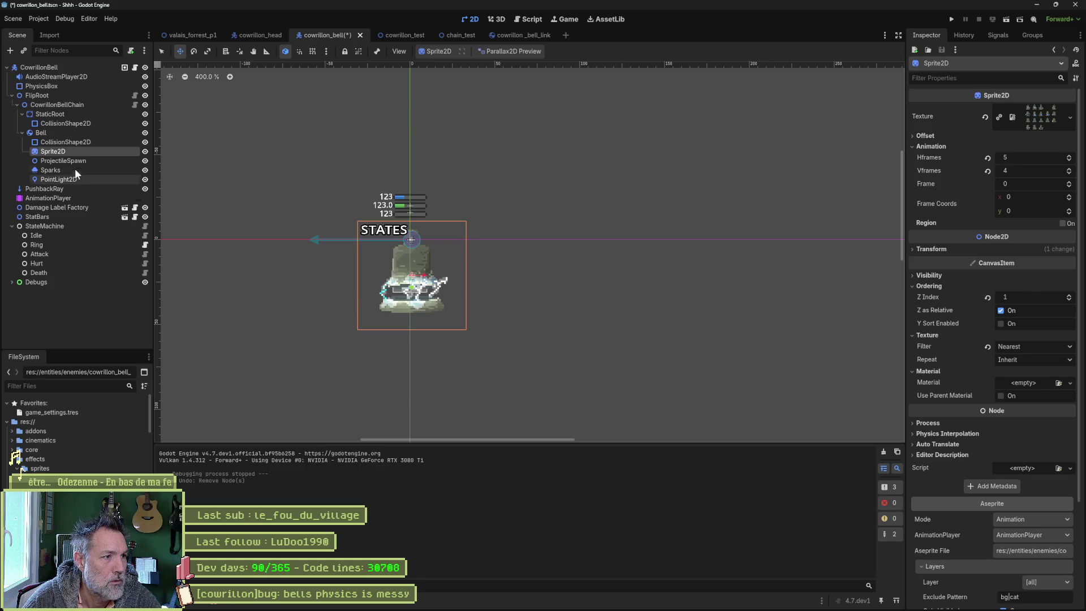
pyautogui.keyDown('shift'); pyautogui.click(79, 178); pyautogui.keyUp('shift')
pyautogui.press('Delete')
pyautogui.press('Return')
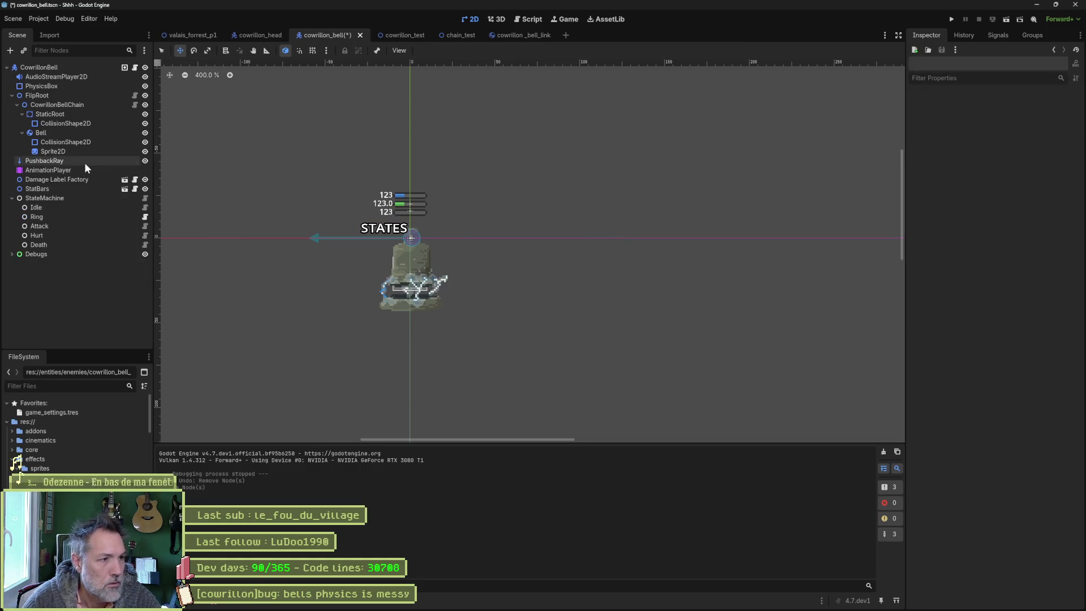
pyautogui.click(192, 35)
pyautogui.press('F6')
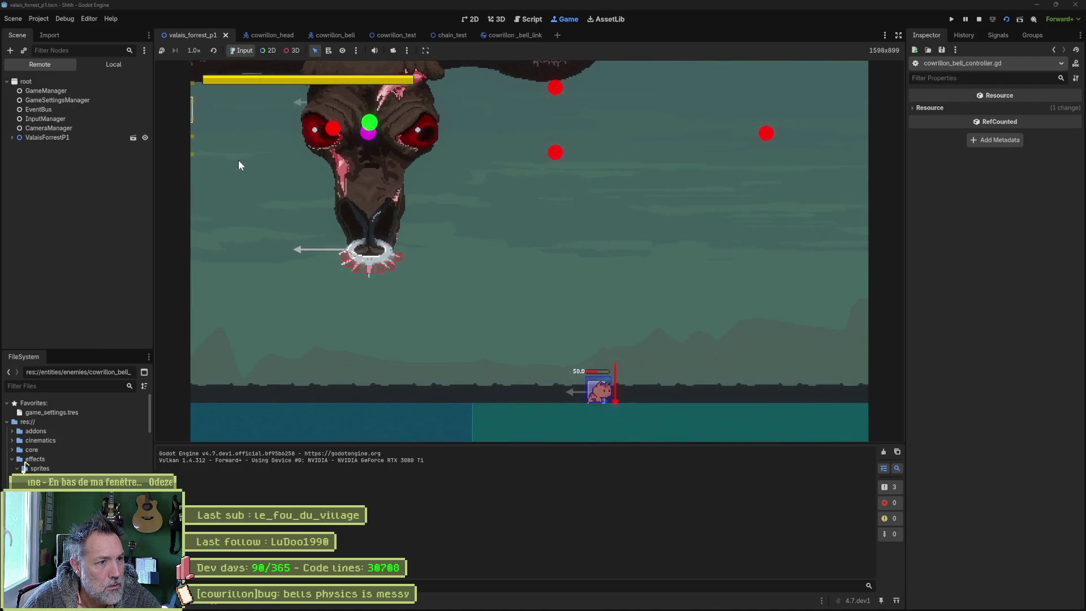
pyautogui.press('F8')
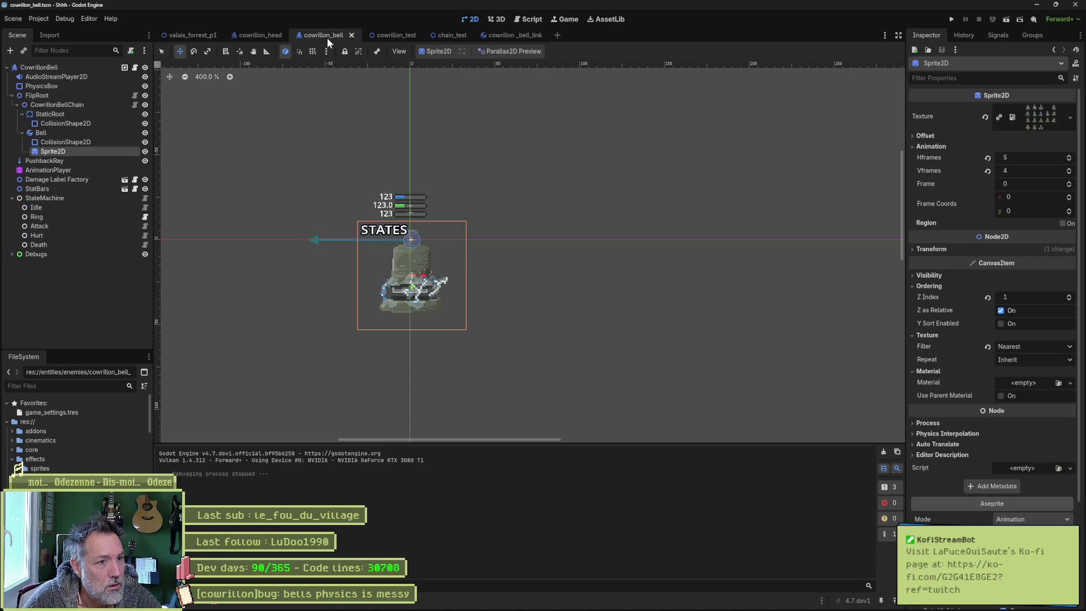
pyautogui.click(110, 282)
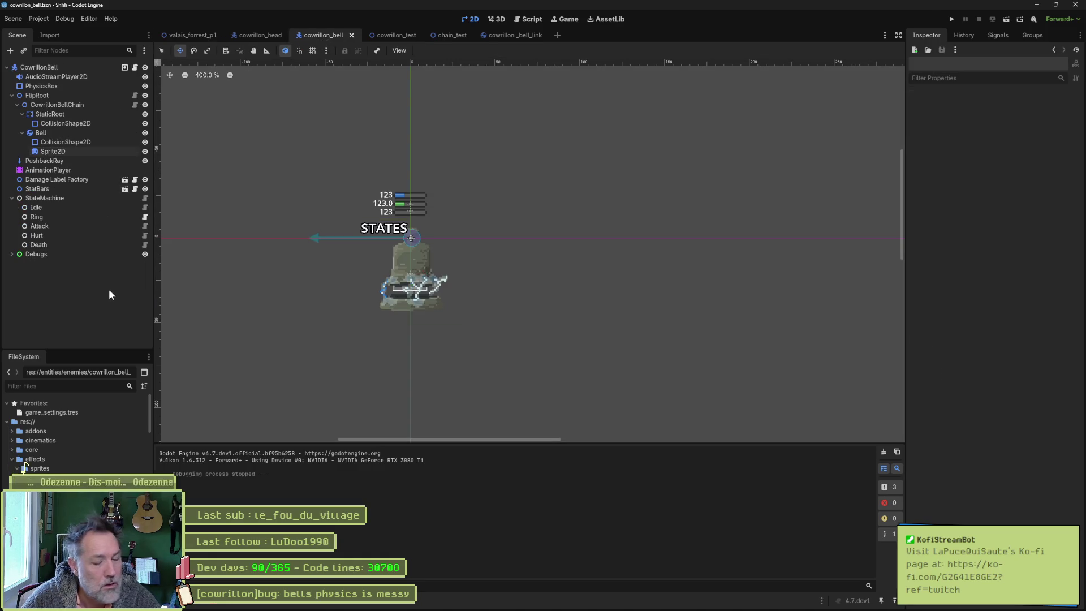
pyautogui.hotkey('ctrl', 'z')
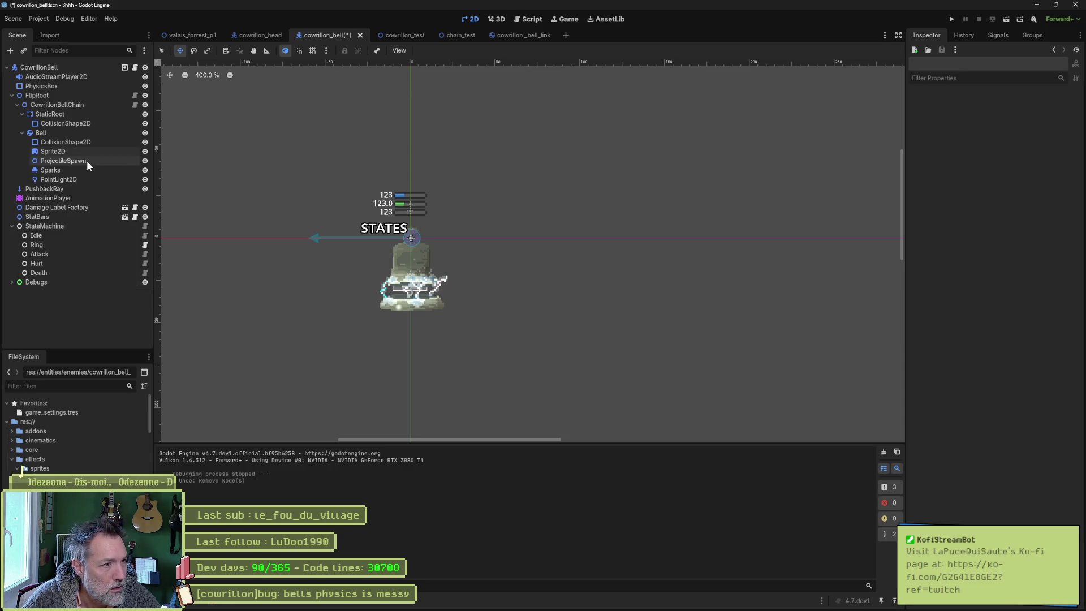
pyautogui.click(86, 161)
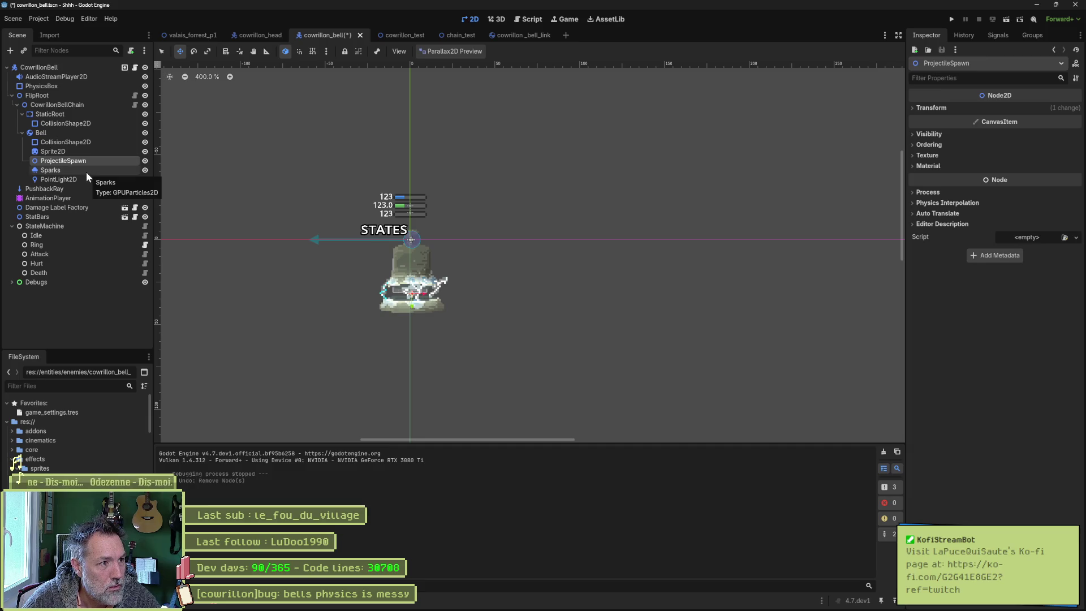
pyautogui.click(85, 169)
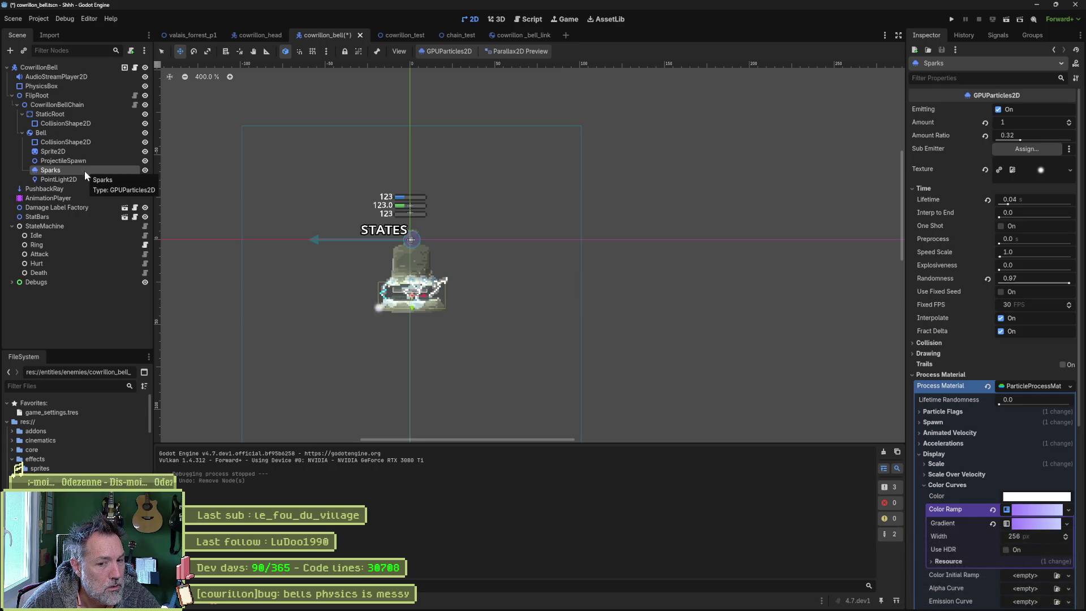
pyautogui.click(84, 179)
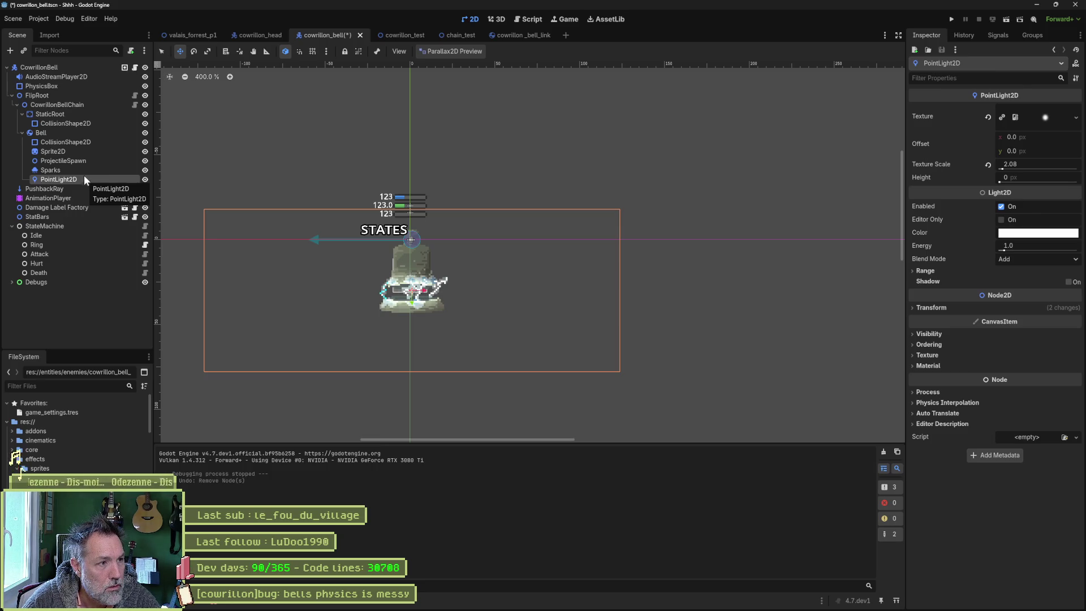
pyautogui.keyDown('shift'); pyautogui.click(85, 171); pyautogui.keyUp('shift')
pyautogui.press('Delete')
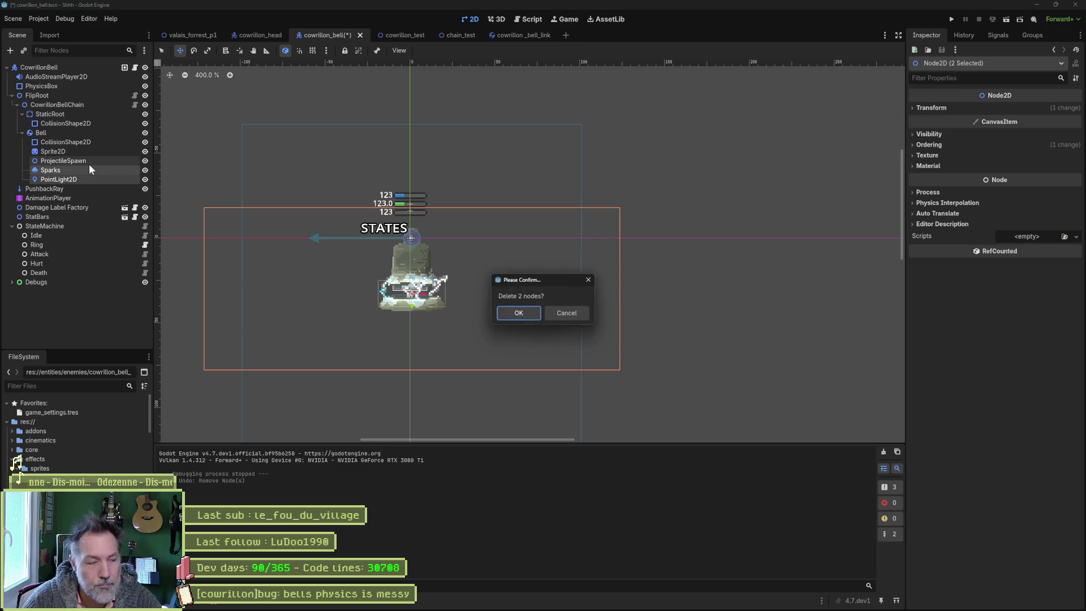
pyautogui.press('Return')
pyautogui.click(191, 41)
pyautogui.press('F6')
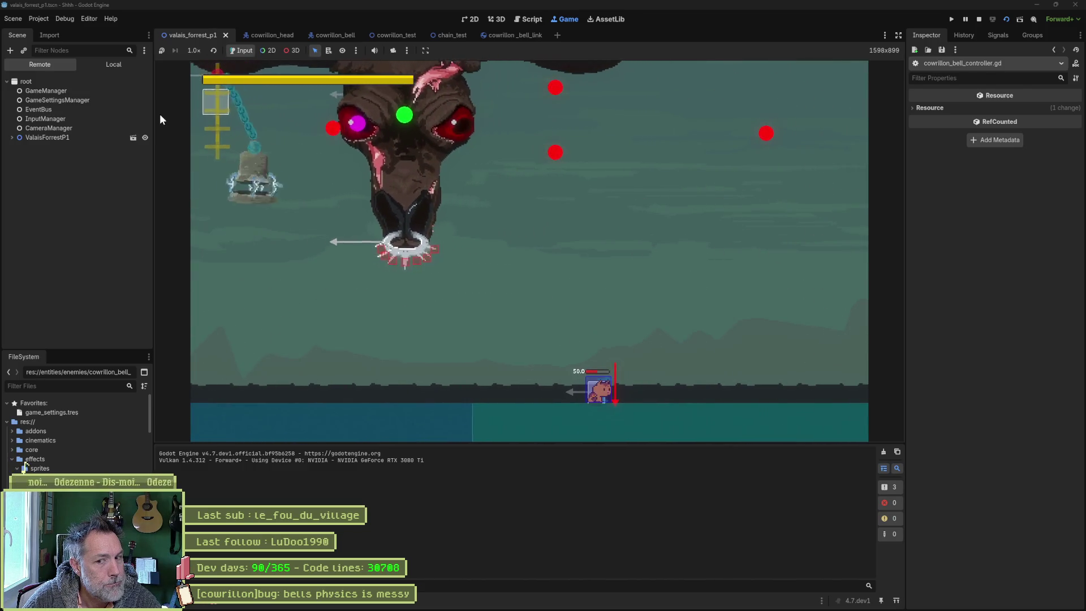
pyautogui.press('F8')
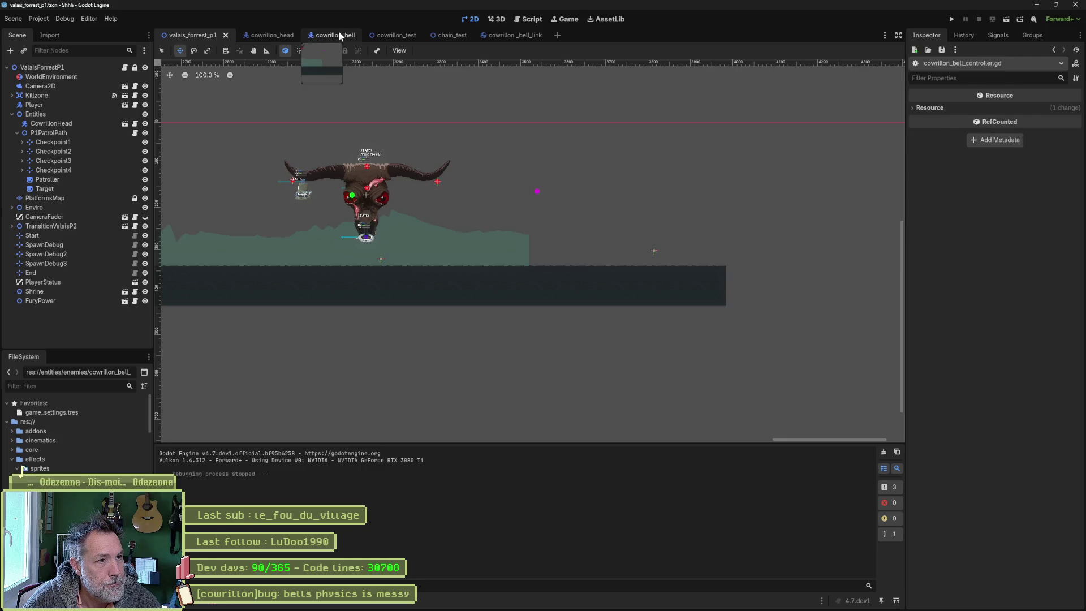
pyautogui.click(337, 34)
pyautogui.hotkey('ctrl', 'z')
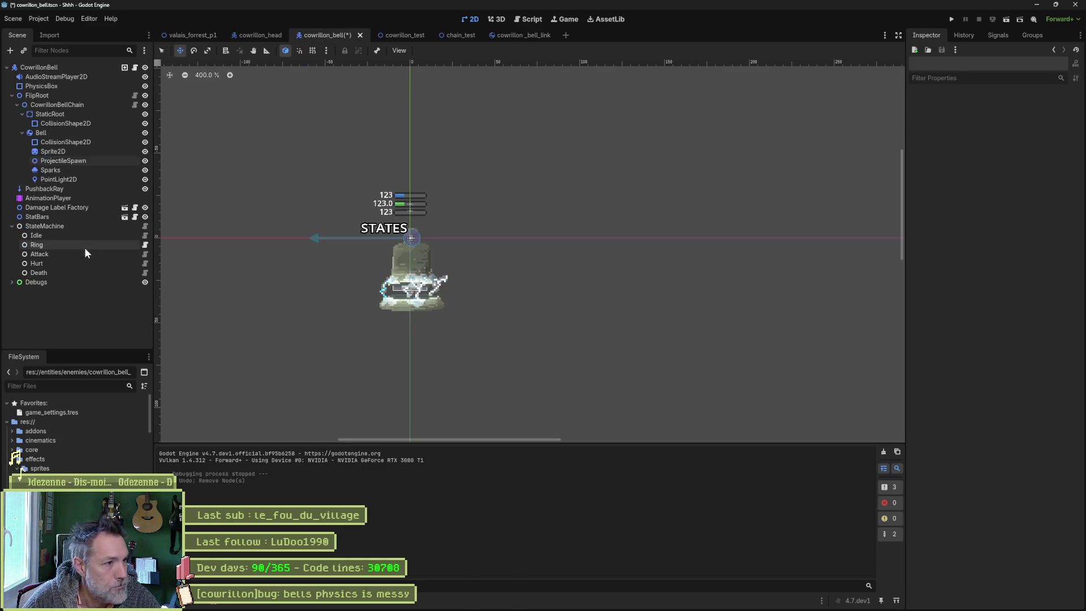
pyautogui.click(93, 171)
pyautogui.press('Delete')
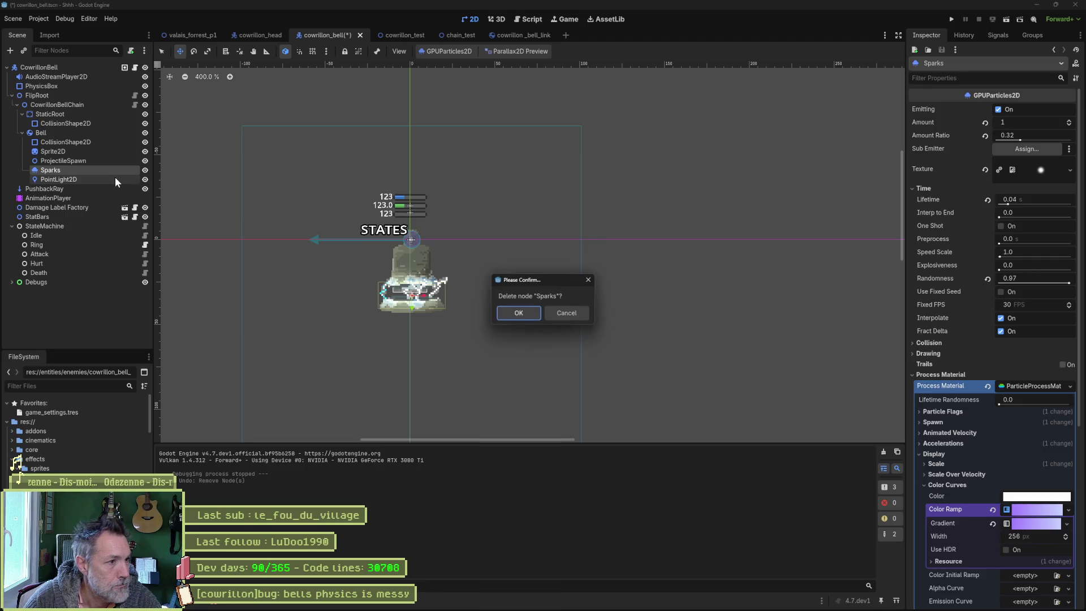
pyautogui.press('Return')
pyautogui.press('F5')
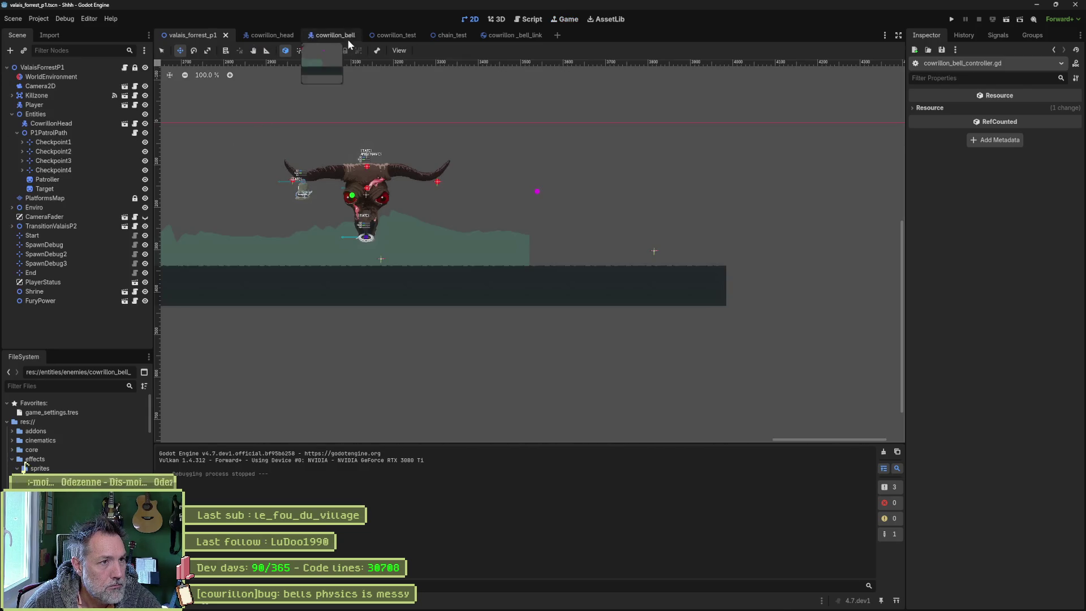
pyautogui.press('F8')
pyautogui.click(340, 37)
pyautogui.hotkey('ctrl', 'z')
pyautogui.click(83, 178)
pyautogui.press('Delete')
pyautogui.press('Return')
pyautogui.click(185, 39)
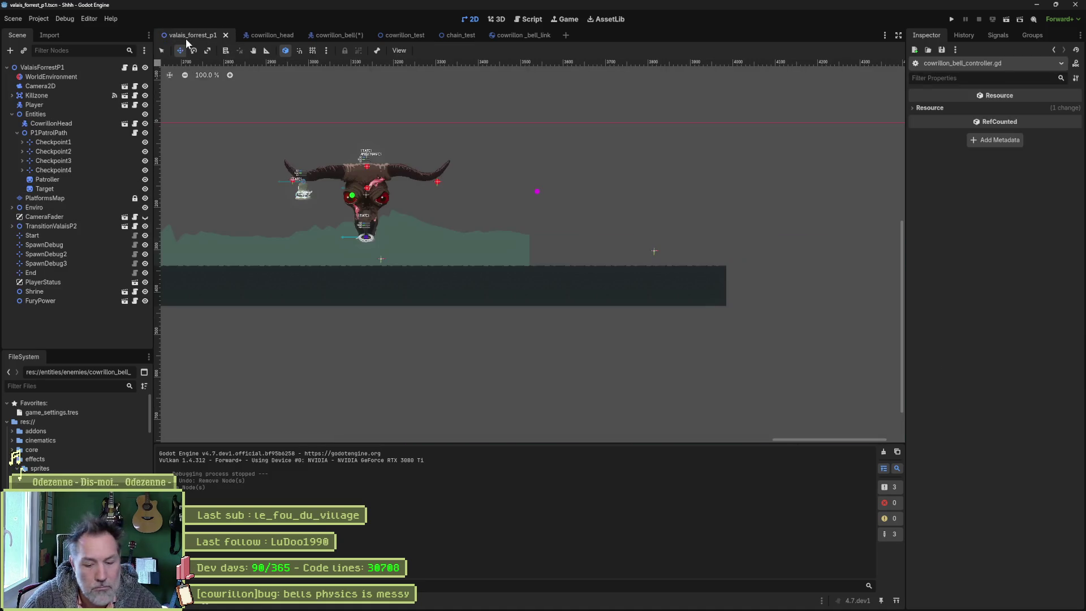
pyautogui.press('F6')
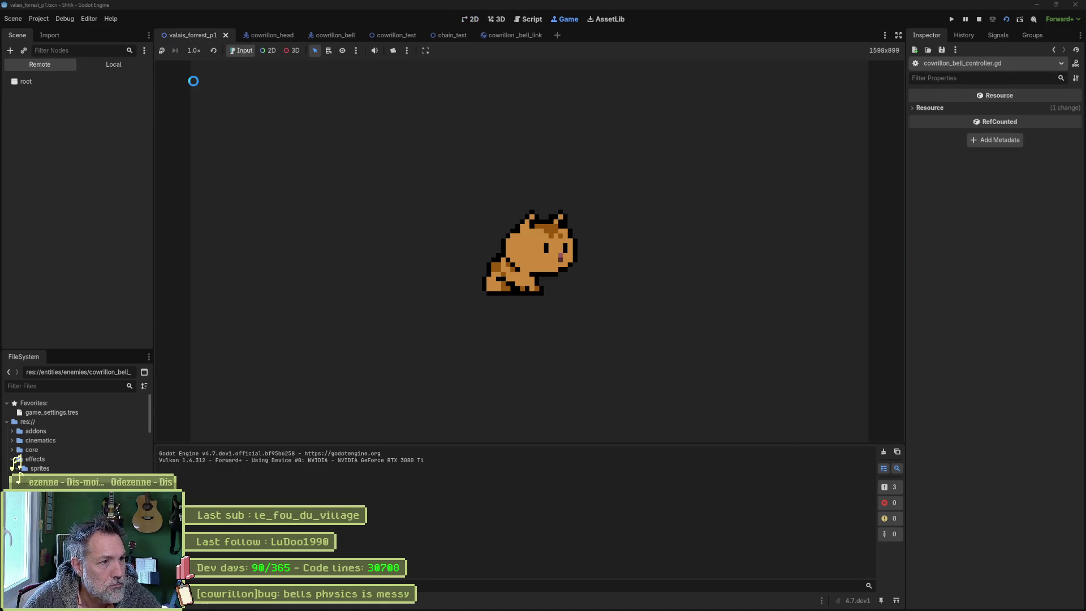
pyautogui.press('F8')
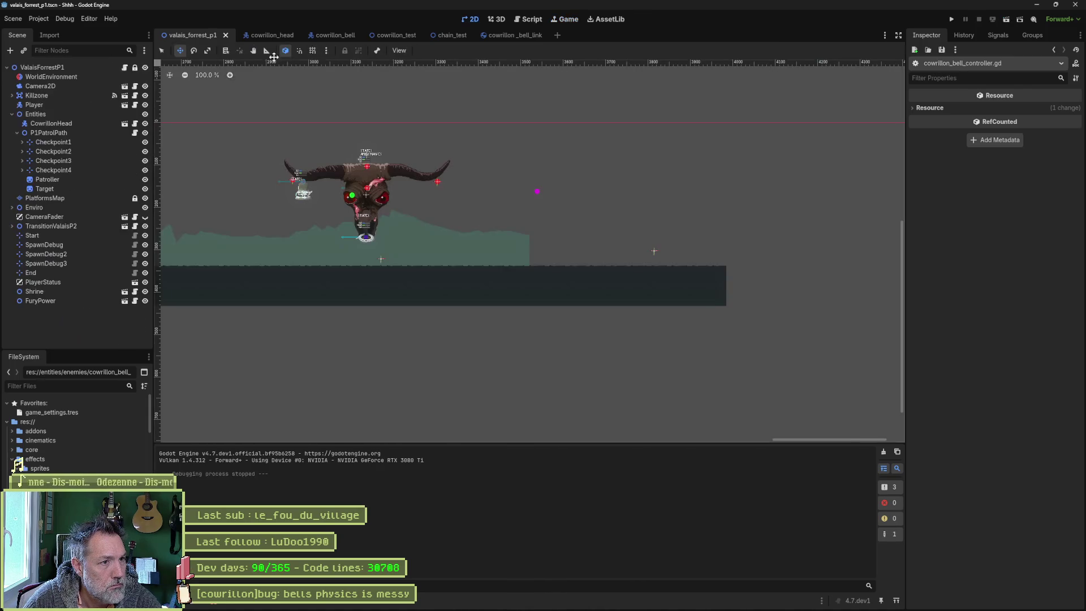
pyautogui.click(336, 39)
pyautogui.hotkey('ctrl', 'z')
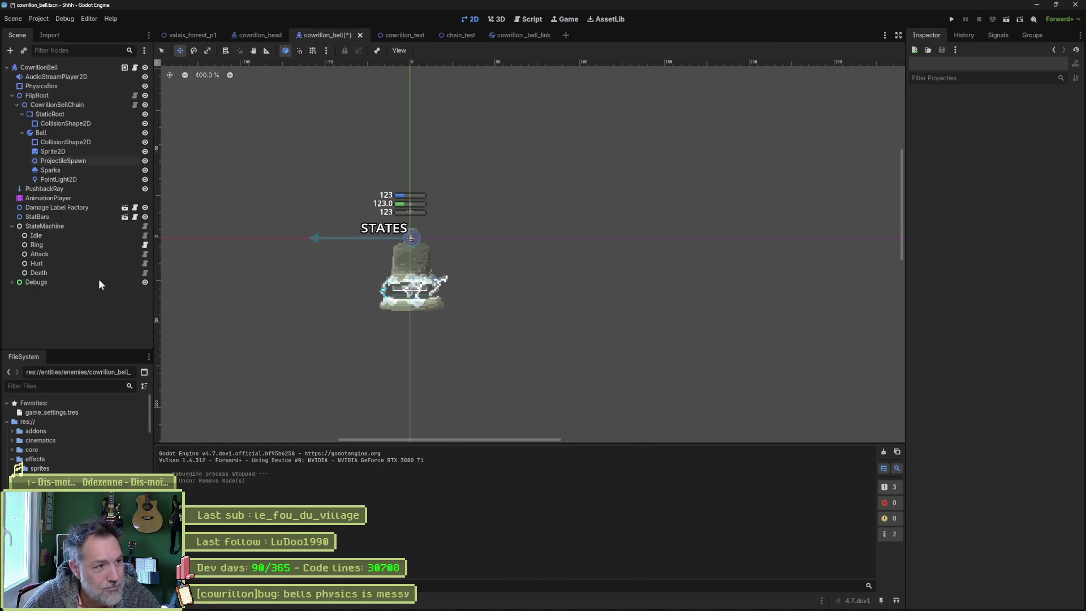
pyautogui.click(84, 171)
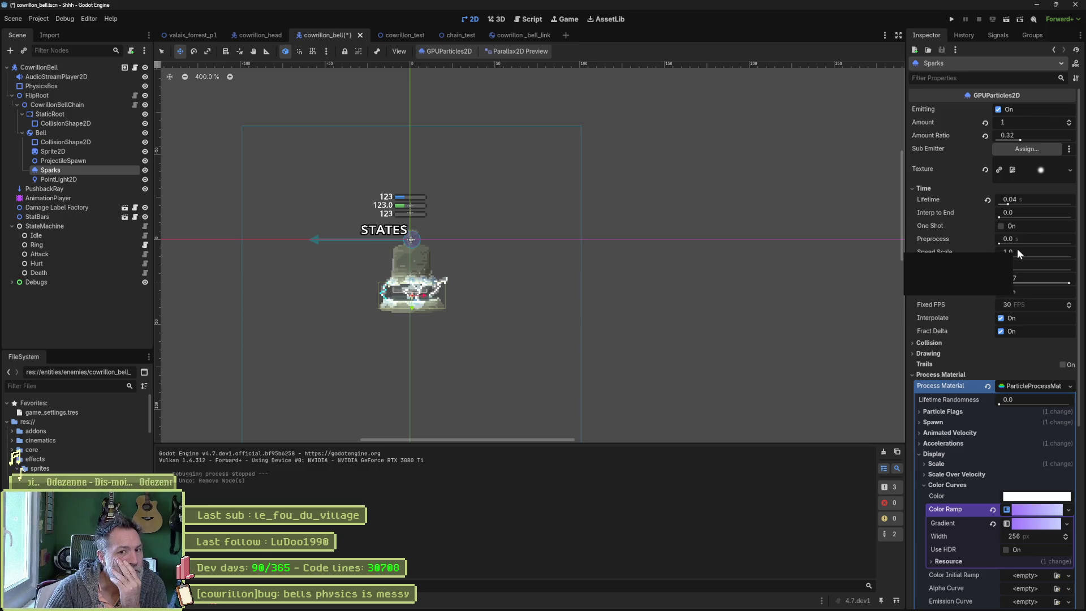
pyautogui.scroll(-4, 934, 186)
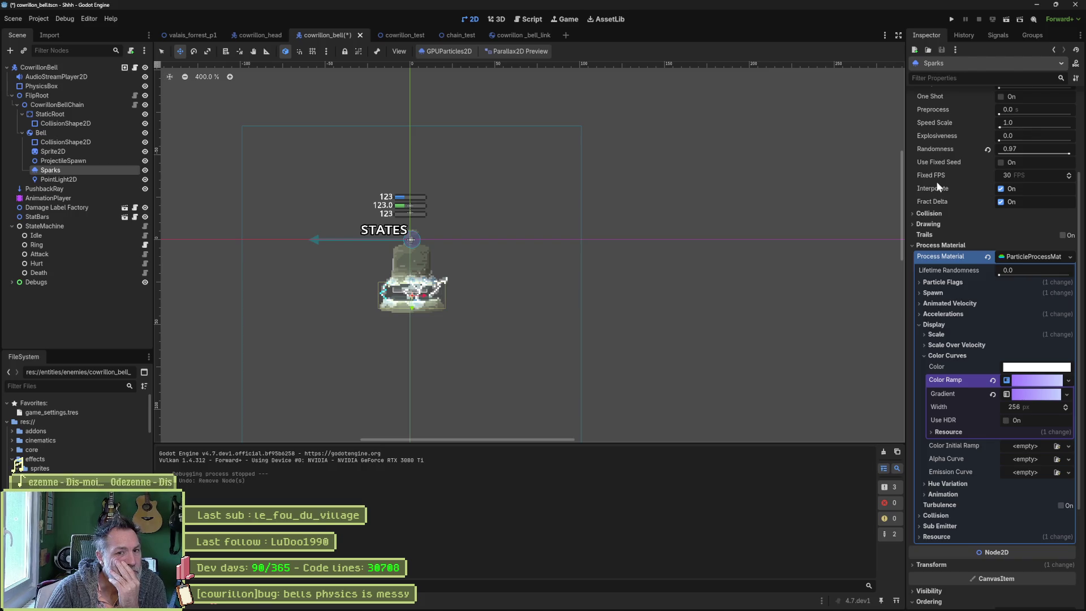
pyautogui.scroll(-4, 938, 184)
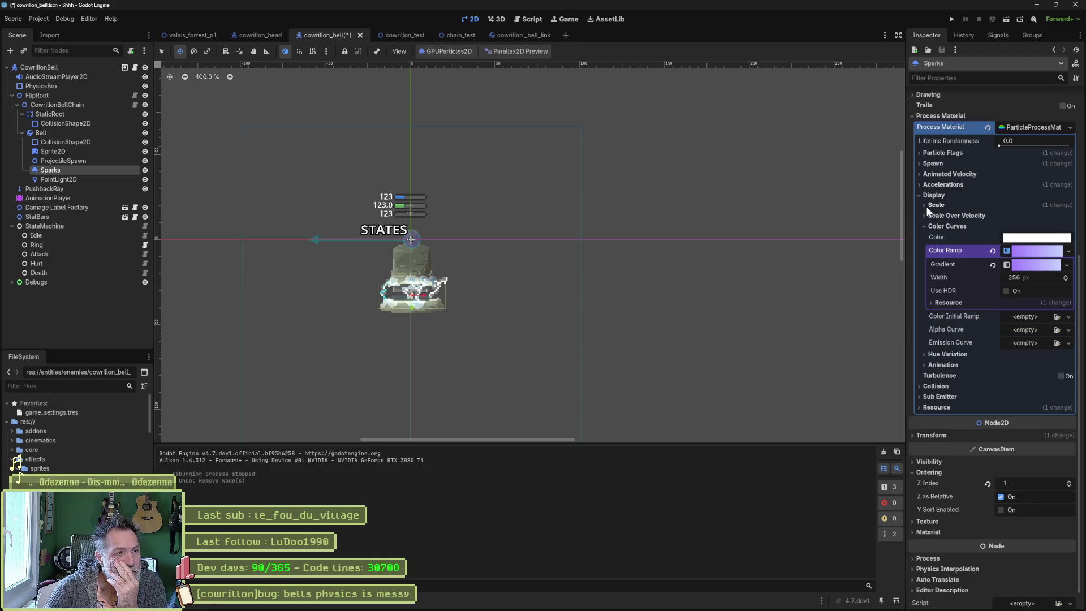
pyautogui.click(103, 181)
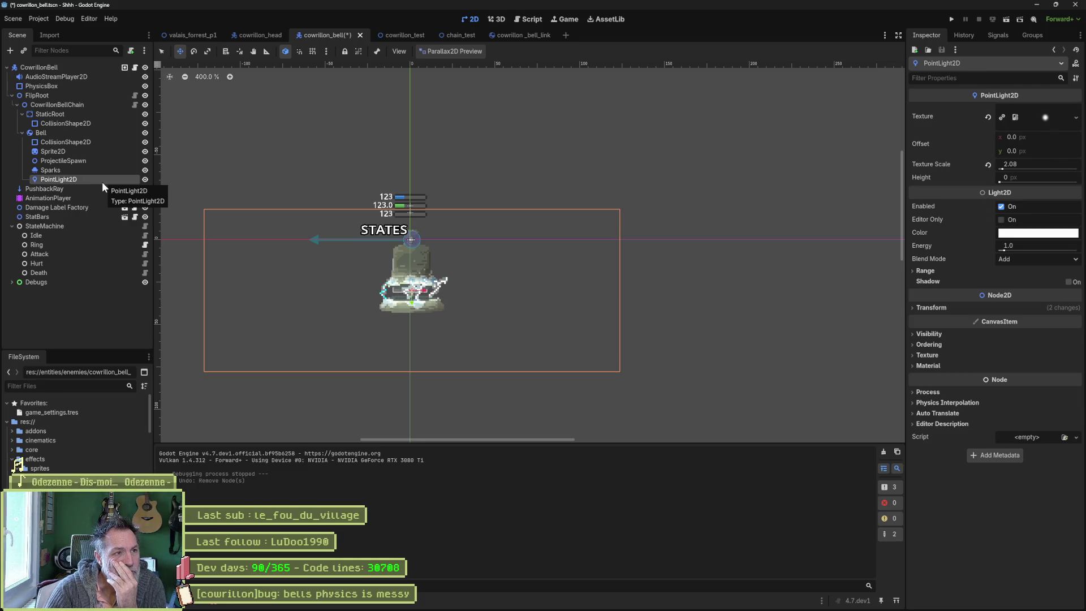
pyautogui.click(189, 37)
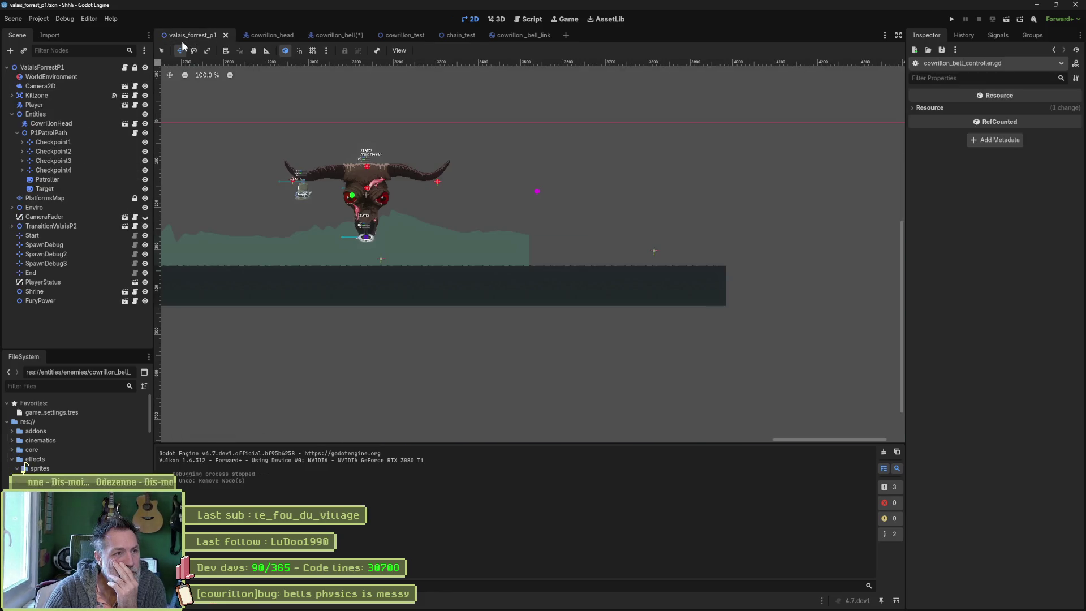
pyautogui.click(344, 36)
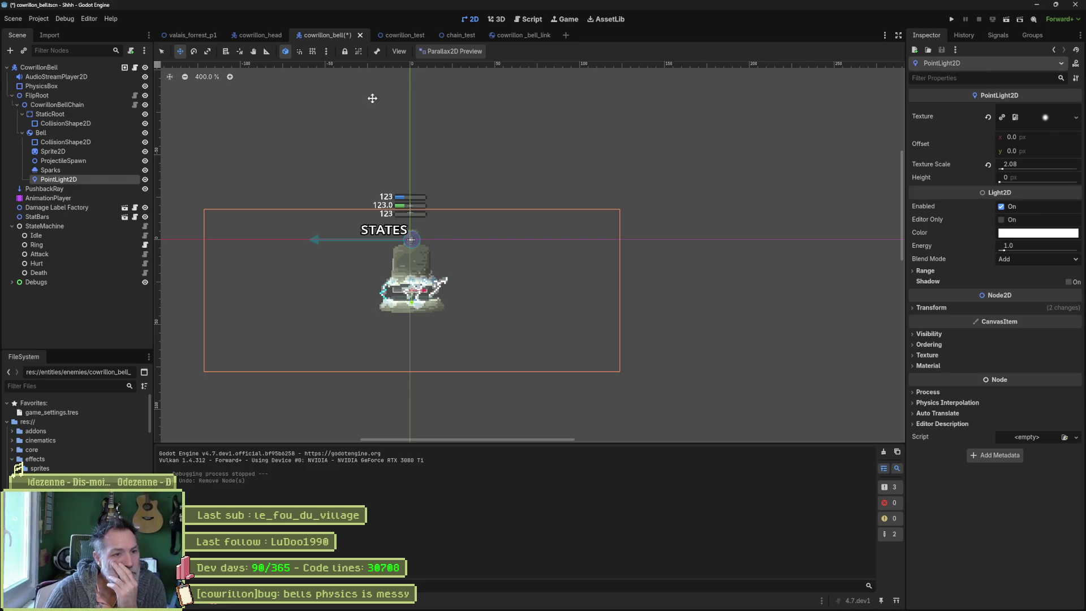
# Step: Save and run the bell scene, inspecting live FlipRoot and Bell properties in the remote tree
pyautogui.press('F5')
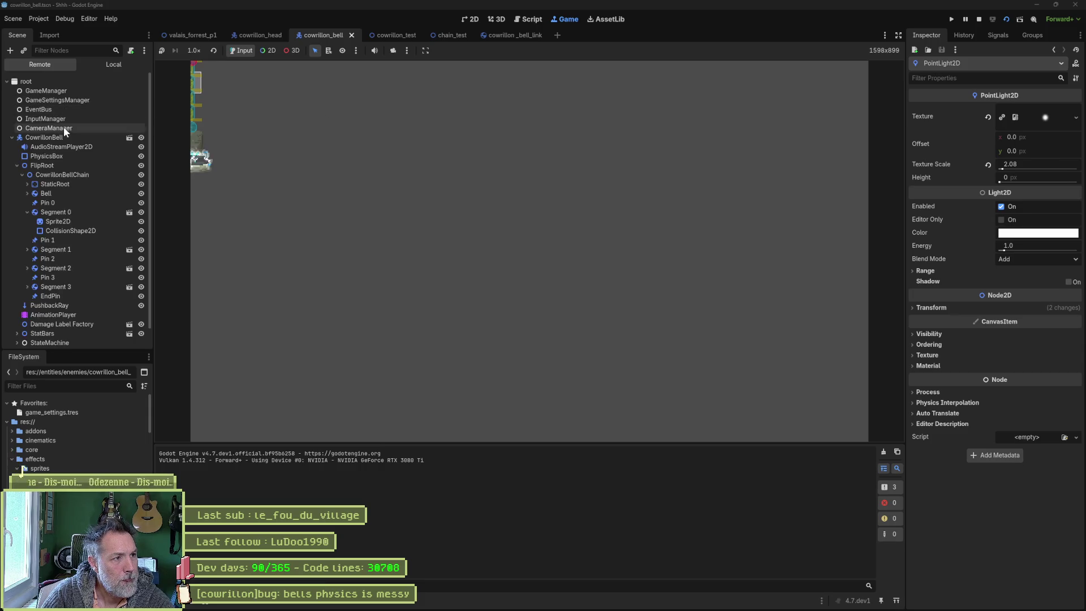
pyautogui.click(39, 137)
pyautogui.click(84, 167)
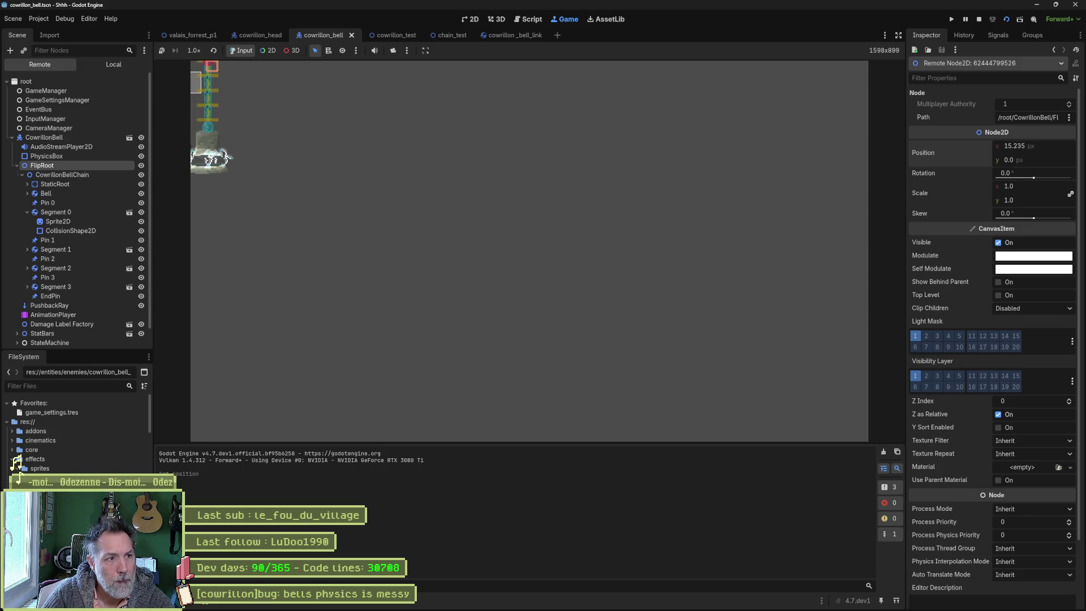
pyautogui.click(45, 193)
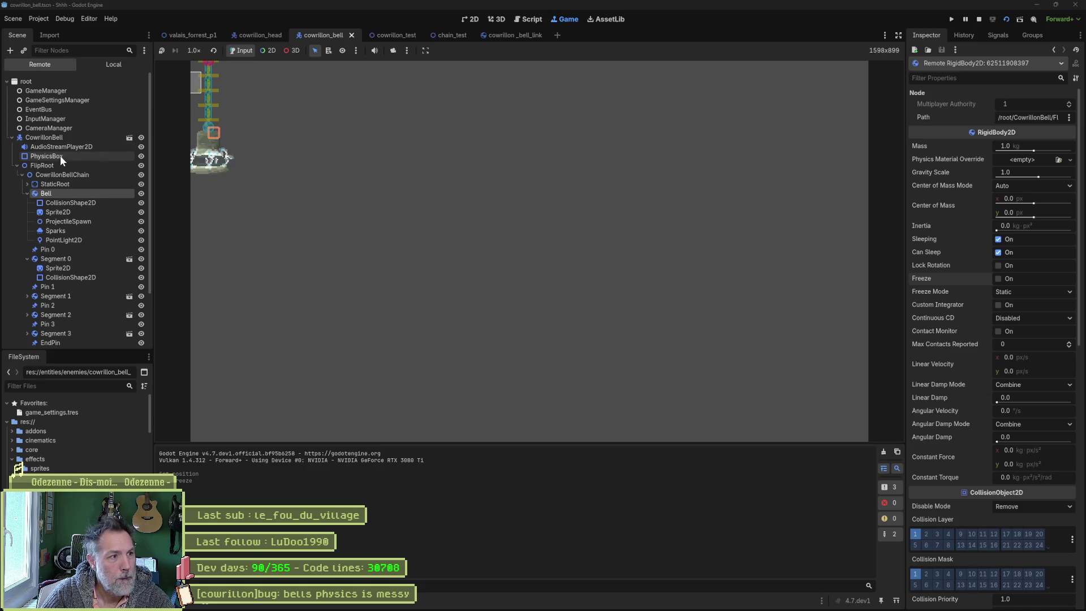
pyautogui.click(60, 165)
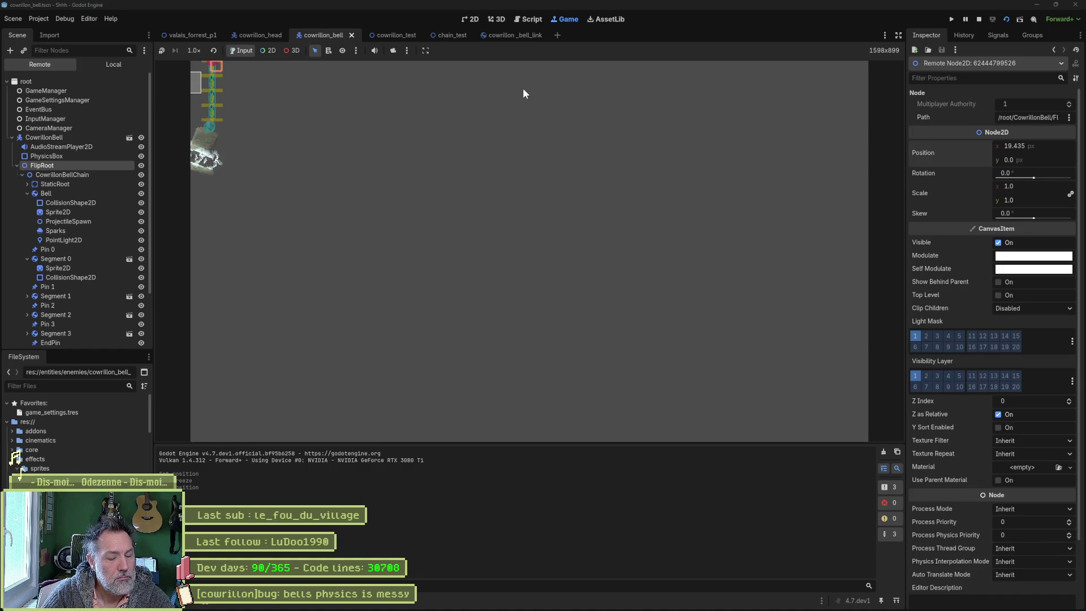
pyautogui.press('F8')
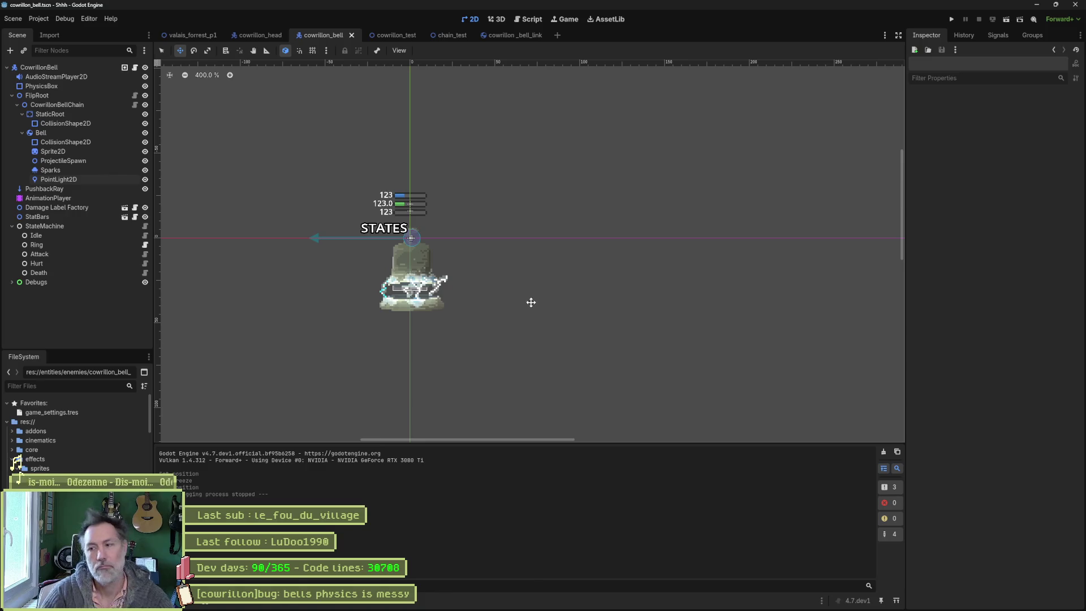